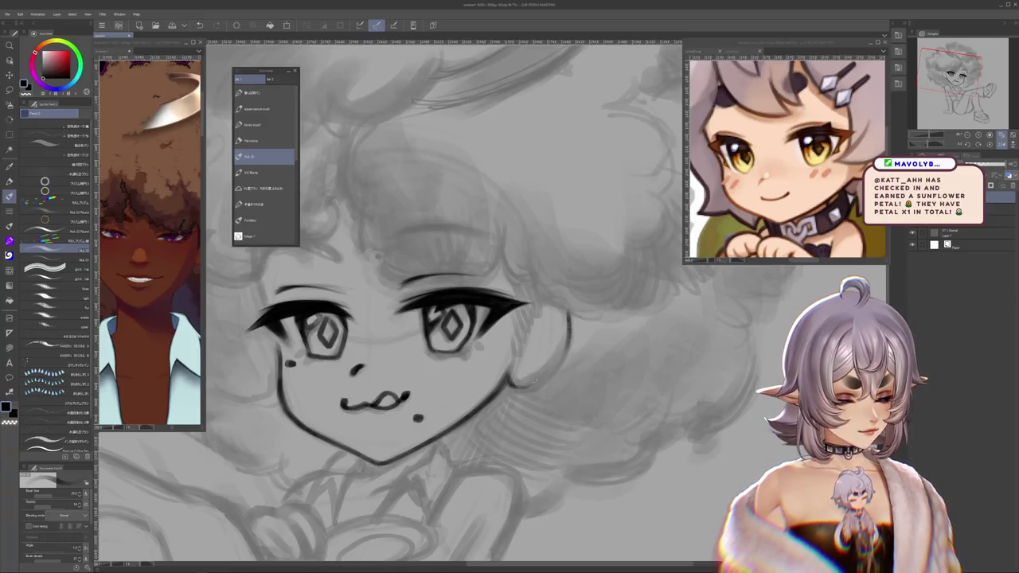
# Step: Ink the right cheek line and the collar lines below the chin
pyautogui.moveTo(519, 384)
pyautogui.mouseDown()
pyautogui.moveTo(566, 334)
pyautogui.moveTo(541, 372)
pyautogui.mouseUp()
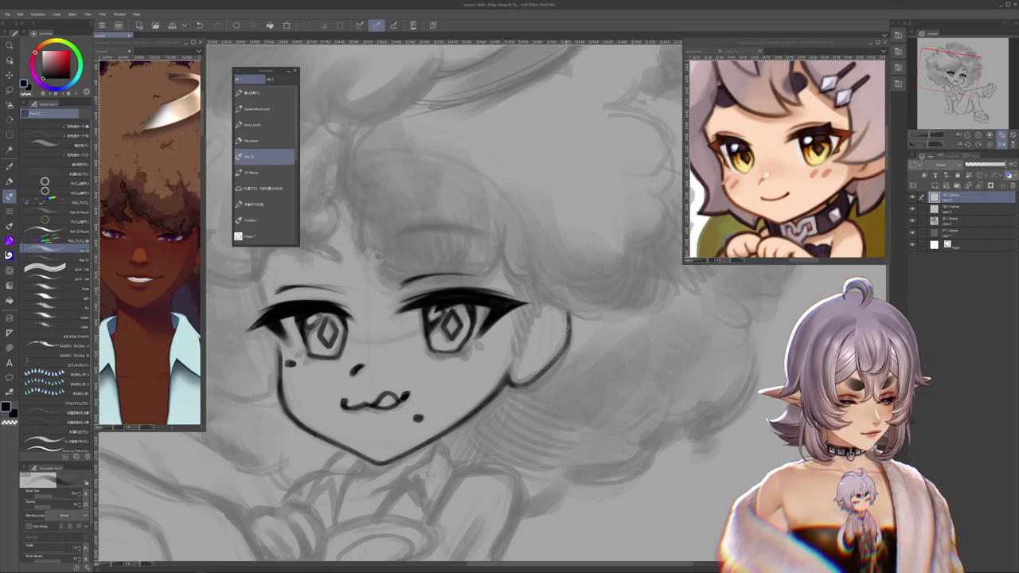
pyautogui.moveTo(398, 358); pyautogui.dragTo(442, 318)
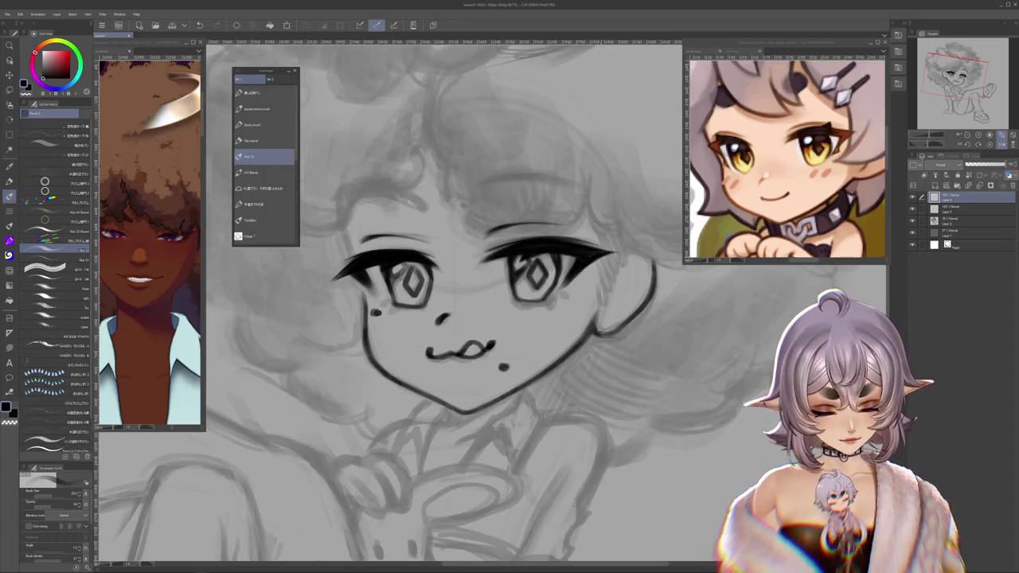
pyautogui.moveTo(521, 394)
pyautogui.mouseDown()
pyautogui.moveTo(531, 354)
pyautogui.moveTo(549, 372)
pyautogui.moveTo(548, 330)
pyautogui.moveTo(517, 366)
pyautogui.mouseUp()
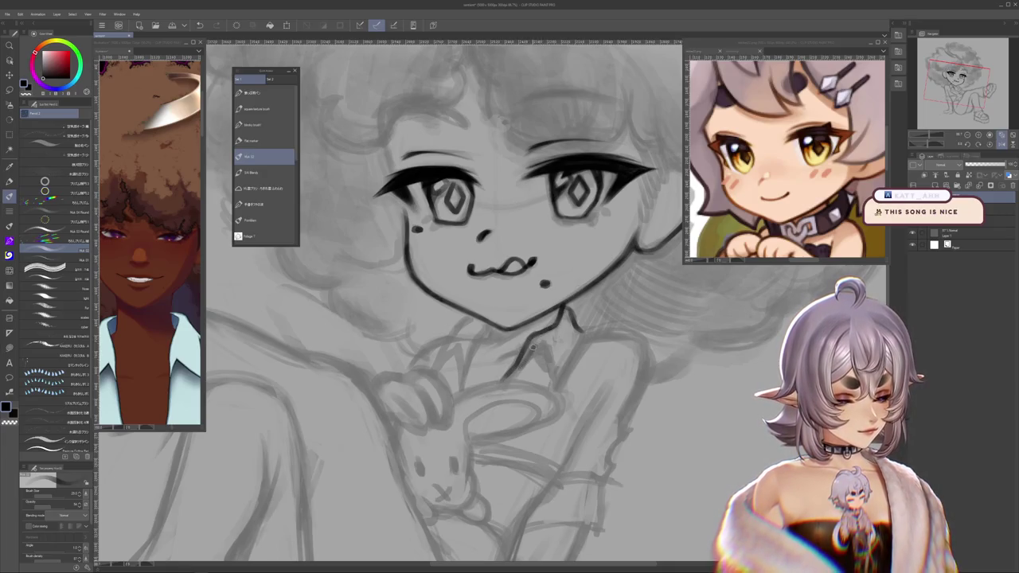
pyautogui.moveTo(541, 342); pyautogui.dragTo(556, 387)
pyautogui.moveTo(579, 330)
pyautogui.mouseDown()
pyautogui.moveTo(557, 388)
pyautogui.moveTo(506, 378)
pyautogui.mouseUp()
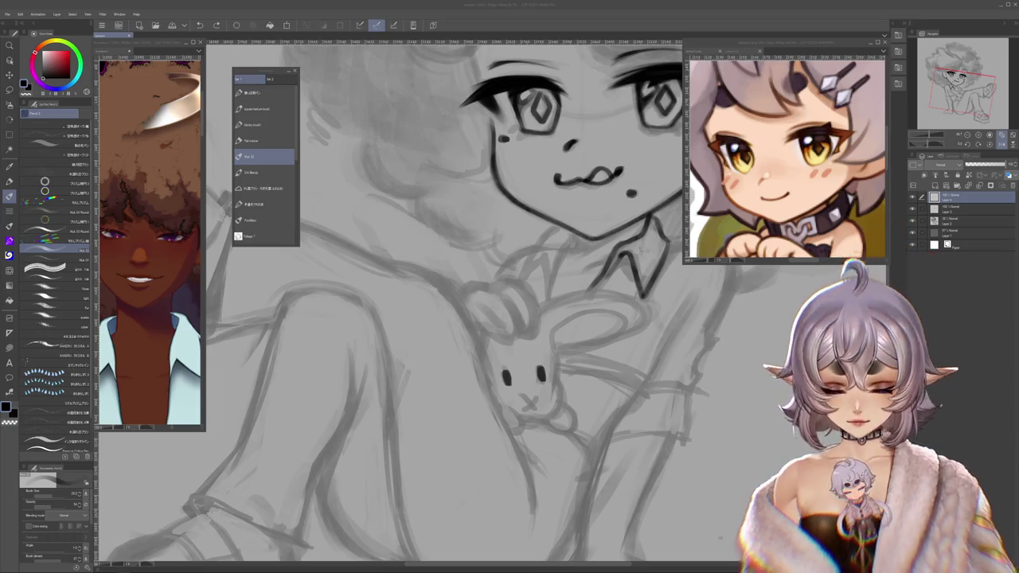
# Step: Ink the bunny's X-shaped mouth and the right side of its head
pyautogui.moveTo(521, 395)
pyautogui.mouseDown()
pyautogui.moveTo(533, 408)
pyautogui.moveTo(523, 411)
pyautogui.mouseUp()
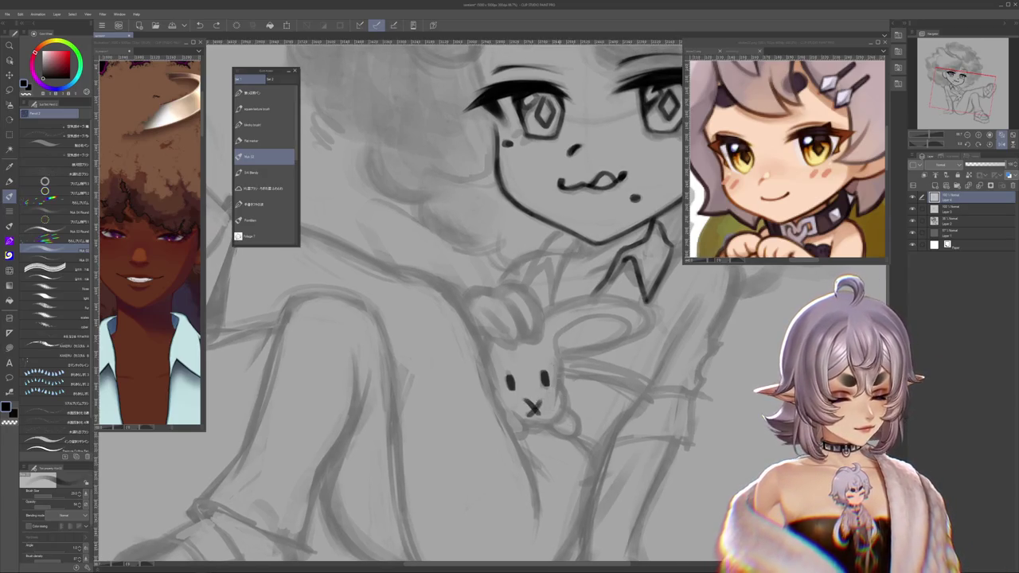
pyautogui.moveTo(559, 366); pyautogui.dragTo(565, 414)
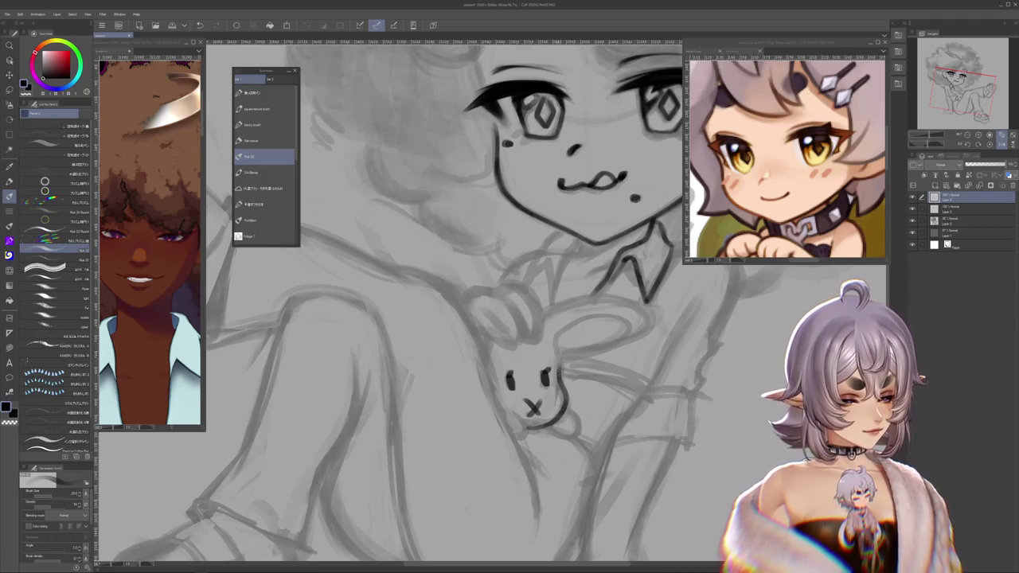
pyautogui.scroll(-3, 667, 387)
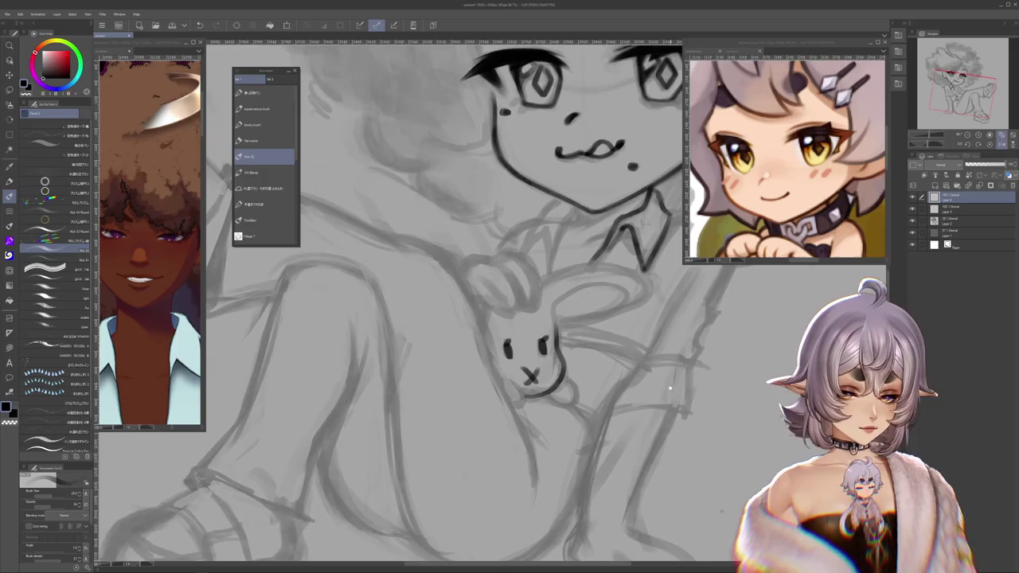
# Step: Ink the hand's outline and finger shapes resting on the bunny, retracing them darker
pyautogui.scroll(3, 667, 387)
pyautogui.moveTo(470, 353); pyautogui.dragTo(492, 357)
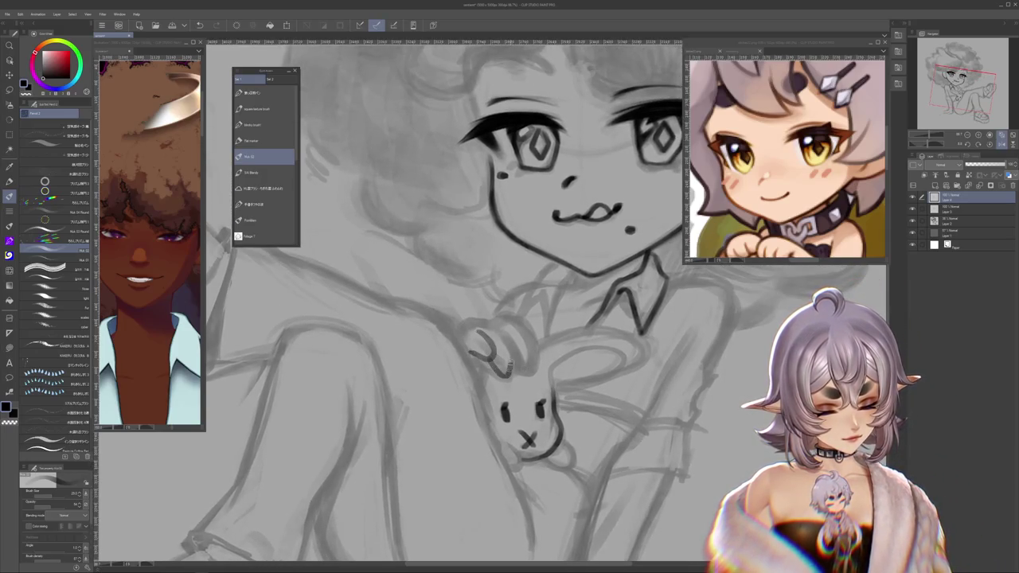
pyautogui.moveTo(486, 357)
pyautogui.mouseDown()
pyautogui.moveTo(505, 379)
pyautogui.moveTo(527, 347)
pyautogui.moveTo(542, 352)
pyautogui.moveTo(525, 320)
pyautogui.mouseUp()
pyautogui.moveTo(530, 322)
pyautogui.mouseDown()
pyautogui.moveTo(503, 317)
pyautogui.moveTo(494, 357)
pyautogui.mouseUp()
pyautogui.moveTo(468, 354)
pyautogui.mouseDown()
pyautogui.moveTo(495, 358)
pyautogui.moveTo(498, 376)
pyautogui.moveTo(540, 353)
pyautogui.moveTo(513, 314)
pyautogui.moveTo(502, 317)
pyautogui.mouseUp()
pyautogui.moveTo(494, 320); pyautogui.dragTo(485, 324)
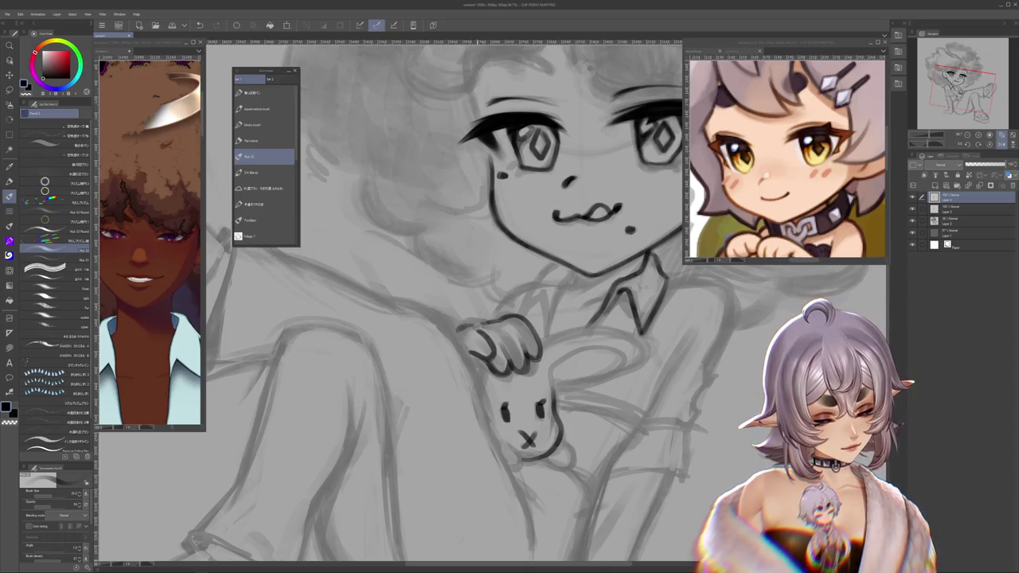
# Step: Add a short collar stroke below the chin with the inking pen
pyautogui.moveTo(446, 303); pyautogui.dragTo(383, 239)
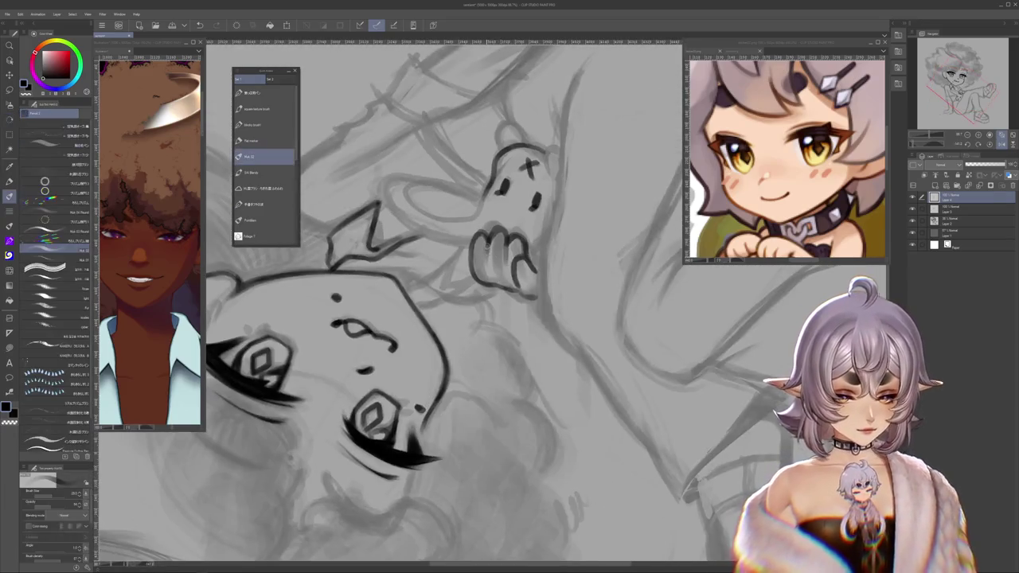
pyautogui.press('r')
pyautogui.moveTo(446, 302); pyautogui.dragTo(477, 239)
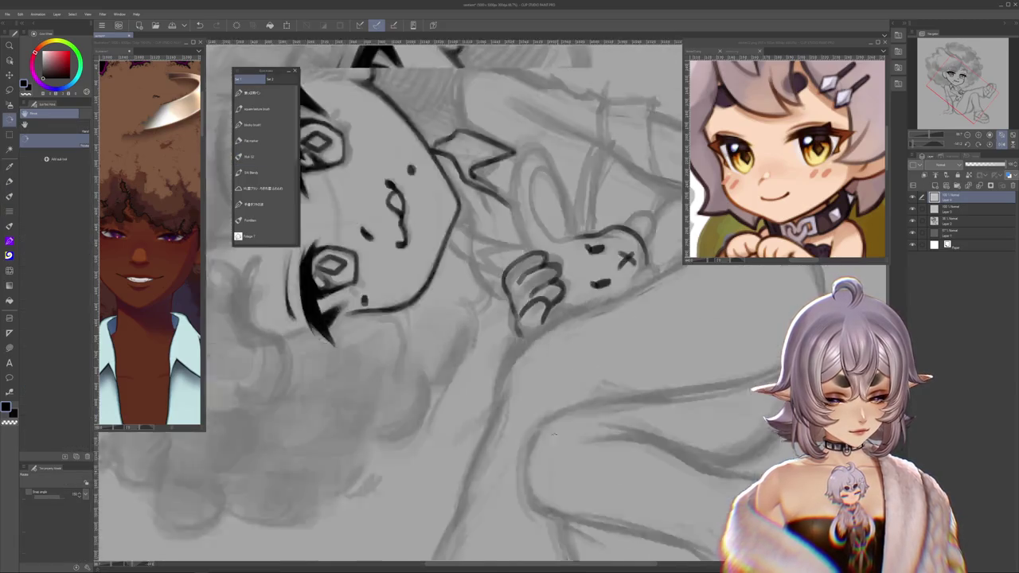
pyautogui.moveTo(478, 318)
pyautogui.mouseDown()
pyautogui.moveTo(656, 462)
pyautogui.moveTo(656, 396)
pyautogui.mouseUp()
pyautogui.press('b')
pyautogui.moveTo(494, 326); pyautogui.dragTo(483, 349)
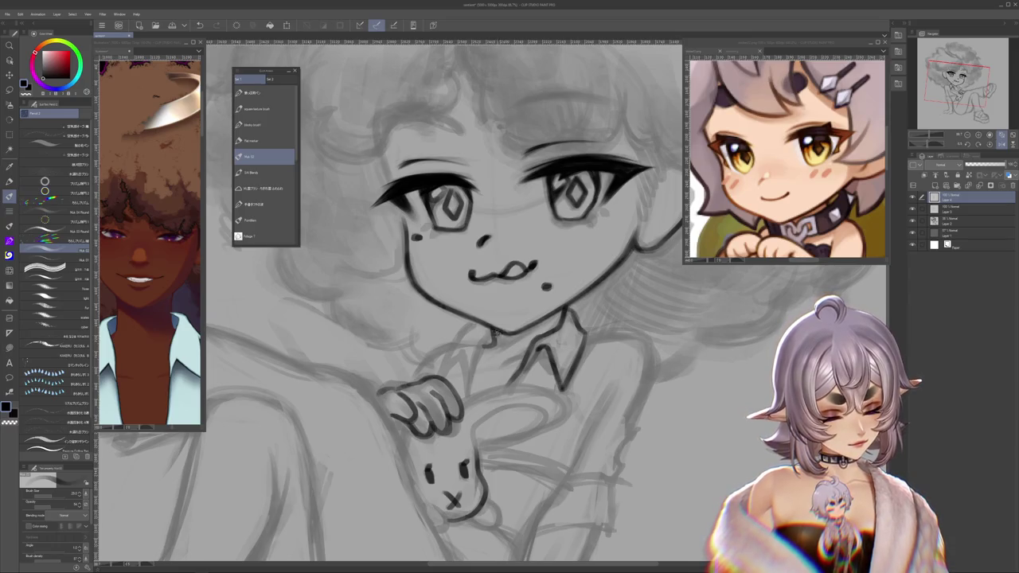
# Step: Reframe the inked face and hand, switch to Pen 12, and load the pink bunny reference
pyautogui.moveTo(666, 413)
pyautogui.mouseDown()
pyautogui.moveTo(667, 449)
pyautogui.moveTo(695, 422)
pyautogui.mouseUp()
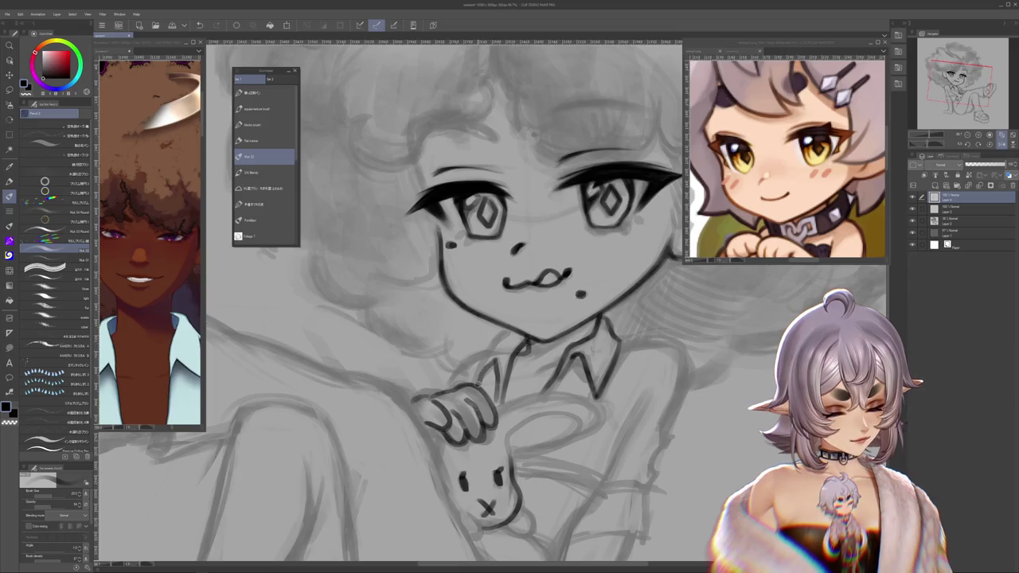
pyautogui.moveTo(624, 422); pyautogui.dragTo(621, 440)
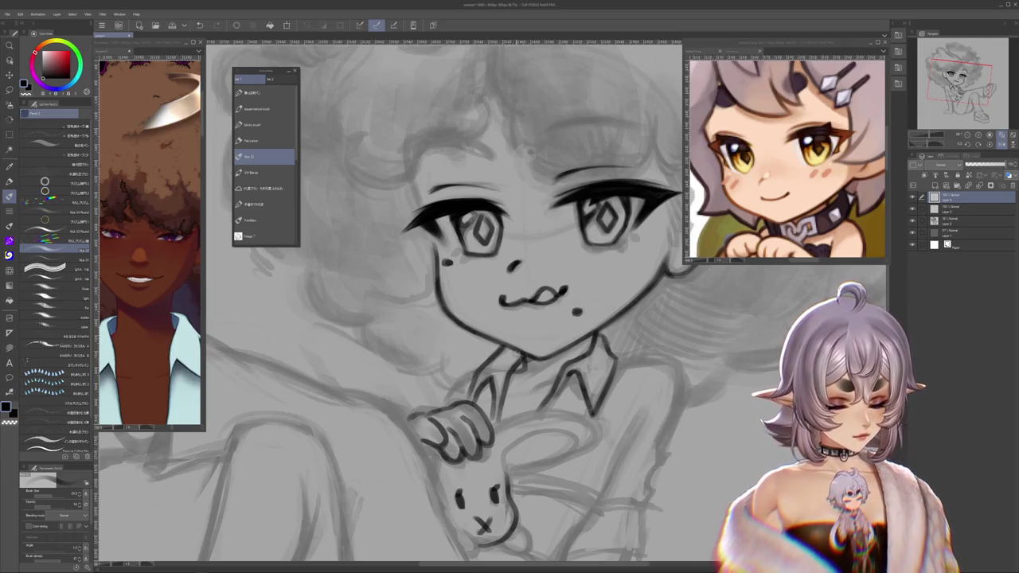
pyautogui.moveTo(605, 239); pyautogui.dragTo(560, 288)
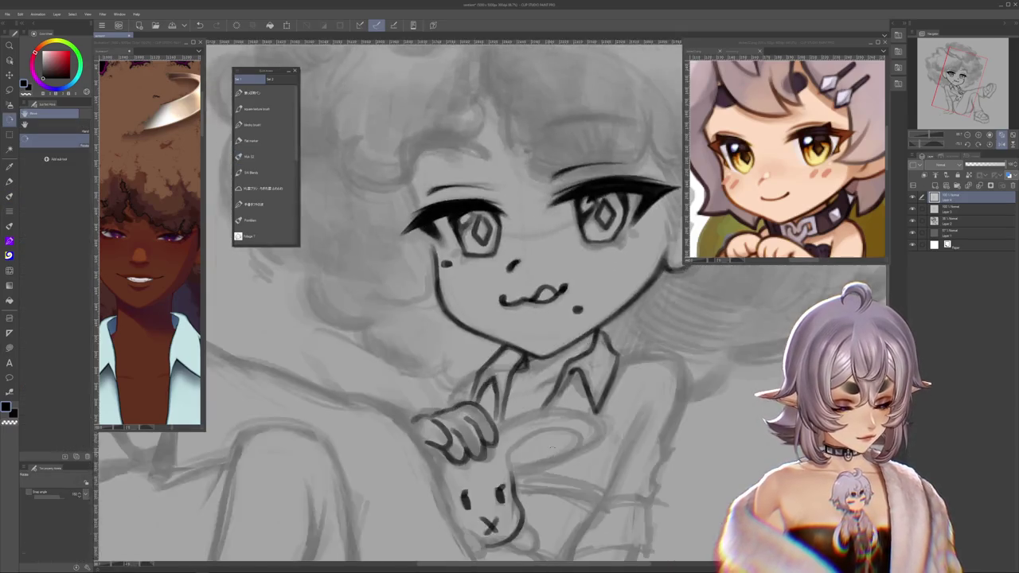
pyautogui.moveTo(545, 394); pyautogui.dragTo(448, 378)
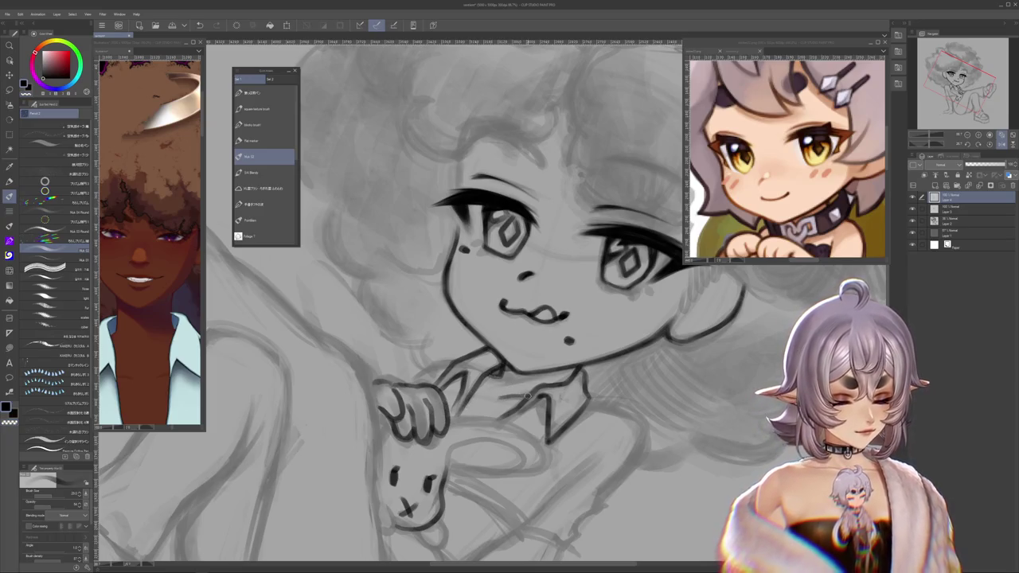
pyautogui.moveTo(575, 385)
pyautogui.mouseDown()
pyautogui.moveTo(571, 393)
pyautogui.moveTo(686, 396)
pyautogui.moveTo(516, 358)
pyautogui.moveTo(675, 383)
pyautogui.moveTo(605, 414)
pyautogui.moveTo(589, 398)
pyautogui.mouseUp()
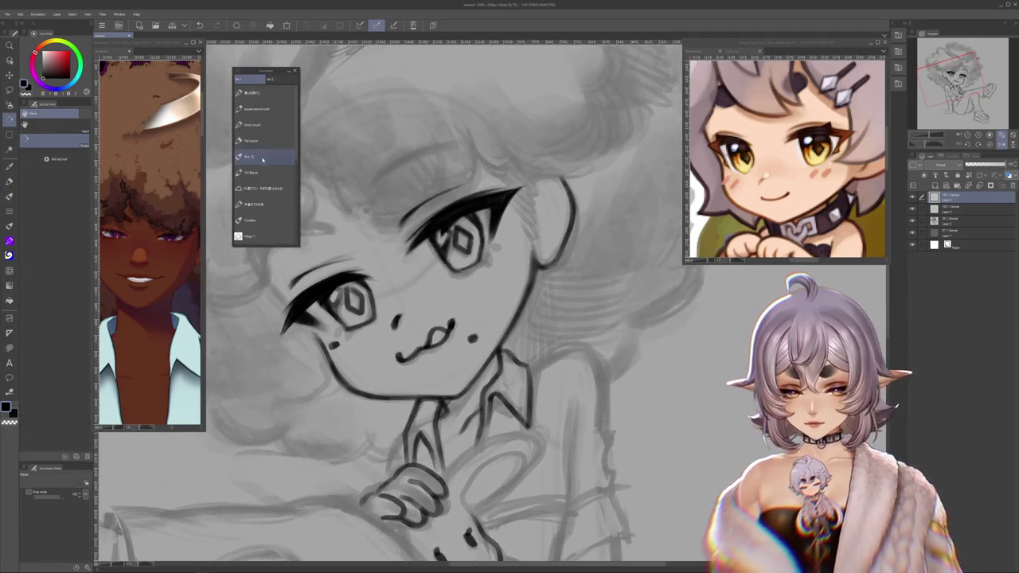
pyautogui.click(262, 156)
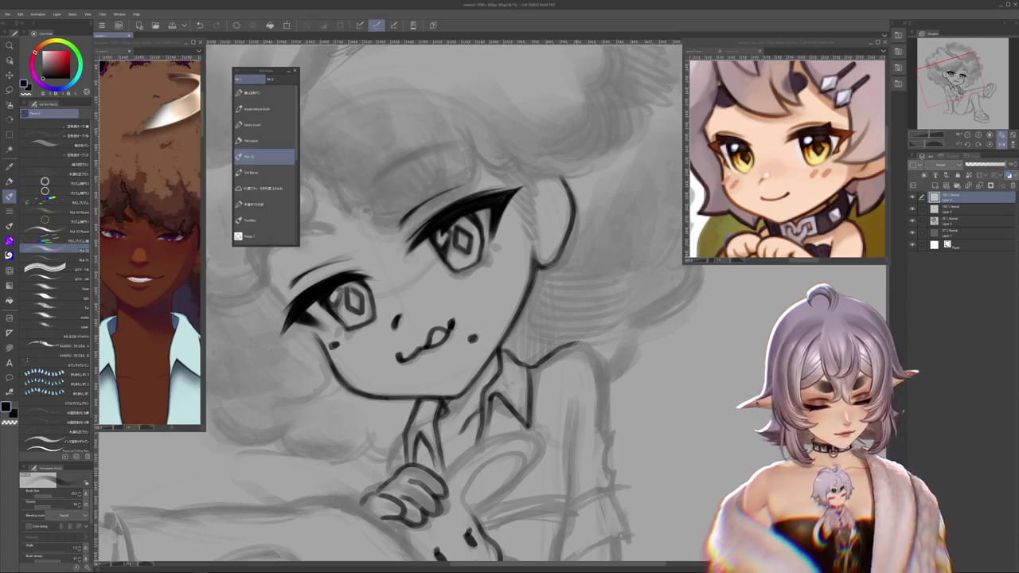
pyautogui.moveTo(557, 358); pyautogui.dragTo(641, 452)
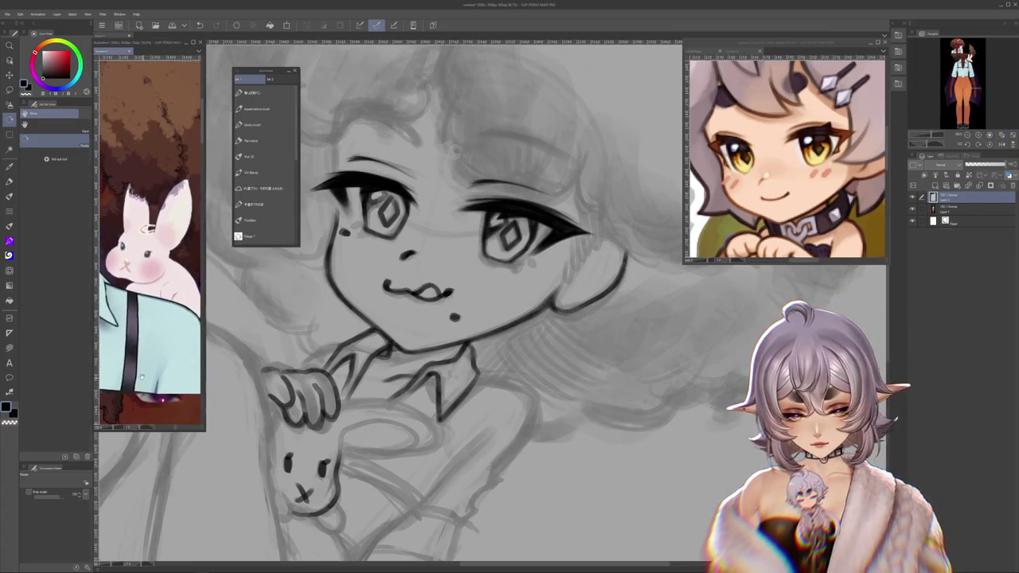
# Step: Undo a stray stroke, then ink the vertical sleeve line and arm line beside the bunny
pyautogui.moveTo(529, 380); pyautogui.dragTo(553, 314)
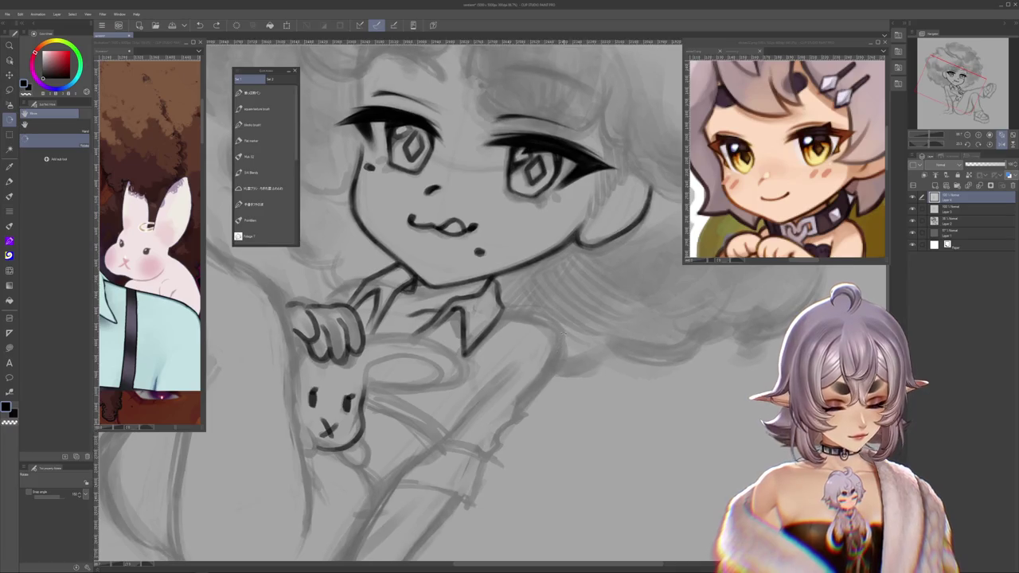
pyautogui.click(266, 156)
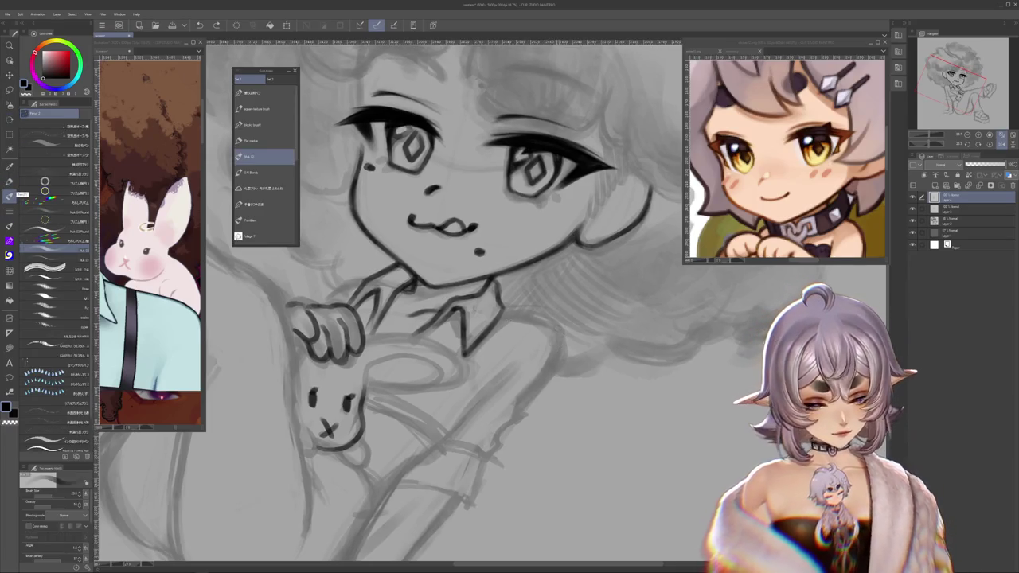
pyautogui.moveTo(561, 342); pyautogui.dragTo(585, 285)
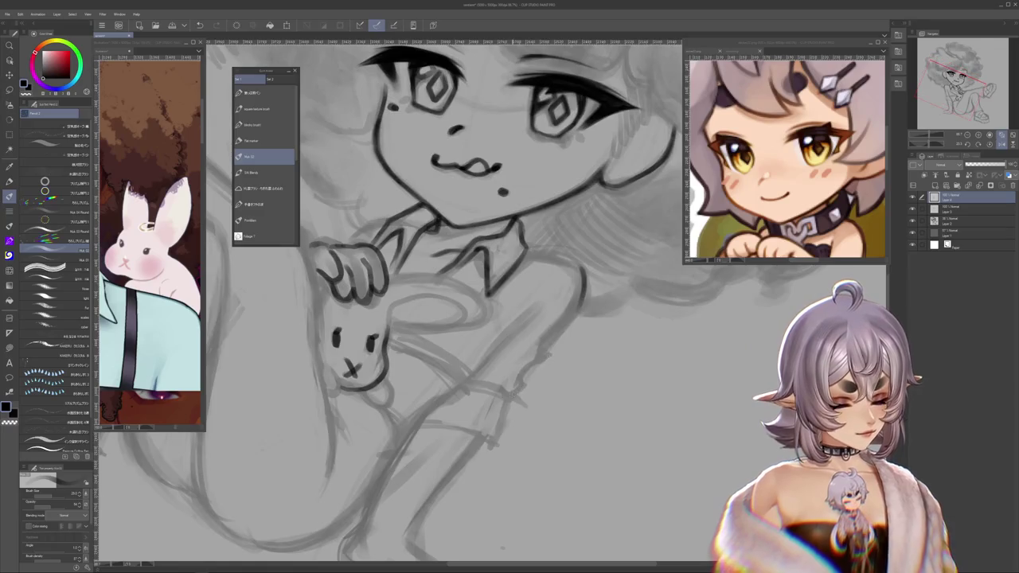
pyautogui.hotkey('ctrl', 'z')
pyautogui.moveTo(526, 336); pyautogui.dragTo(525, 385)
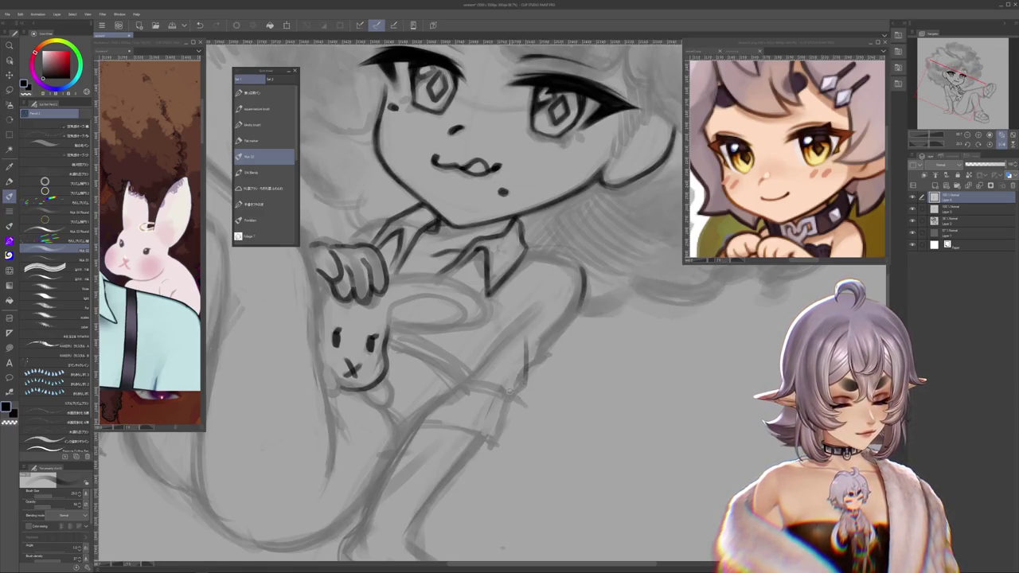
pyautogui.moveTo(527, 336); pyautogui.dragTo(526, 387)
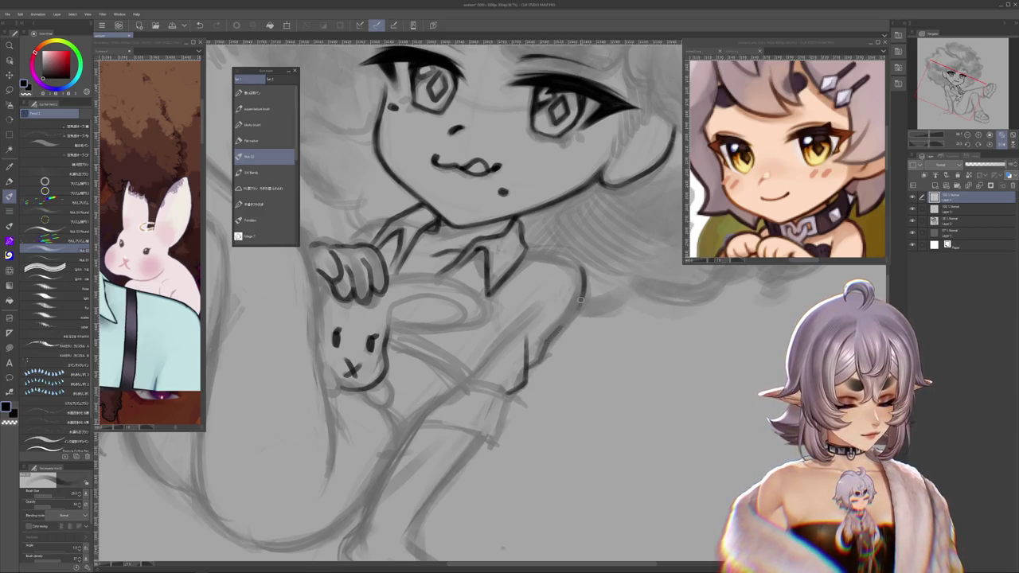
pyautogui.moveTo(581, 303); pyautogui.dragTo(523, 368)
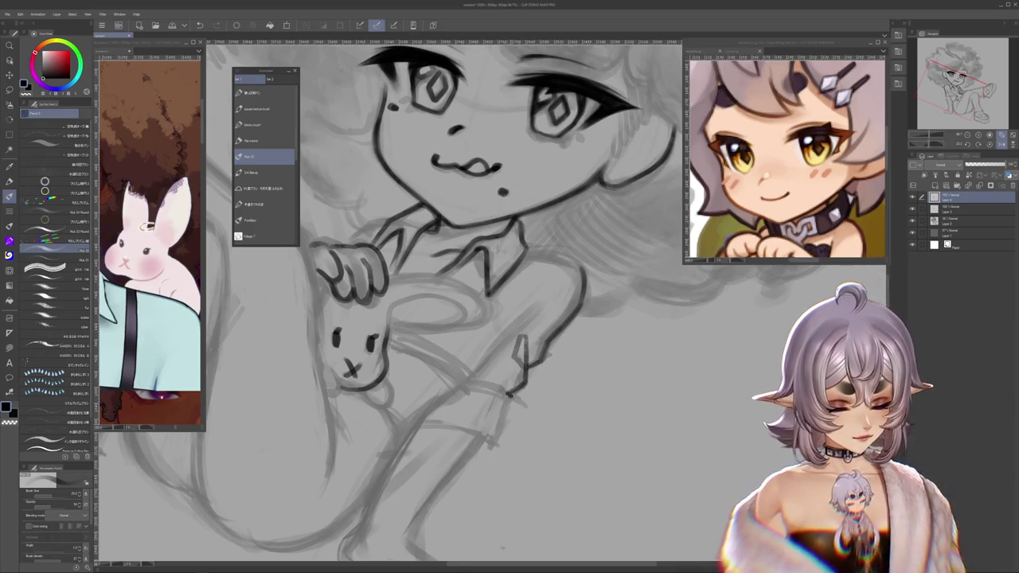
# Step: Extend the sleeve line downward and ink the cuff on the arm
pyautogui.moveTo(503, 409); pyautogui.dragTo(497, 437)
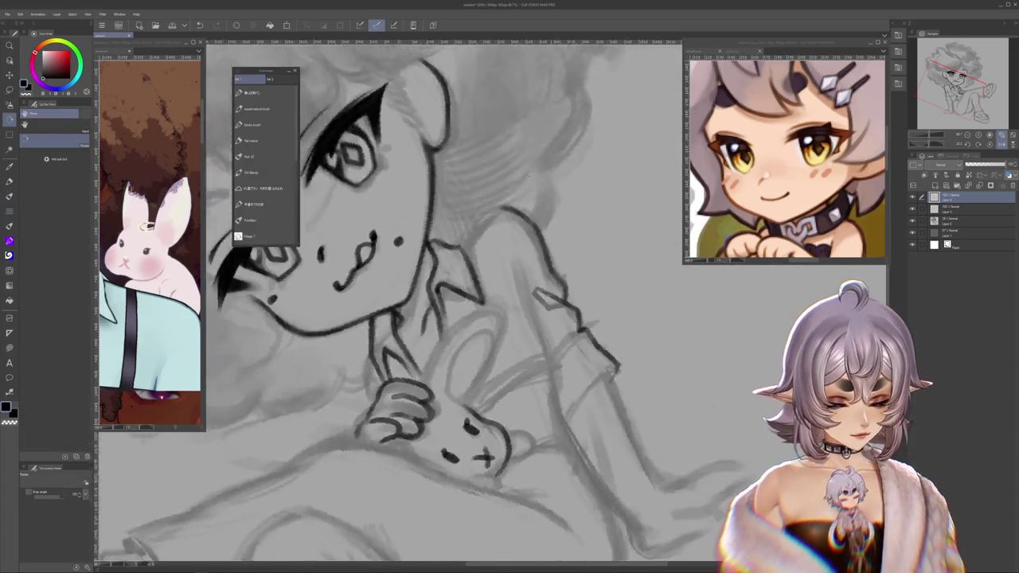
pyautogui.moveTo(502, 548); pyautogui.dragTo(584, 293)
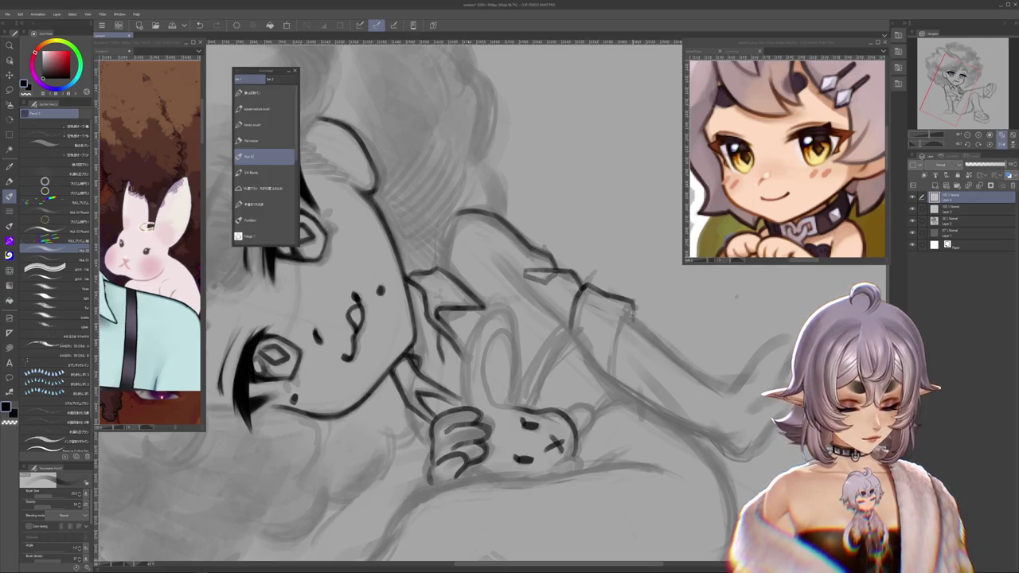
pyautogui.moveTo(627, 307); pyautogui.dragTo(609, 366)
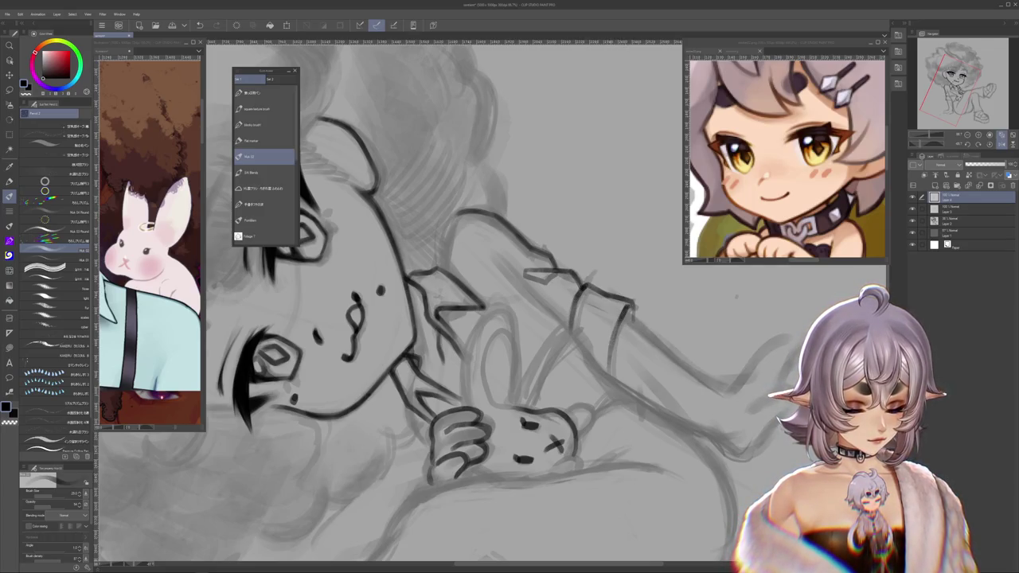
pyautogui.moveTo(557, 334)
pyautogui.mouseDown()
pyautogui.moveTo(620, 449)
pyautogui.moveTo(588, 348)
pyautogui.mouseUp()
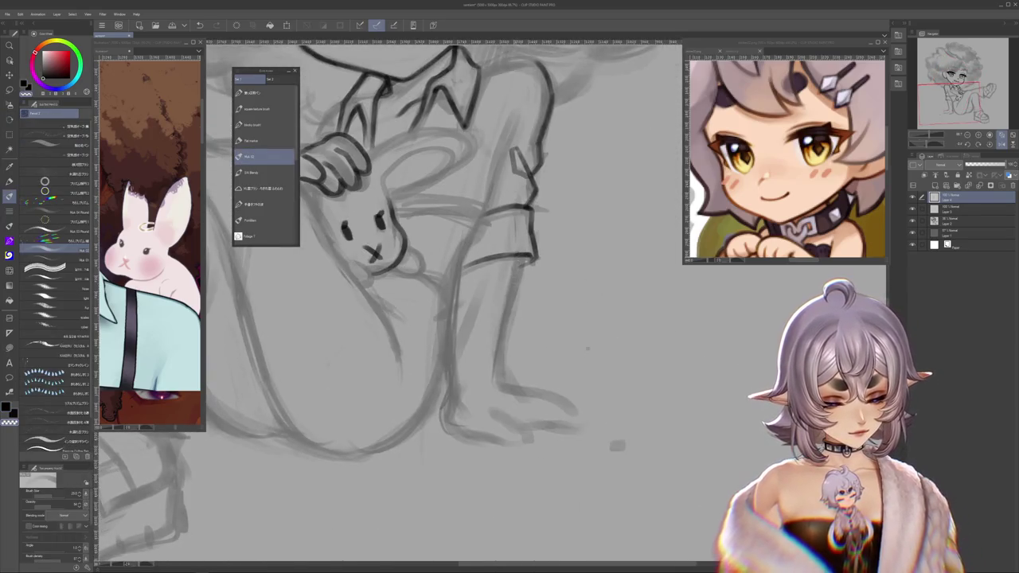
# Step: Ink the leg line toward the foot and a line along the foot
pyautogui.moveTo(518, 253)
pyautogui.mouseDown()
pyautogui.moveTo(491, 386)
pyautogui.moveTo(521, 252)
pyautogui.mouseUp()
pyautogui.scroll(-1, 451, 349)
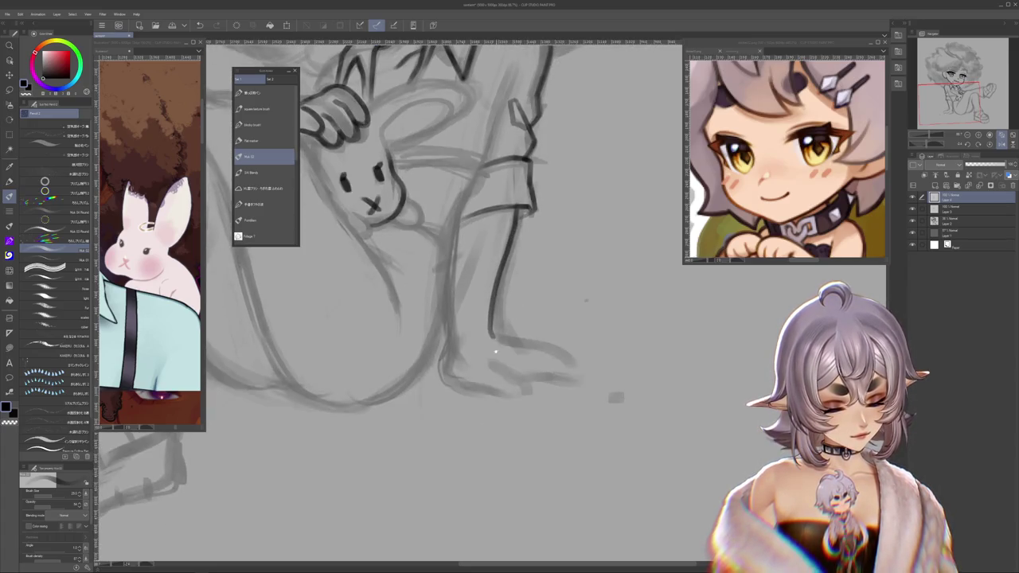
pyautogui.moveTo(451, 349); pyautogui.dragTo(544, 382)
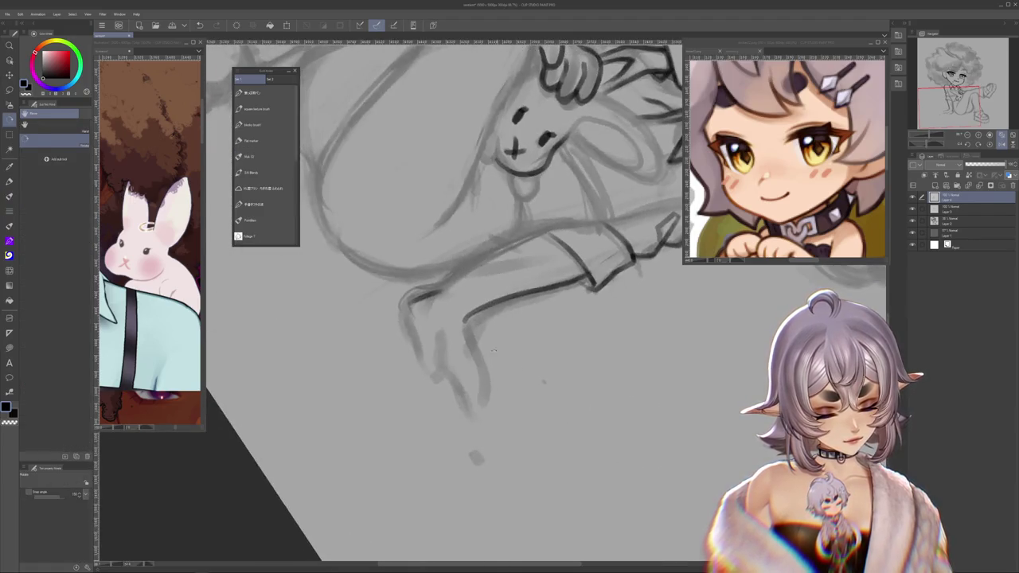
pyautogui.press('b')
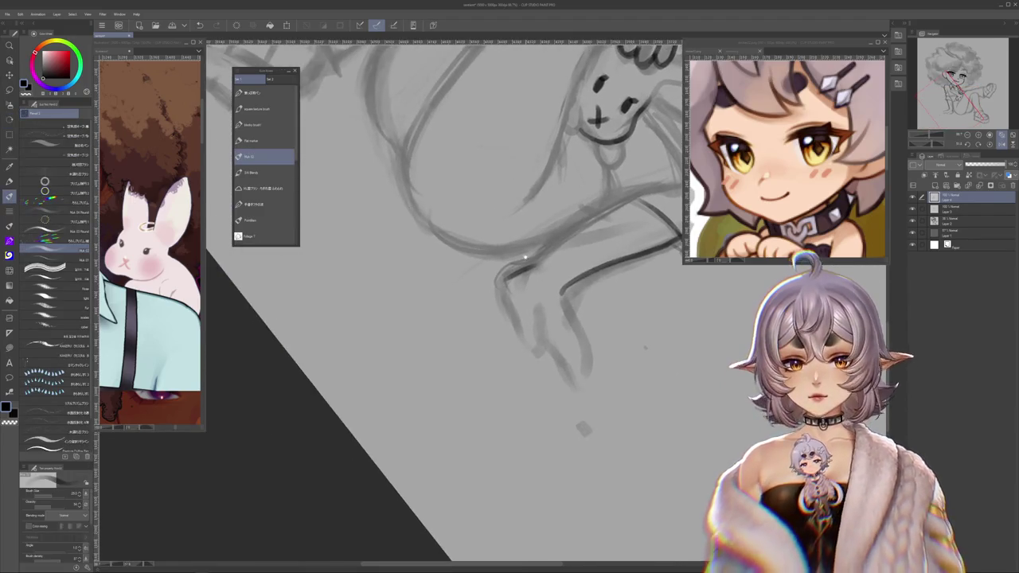
pyautogui.moveTo(509, 273); pyautogui.dragTo(511, 297)
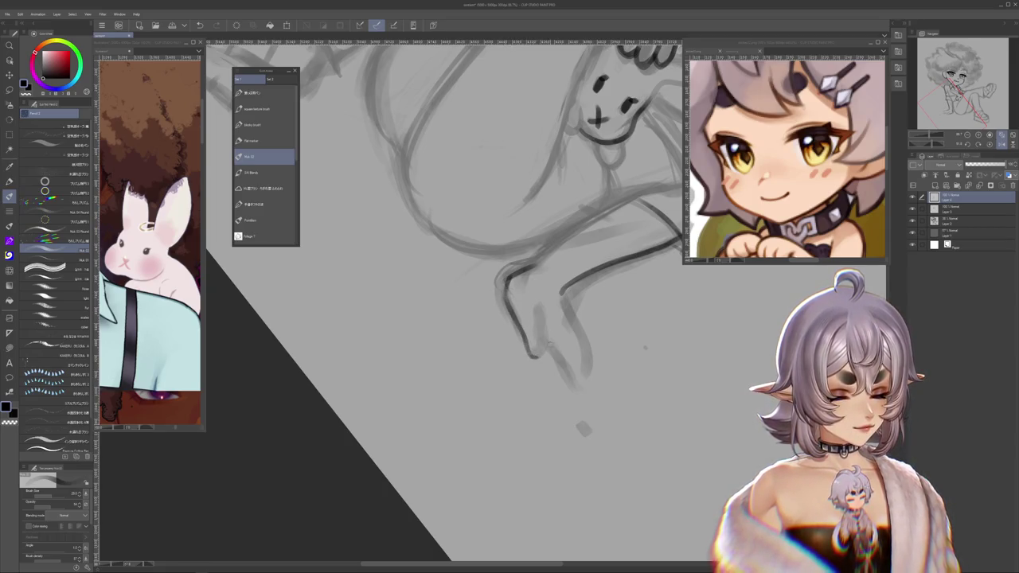
pyautogui.moveTo(541, 353)
pyautogui.mouseDown()
pyautogui.moveTo(545, 325)
pyautogui.moveTo(518, 362)
pyautogui.mouseUp()
# Step: Ink the lower leg outline and the toes of the foot
pyautogui.press('r')
pyautogui.press('b')
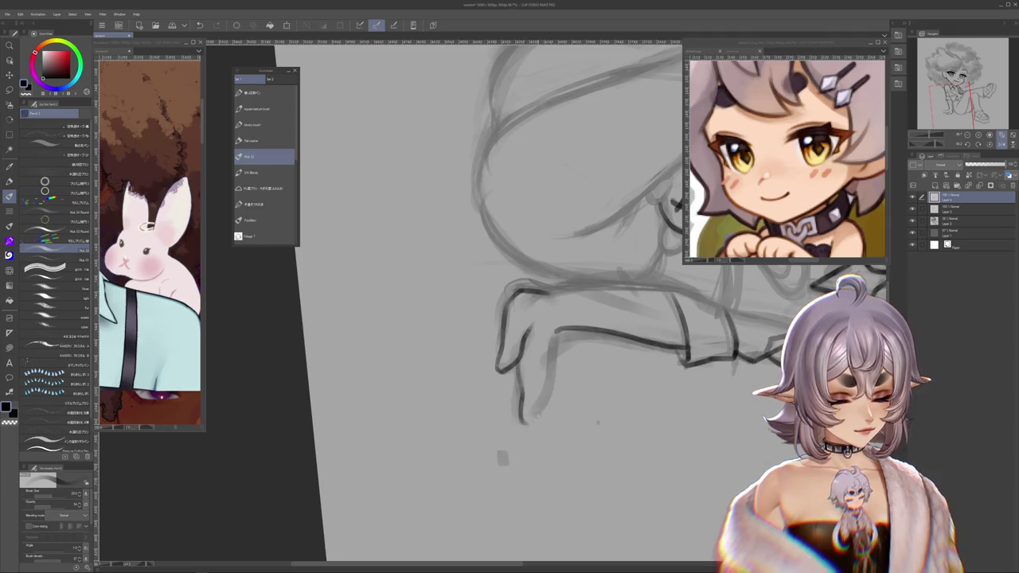
pyautogui.moveTo(540, 404); pyautogui.dragTo(544, 366)
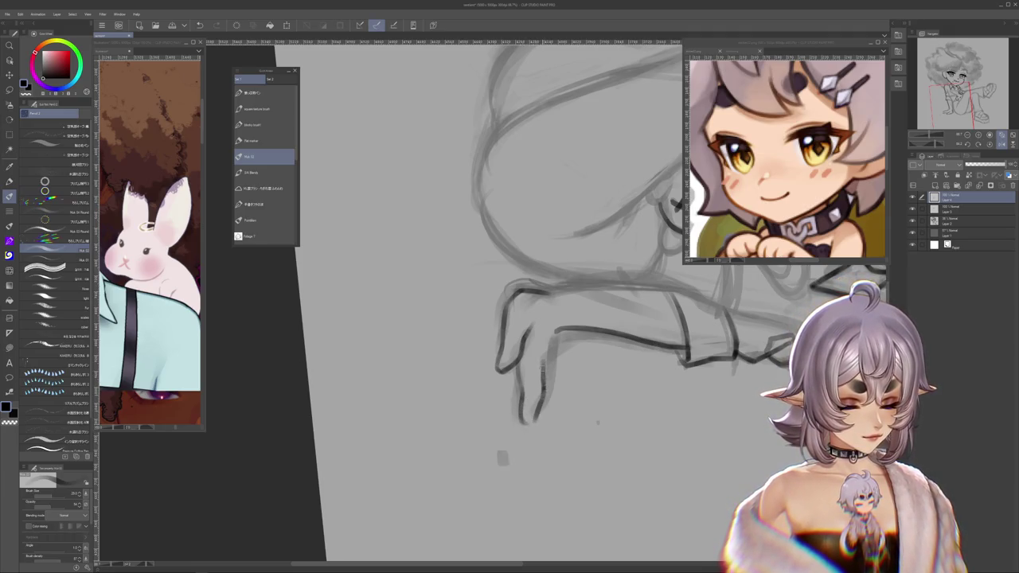
pyautogui.moveTo(557, 342); pyautogui.dragTo(548, 402)
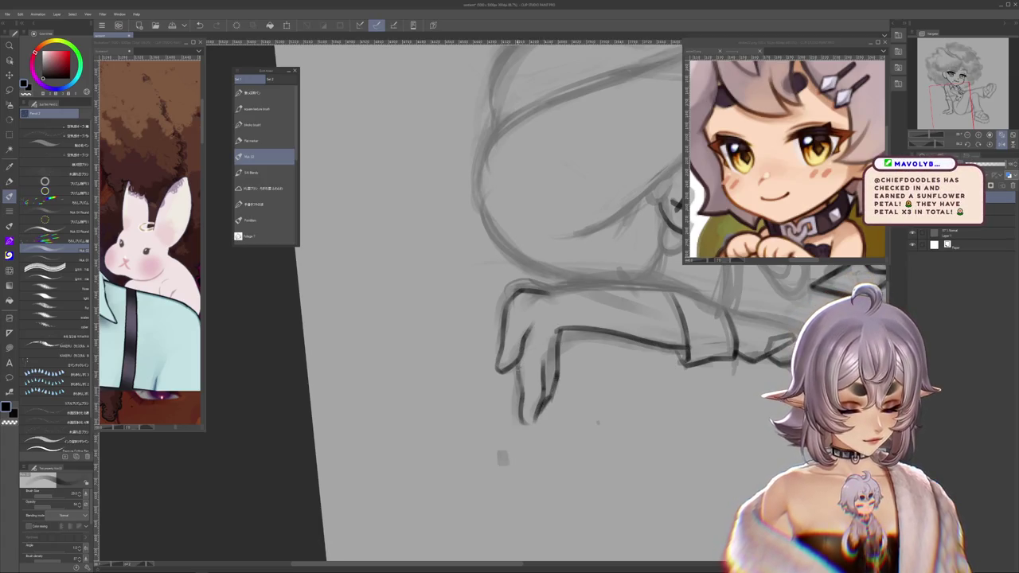
pyautogui.moveTo(510, 318)
pyautogui.mouseDown()
pyautogui.moveTo(525, 263)
pyautogui.moveTo(477, 239)
pyautogui.mouseUp()
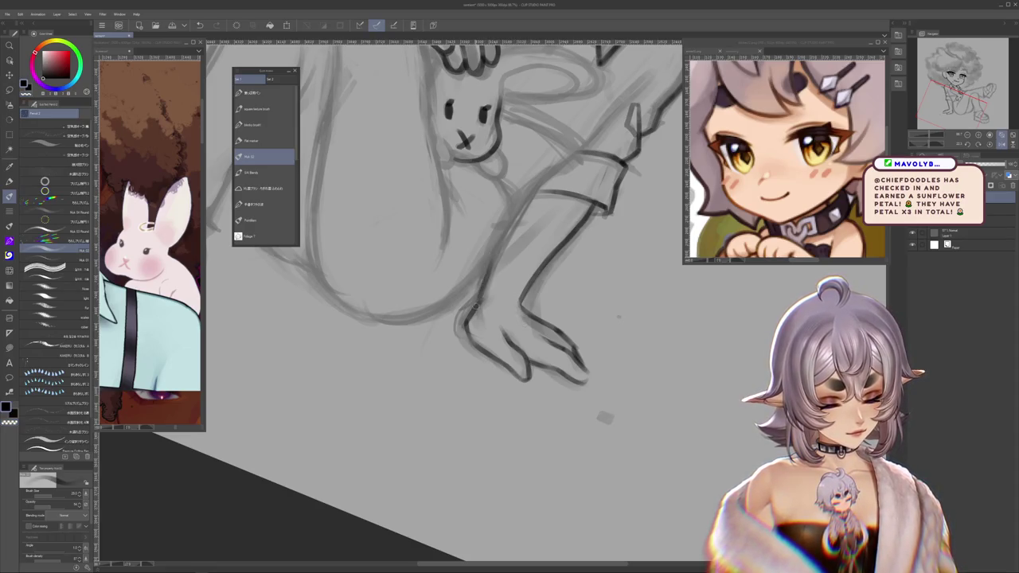
pyautogui.moveTo(478, 303)
pyautogui.mouseDown()
pyautogui.moveTo(471, 176)
pyautogui.moveTo(551, 421)
pyautogui.mouseUp()
pyautogui.click(265, 157)
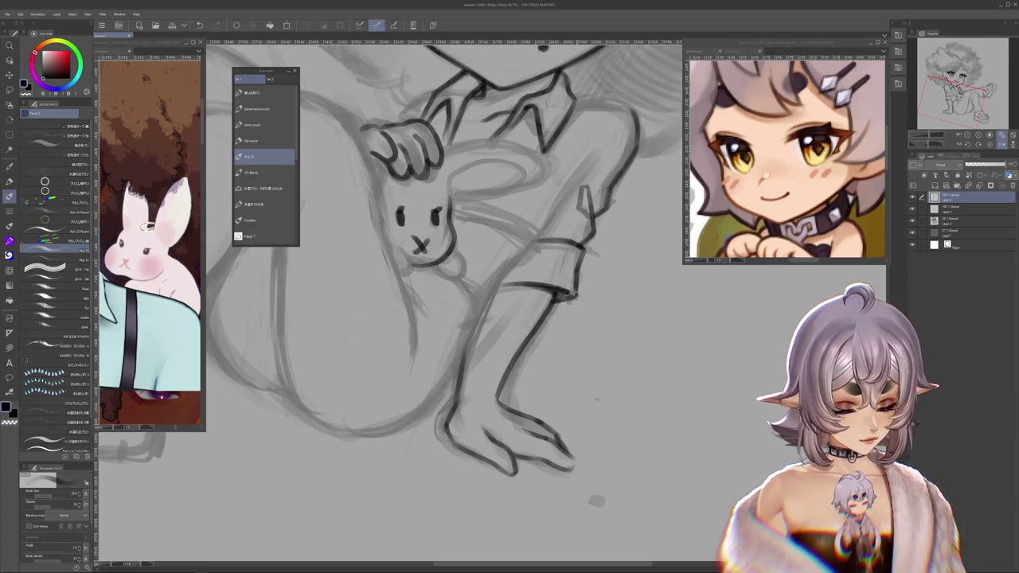
pyautogui.moveTo(596, 398)
pyautogui.mouseDown()
pyautogui.moveTo(635, 529)
pyautogui.moveTo(583, 500)
pyautogui.moveTo(488, 288)
pyautogui.mouseUp()
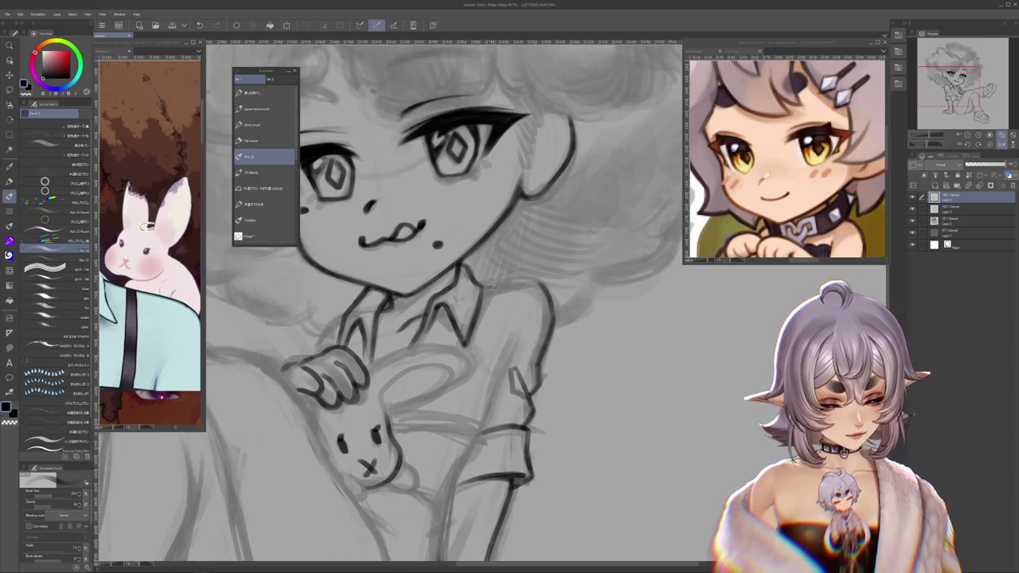
# Step: Darken the shirt's shoulder line
pyautogui.moveTo(545, 285)
pyautogui.mouseDown()
pyautogui.moveTo(481, 285)
pyautogui.moveTo(513, 270)
pyautogui.moveTo(498, 345)
pyautogui.mouseUp()
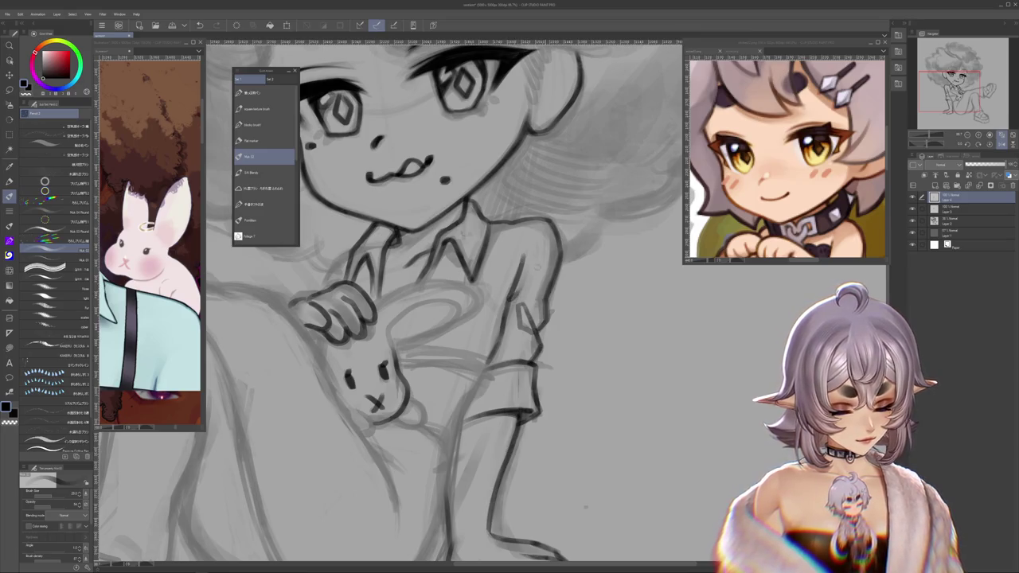
pyautogui.moveTo(509, 303)
pyautogui.mouseDown()
pyautogui.moveTo(557, 238)
pyautogui.moveTo(500, 338)
pyautogui.mouseUp()
pyautogui.press('b')
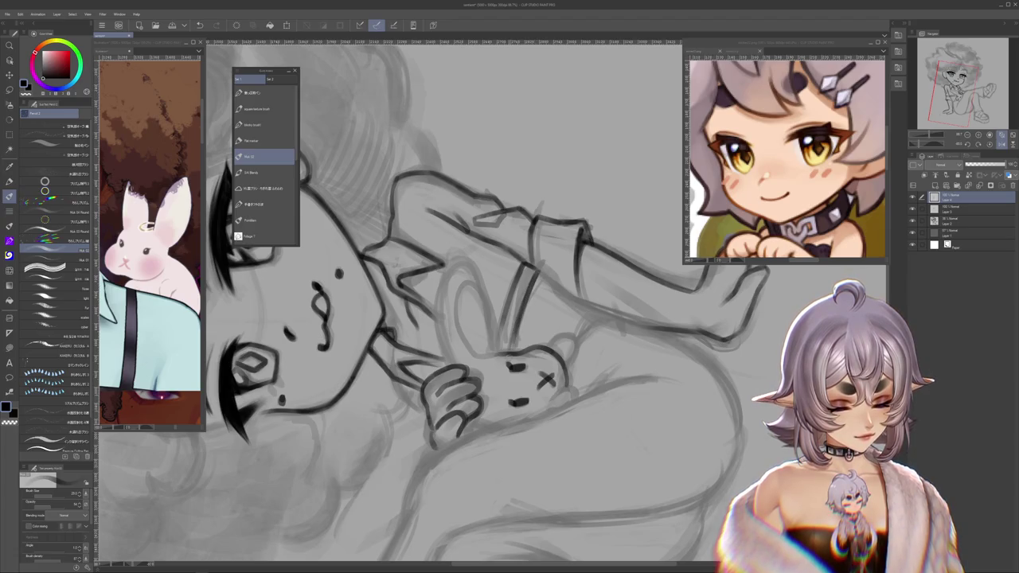
# Step: Undo the two stray strokes near the shorts and along the leg
pyautogui.moveTo(446, 302); pyautogui.dragTo(557, 238)
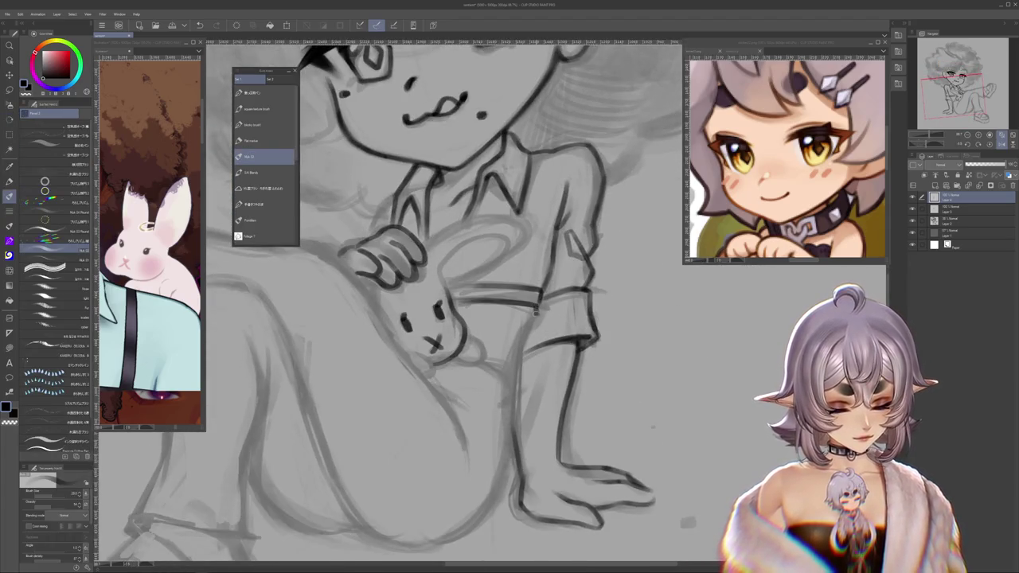
pyautogui.hotkey('ctrl', 'z')
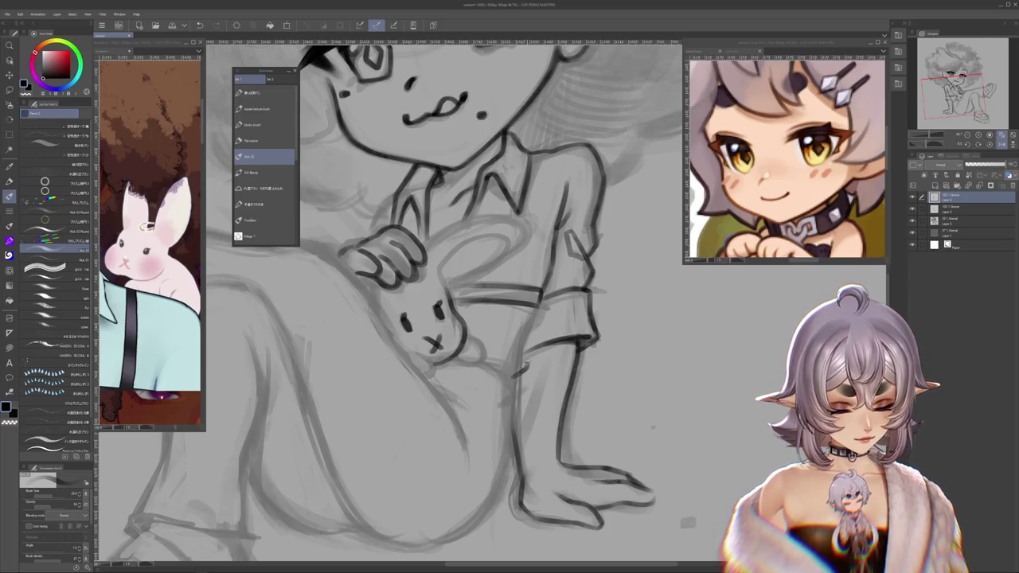
pyautogui.hotkey('ctrl', 'z')
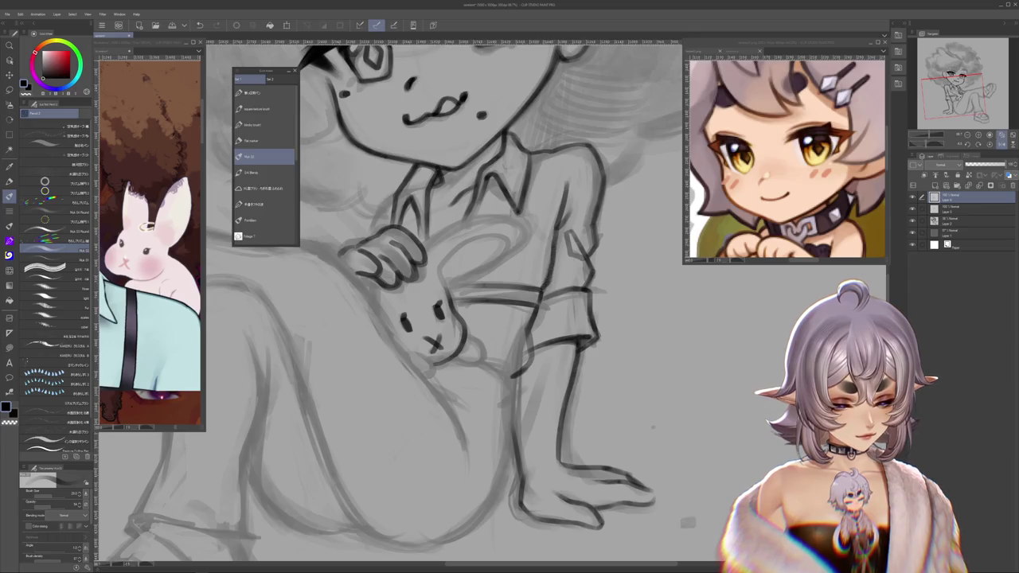
pyautogui.moveTo(535, 343)
pyautogui.mouseDown()
pyautogui.moveTo(665, 354)
pyautogui.moveTo(652, 143)
pyautogui.mouseUp()
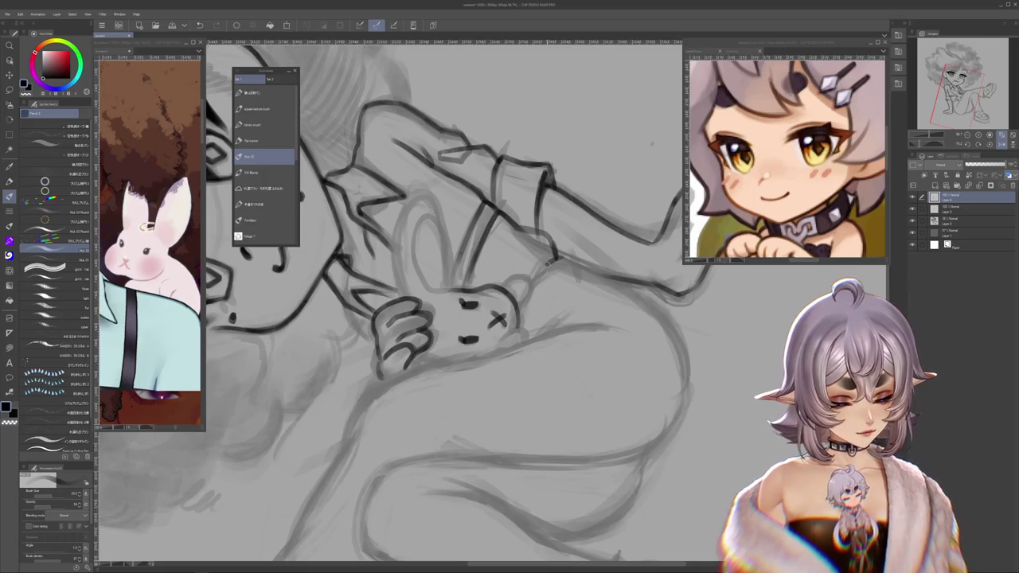
pyautogui.moveTo(549, 264); pyautogui.dragTo(700, 527)
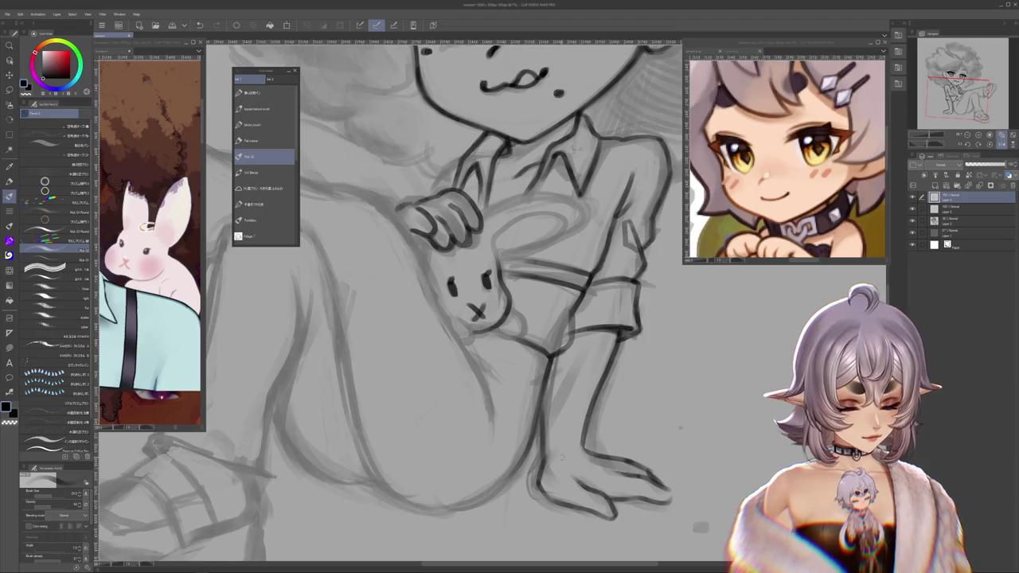
pyautogui.press('space')
pyautogui.moveTo(680, 395); pyautogui.dragTo(458, 393)
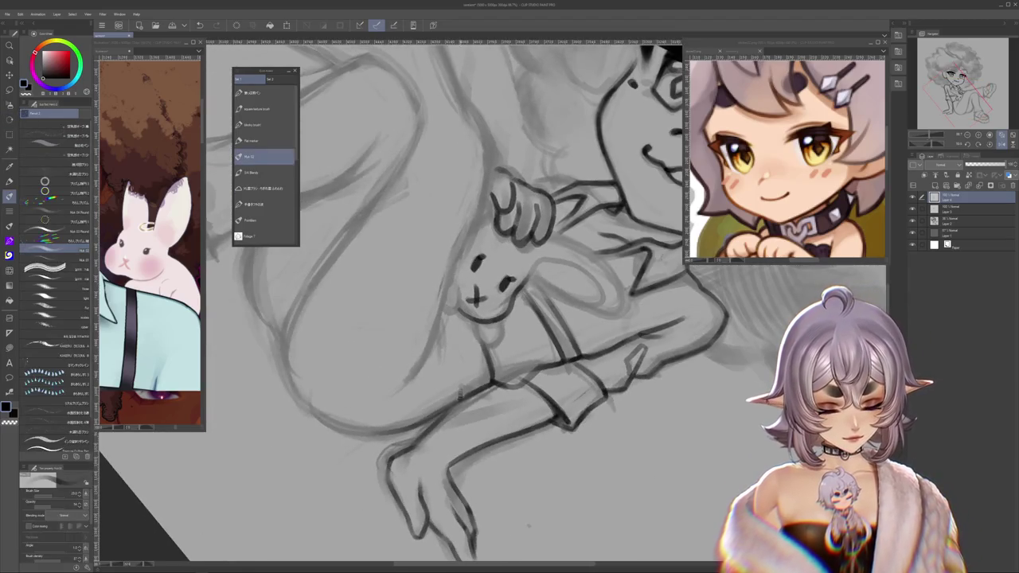
pyautogui.moveTo(527, 526); pyautogui.dragTo(571, 357)
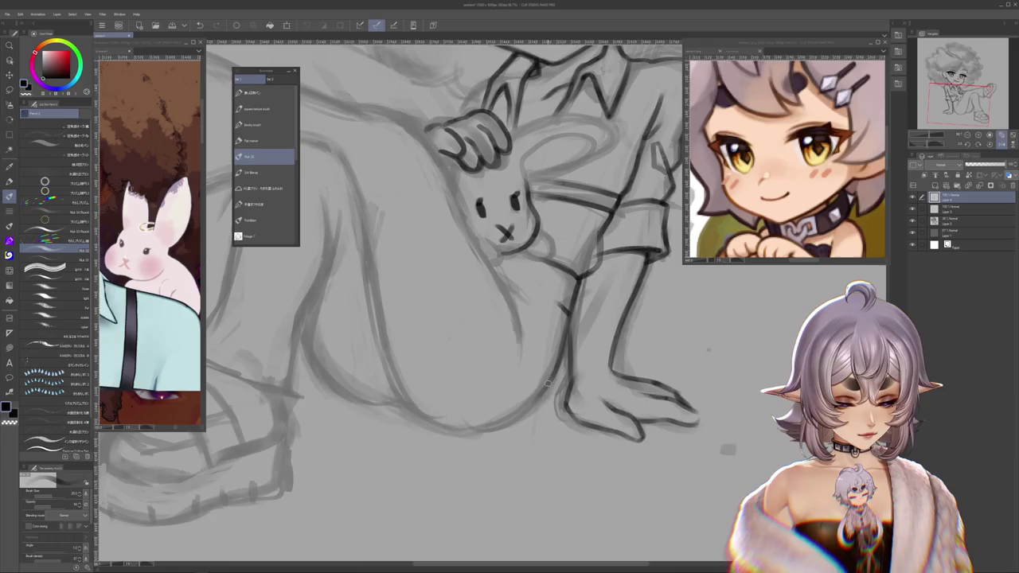
pyautogui.scroll(-5, 571, 358)
# Step: Lasso the bunny's right eye and resize it with Ctrl+T
pyautogui.moveTo(571, 358); pyautogui.dragTo(664, 139)
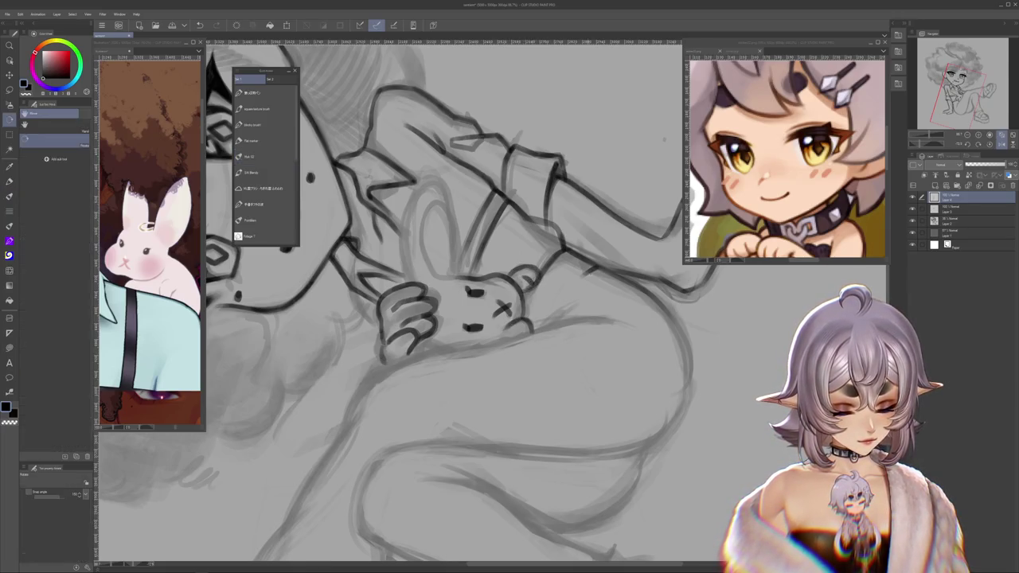
pyautogui.moveTo(664, 138); pyautogui.dragTo(523, 340)
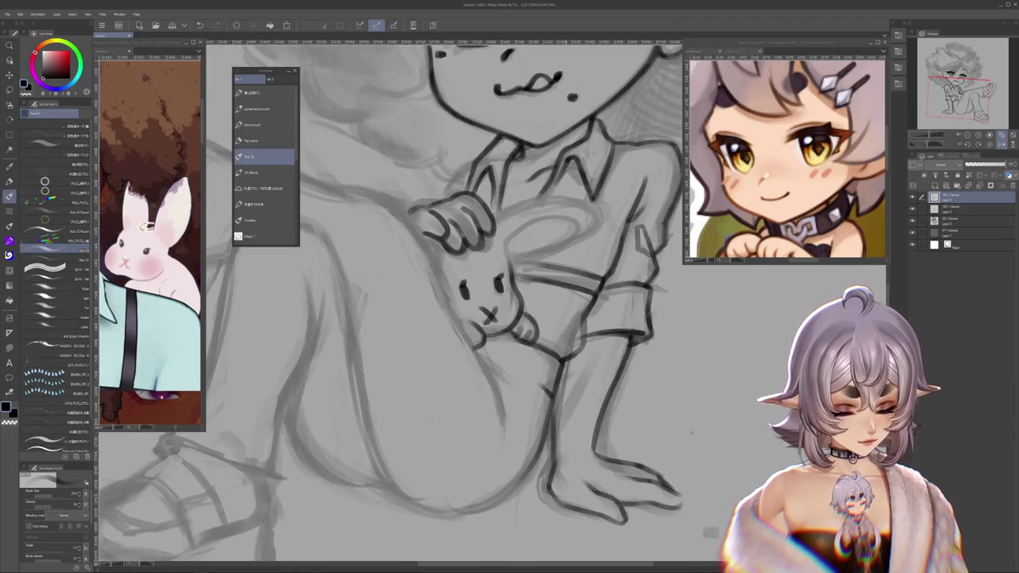
pyautogui.moveTo(477, 302); pyautogui.dragTo(493, 339)
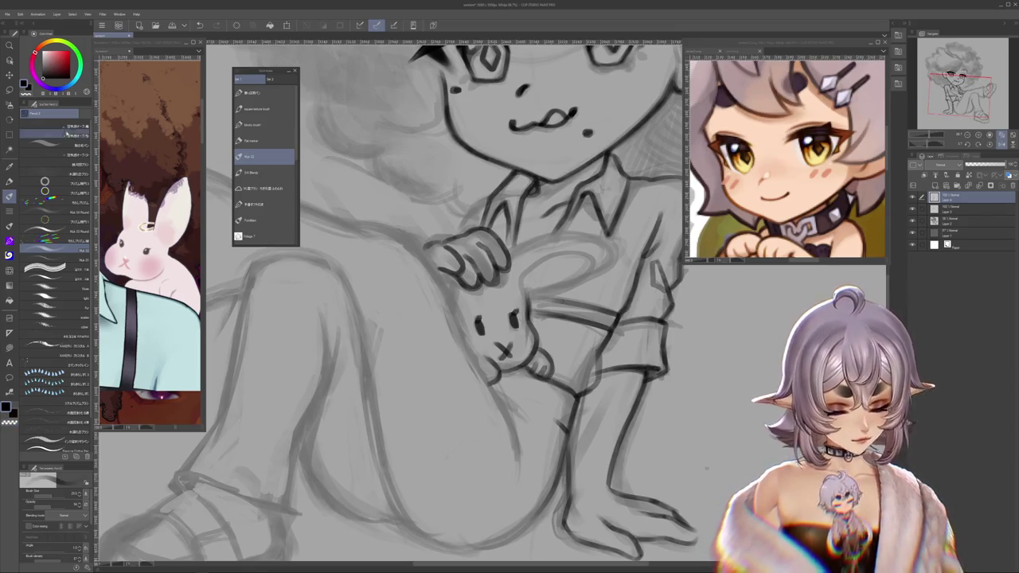
pyautogui.press('m')
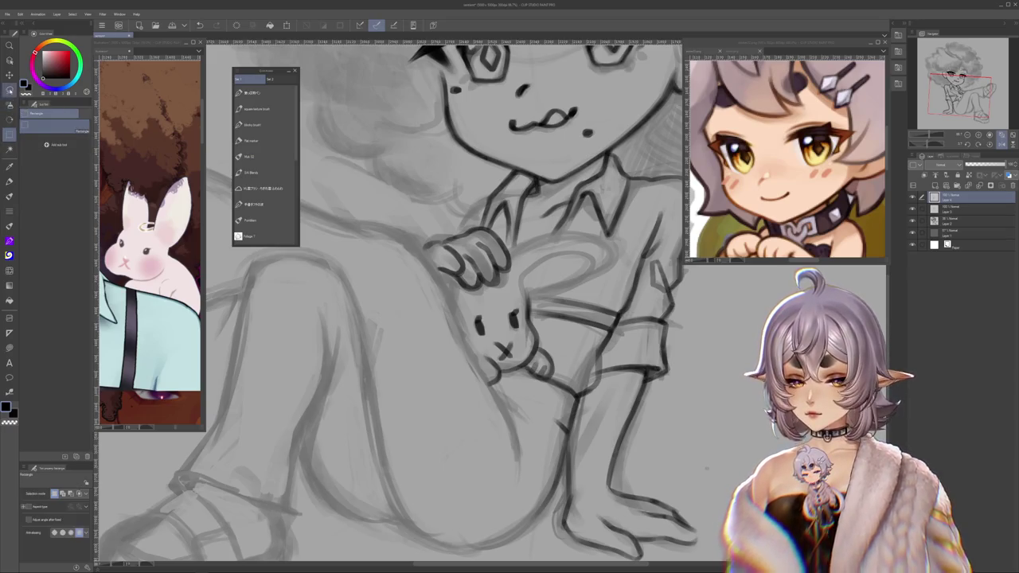
pyautogui.press('m')
pyautogui.moveTo(510, 335)
pyautogui.mouseDown()
pyautogui.moveTo(513, 303)
pyautogui.moveTo(527, 307)
pyautogui.moveTo(521, 319)
pyautogui.mouseUp()
pyautogui.hotkey('ctrl', 't')
pyautogui.press('Return')
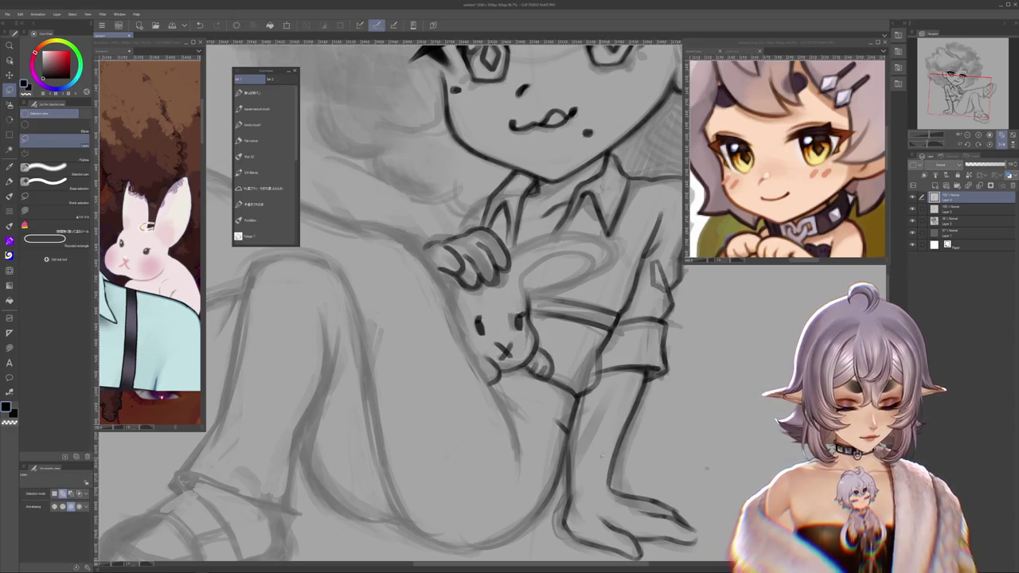
pyautogui.press('b')
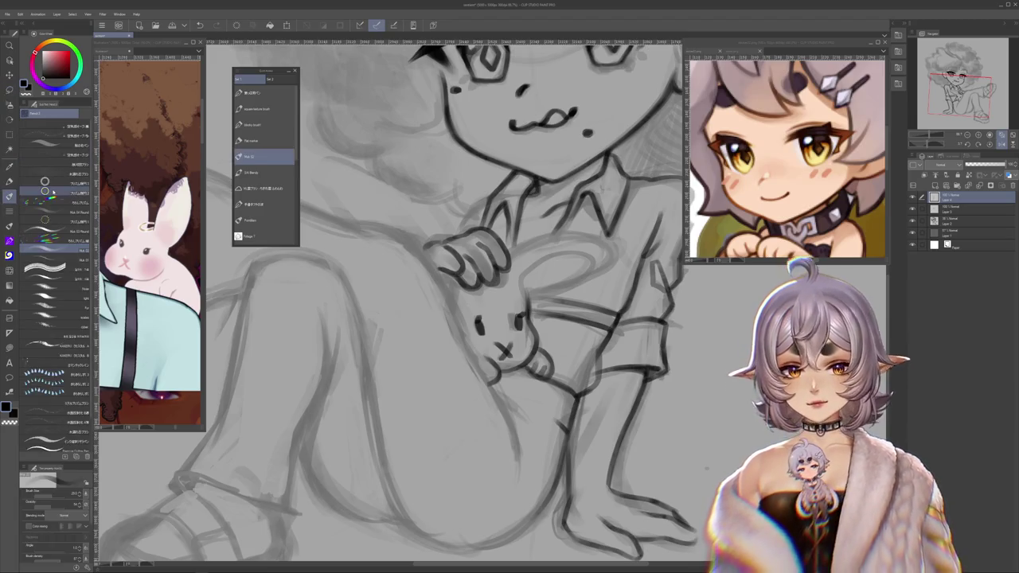
pyautogui.scroll(3, 398, 303)
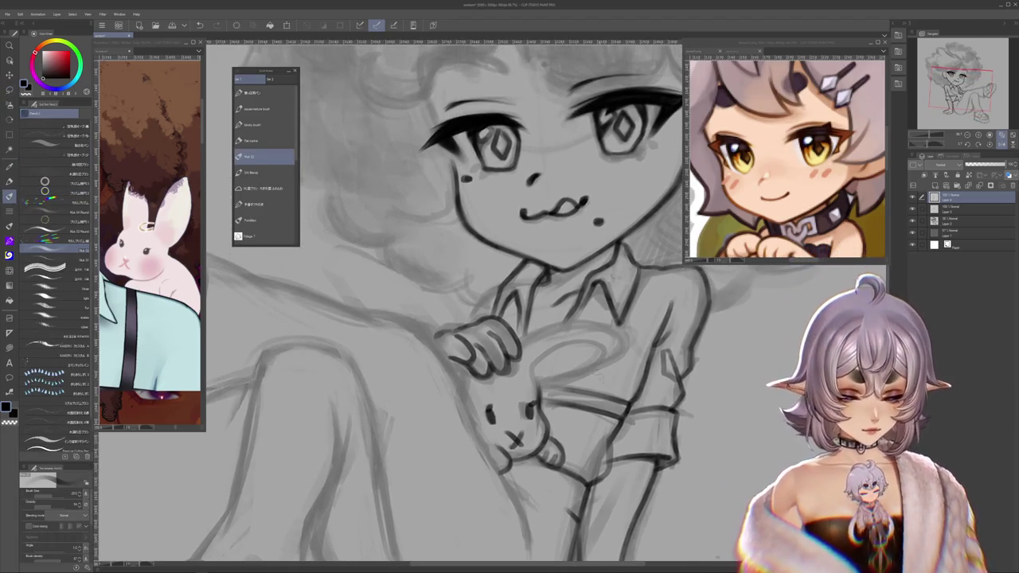
# Step: Switch pen preset and ink the bunny's inner-ear line, redrawing it once
pyautogui.scroll(1, 446, 303)
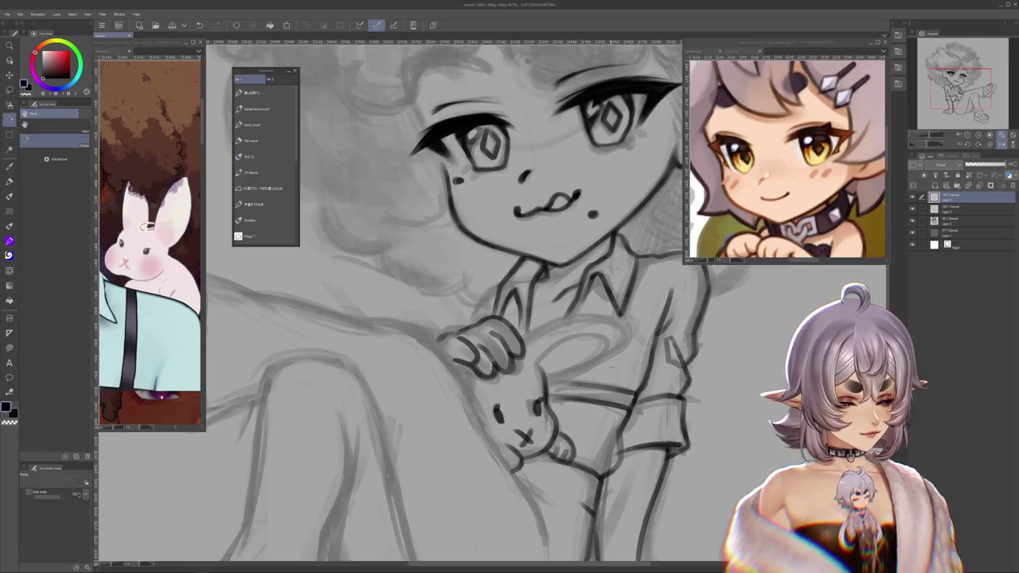
pyautogui.moveTo(446, 303); pyautogui.dragTo(477, 239)
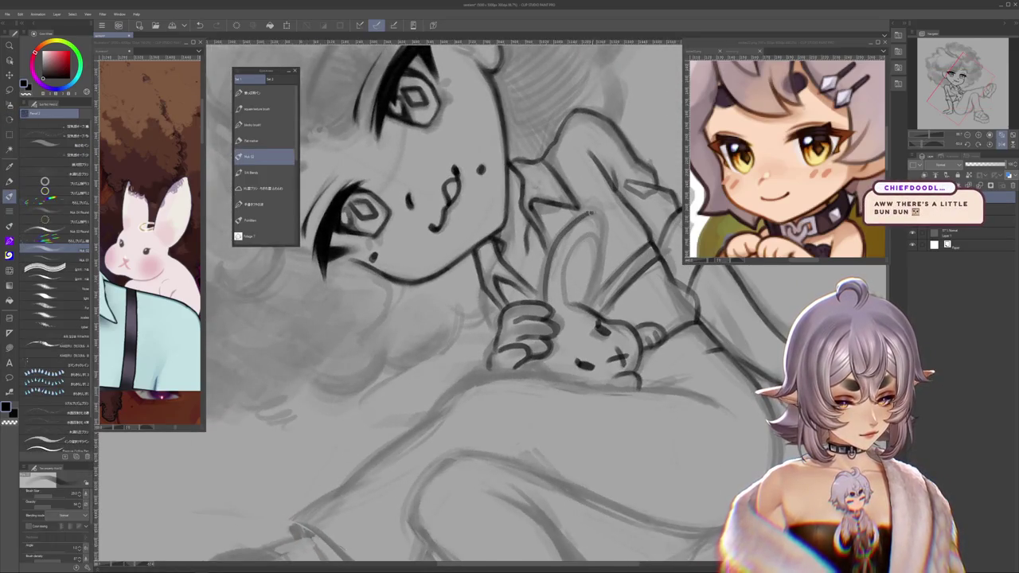
pyautogui.moveTo(477, 319); pyautogui.dragTo(525, 238)
pyautogui.click(263, 156)
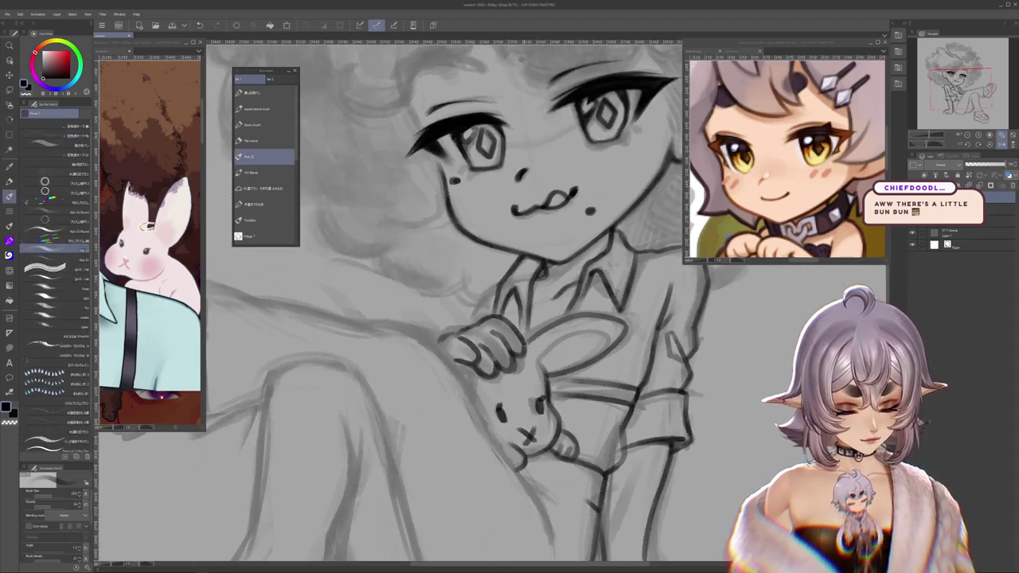
pyautogui.moveTo(557, 430); pyautogui.dragTo(570, 405)
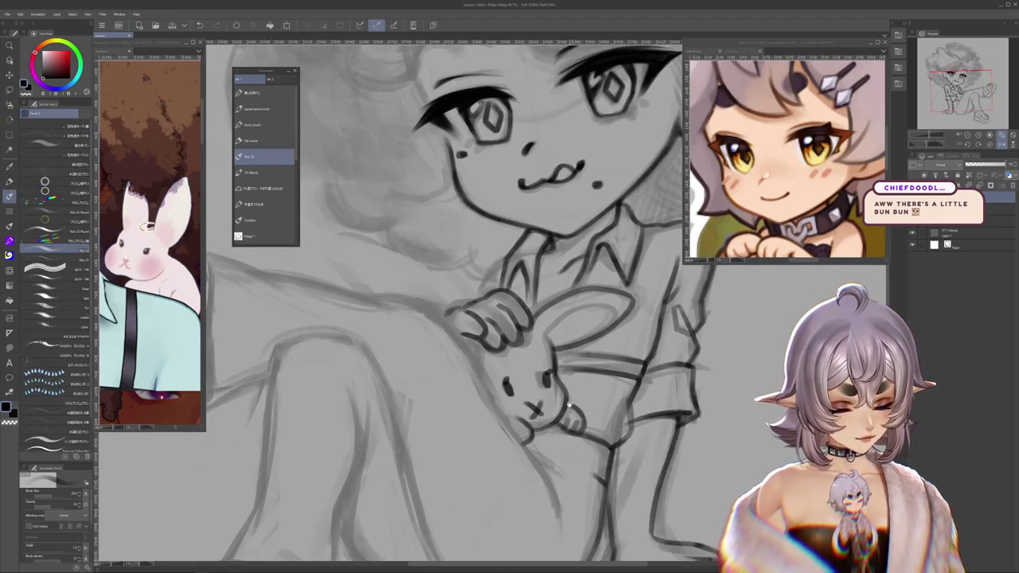
pyautogui.moveTo(465, 303); pyautogui.dragTo(454, 310)
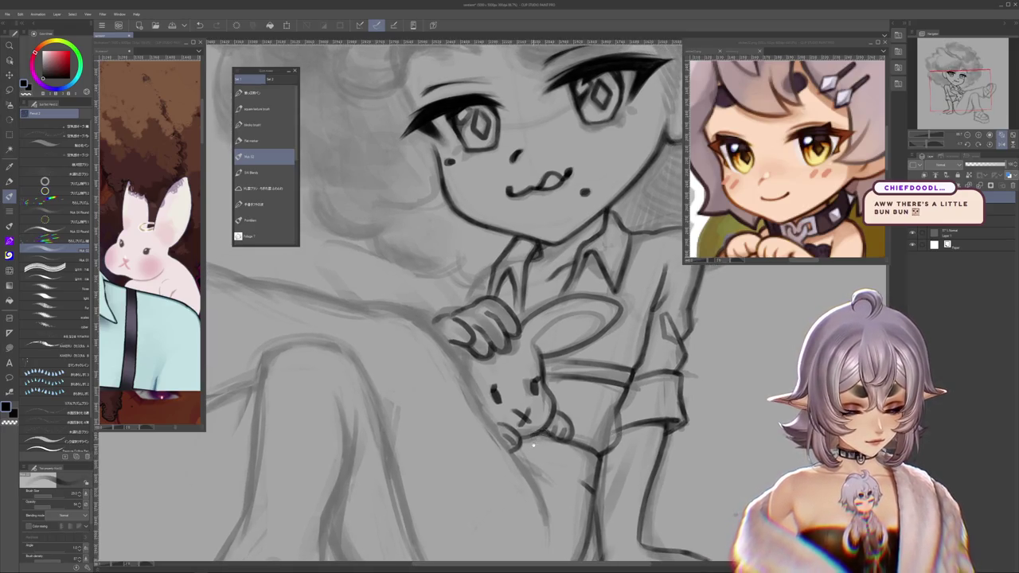
pyautogui.moveTo(533, 446); pyautogui.dragTo(527, 458)
pyautogui.moveTo(530, 359); pyautogui.dragTo(589, 328)
pyautogui.hotkey('ctrl', 'z')
pyautogui.moveTo(530, 358); pyautogui.dragTo(589, 327)
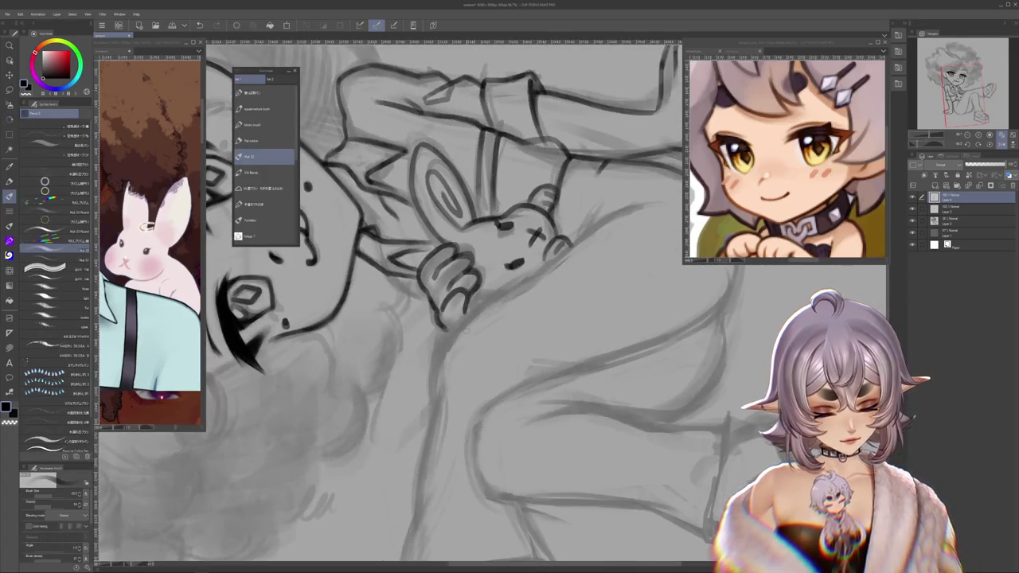
# Step: Ink the bunny's long dark outline below its face
pyautogui.moveTo(390, 430)
pyautogui.mouseDown()
pyautogui.moveTo(474, 309)
pyautogui.moveTo(394, 378)
pyautogui.mouseUp()
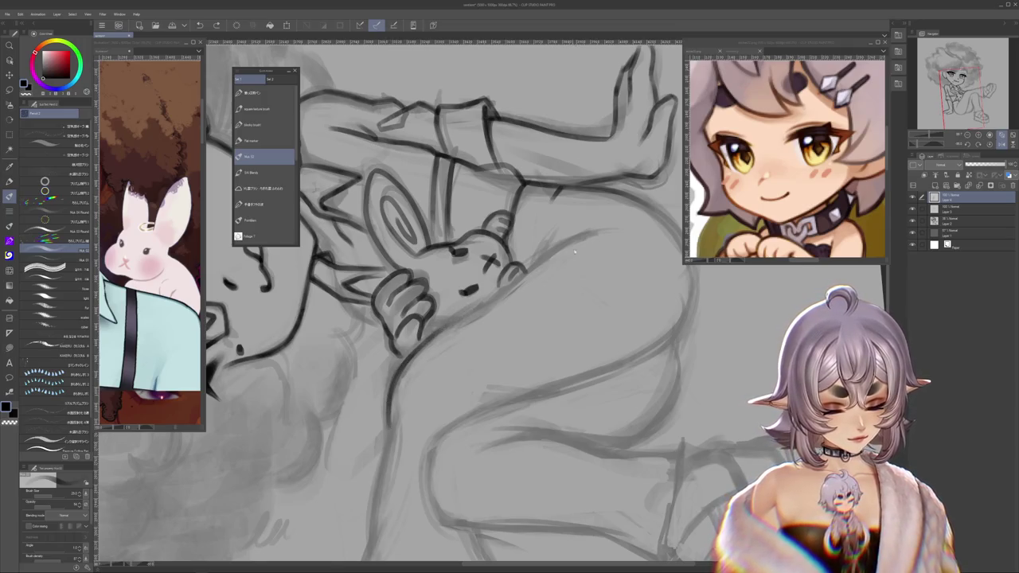
pyautogui.moveTo(593, 231); pyautogui.dragTo(452, 322)
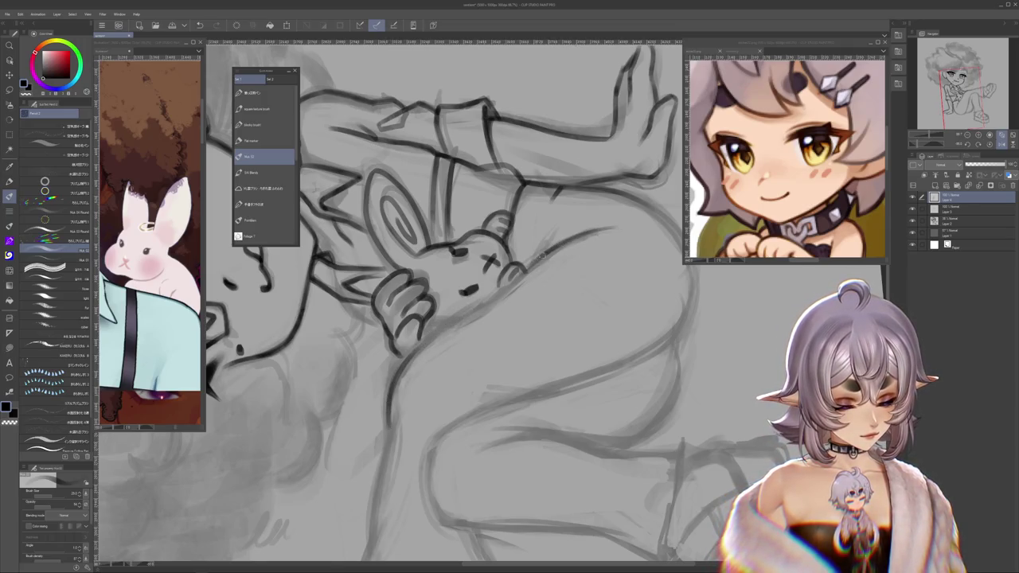
pyautogui.moveTo(394, 384); pyautogui.dragTo(549, 231)
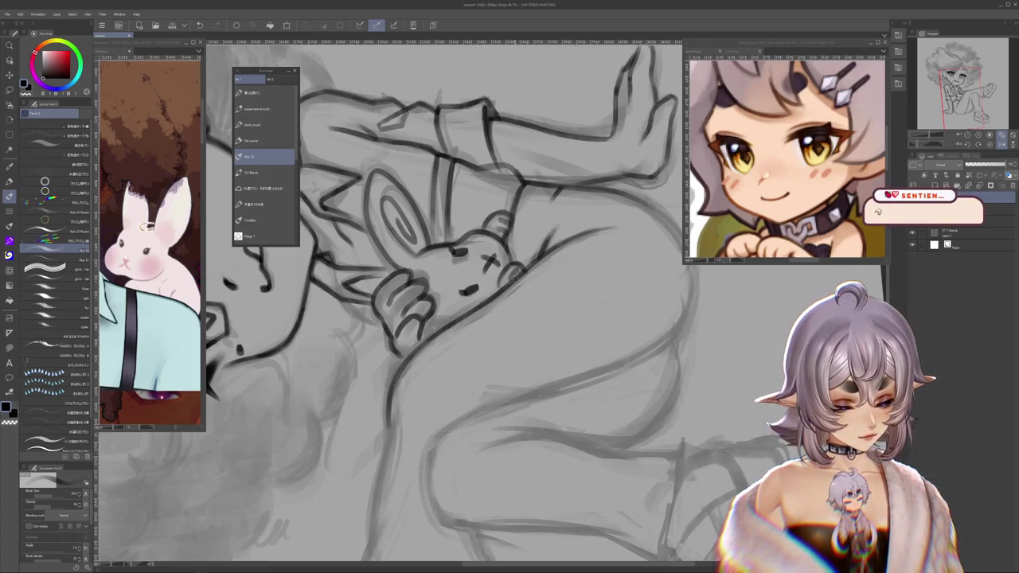
pyautogui.scroll(-3, 446, 302)
pyautogui.scroll(4, 675, 372)
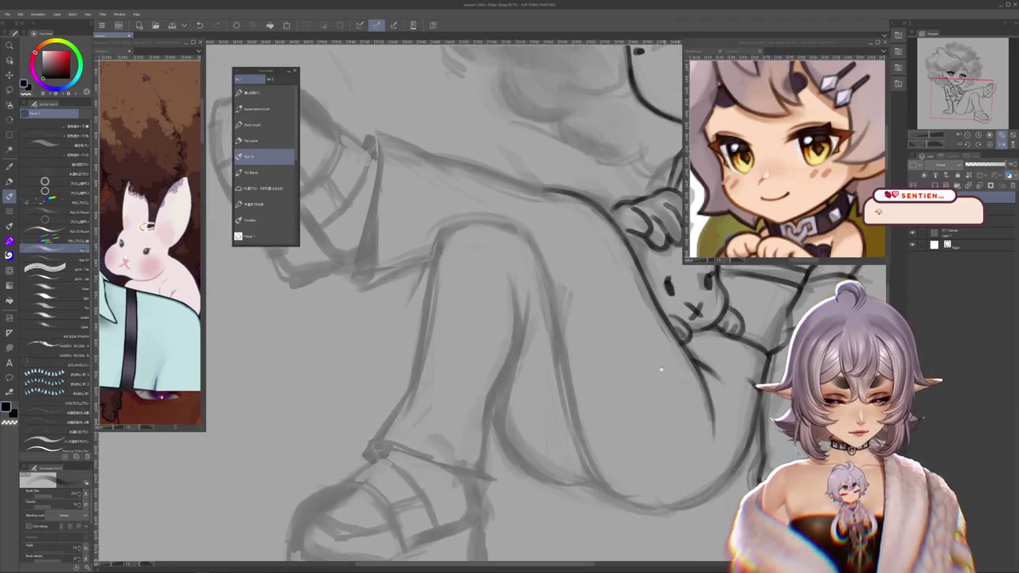
# Step: Ink the knee outline, shin lines and the vertical shoe line
pyautogui.moveTo(462, 222)
pyautogui.mouseDown()
pyautogui.moveTo(433, 255)
pyautogui.moveTo(409, 385)
pyautogui.mouseUp()
pyautogui.scroll(1, 410, 385)
pyautogui.moveTo(459, 259)
pyautogui.mouseDown()
pyautogui.moveTo(410, 339)
pyautogui.moveTo(452, 284)
pyautogui.moveTo(460, 244)
pyautogui.mouseUp()
pyautogui.moveTo(444, 337); pyautogui.dragTo(417, 345)
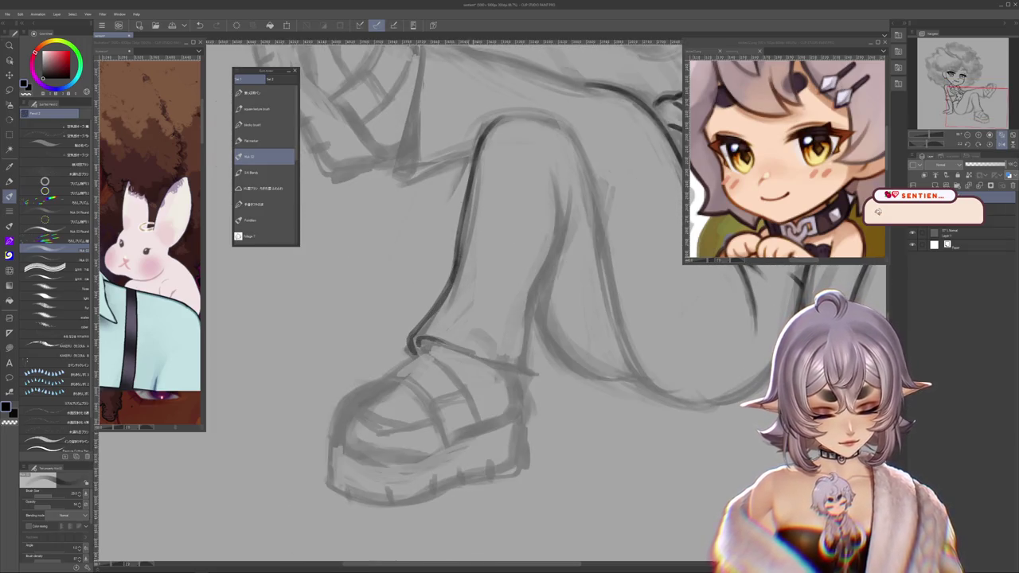
pyautogui.moveTo(510, 319); pyautogui.dragTo(557, 366)
pyautogui.click(265, 156)
pyautogui.moveTo(434, 246); pyautogui.dragTo(437, 370)
pyautogui.moveTo(436, 293); pyautogui.dragTo(438, 366)
# Step: Ink the pant hem and the long pant-leg line, redoing a misplaced stroke
pyautogui.moveTo(477, 334); pyautogui.dragTo(511, 387)
pyautogui.moveTo(513, 344); pyautogui.dragTo(510, 378)
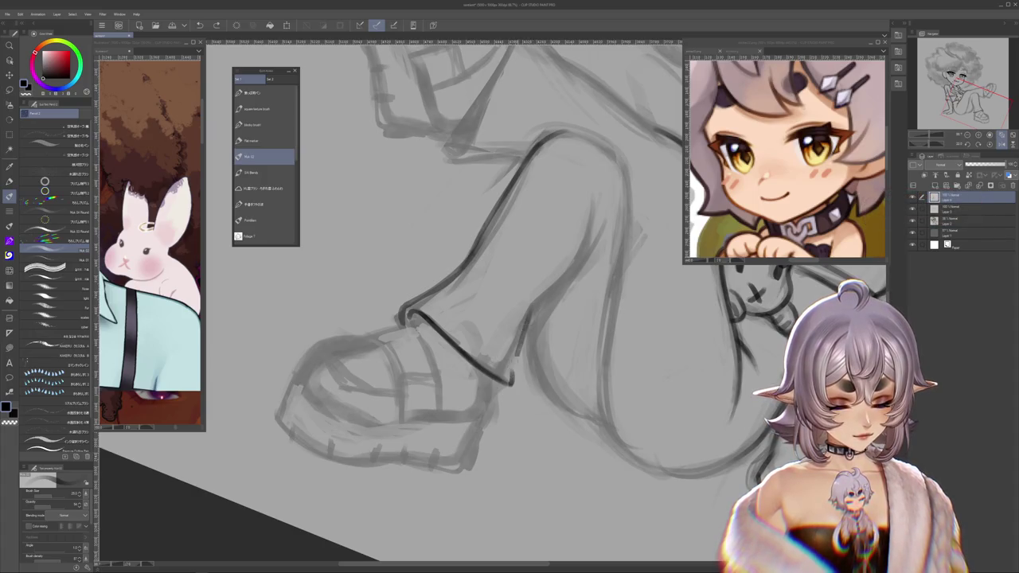
pyautogui.moveTo(532, 309)
pyautogui.mouseDown()
pyautogui.moveTo(591, 239)
pyautogui.moveTo(597, 185)
pyautogui.moveTo(595, 218)
pyautogui.moveTo(525, 323)
pyautogui.moveTo(606, 215)
pyautogui.mouseUp()
pyautogui.hotkey('ctrl', 'z')
pyautogui.moveTo(588, 314)
pyautogui.mouseDown()
pyautogui.moveTo(596, 375)
pyautogui.moveTo(557, 335)
pyautogui.mouseUp()
pyautogui.moveTo(557, 267); pyautogui.dragTo(567, 358)
pyautogui.moveTo(517, 303)
pyautogui.mouseDown()
pyautogui.moveTo(472, 282)
pyautogui.moveTo(441, 366)
pyautogui.mouseUp()
pyautogui.moveTo(722, 368)
pyautogui.mouseDown()
pyautogui.moveTo(652, 351)
pyautogui.moveTo(545, 356)
pyautogui.mouseUp()
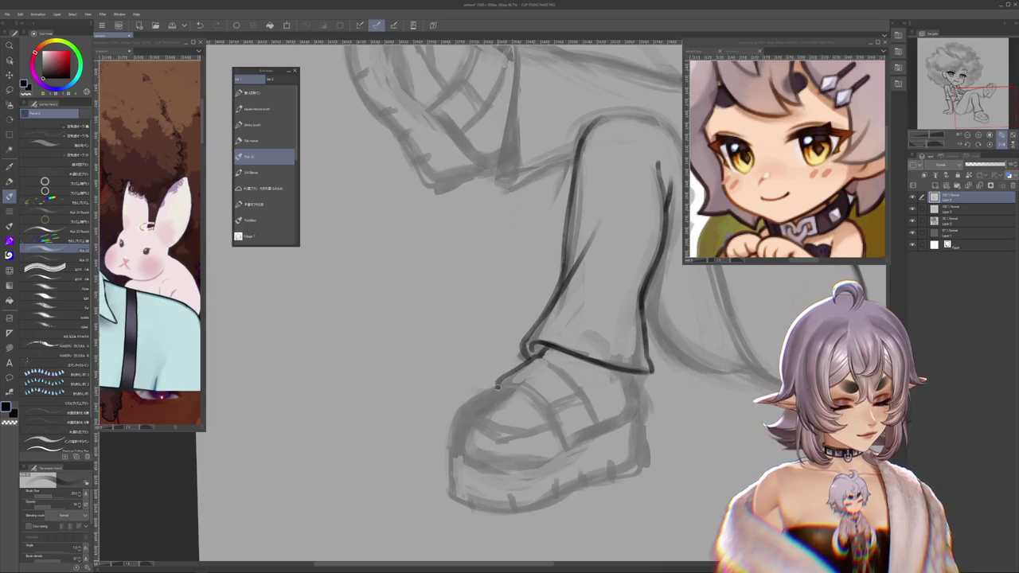
pyautogui.moveTo(497, 398); pyautogui.dragTo(527, 347)
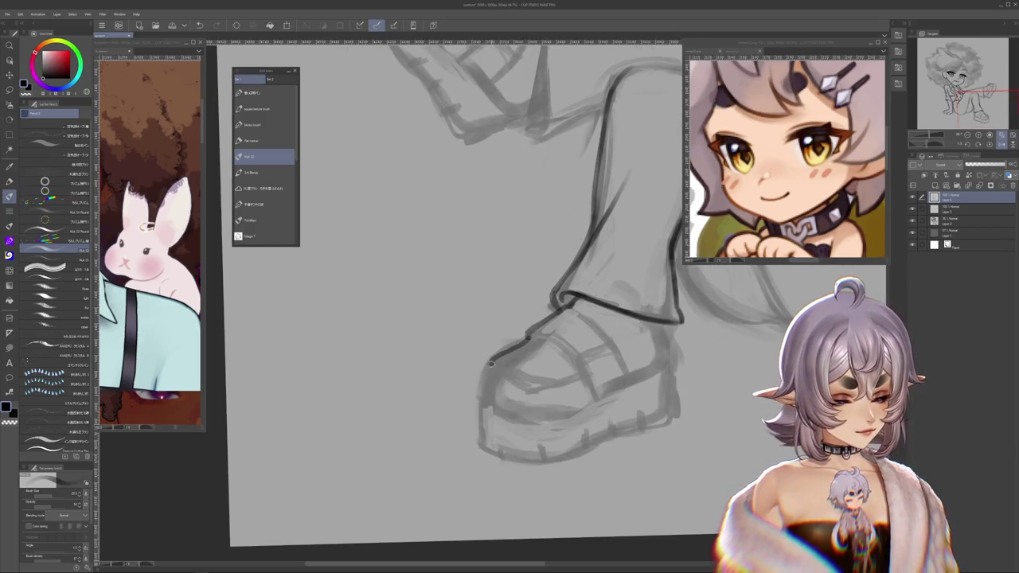
pyautogui.moveTo(507, 391)
pyautogui.mouseDown()
pyautogui.moveTo(414, 242)
pyautogui.moveTo(452, 341)
pyautogui.moveTo(508, 398)
pyautogui.moveTo(445, 262)
pyautogui.mouseUp()
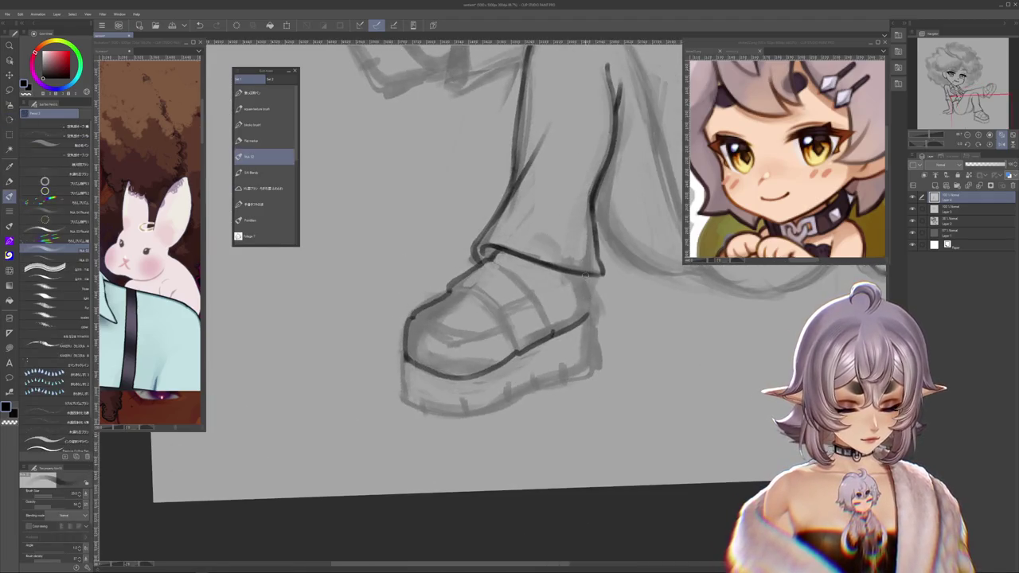
# Step: Ink a short line on the shoe and the strap line
pyautogui.moveTo(494, 334); pyautogui.dragTo(430, 238)
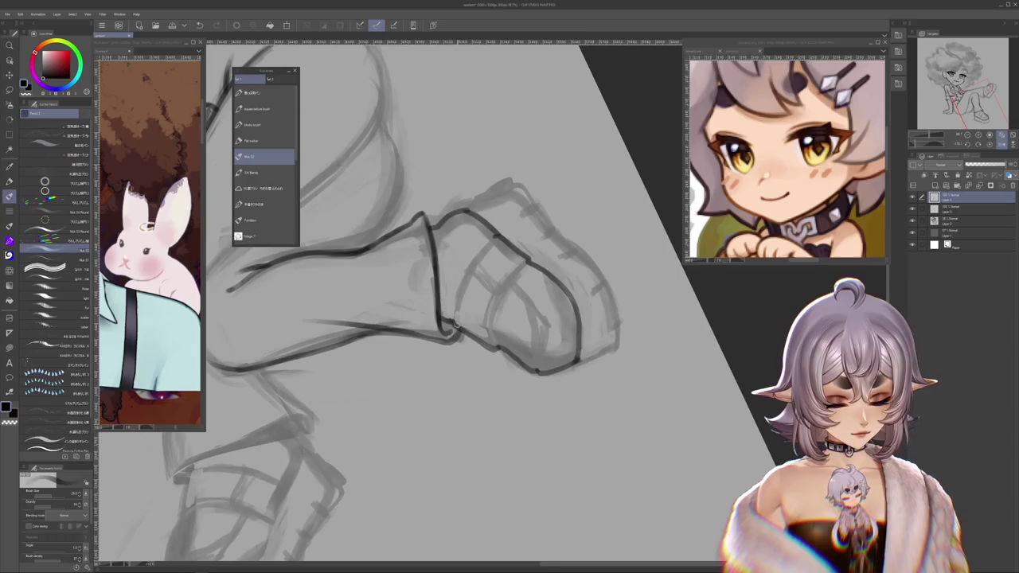
pyautogui.moveTo(499, 346)
pyautogui.mouseDown()
pyautogui.moveTo(500, 290)
pyautogui.moveTo(445, 239)
pyautogui.mouseUp()
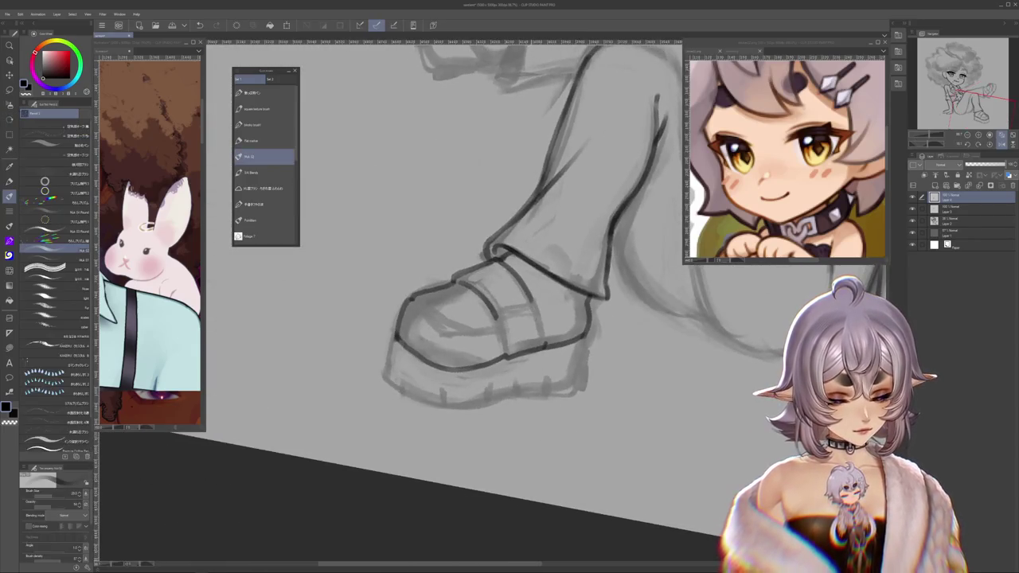
pyautogui.moveTo(531, 299)
pyautogui.mouseDown()
pyautogui.moveTo(546, 347)
pyautogui.moveTo(513, 273)
pyautogui.mouseUp()
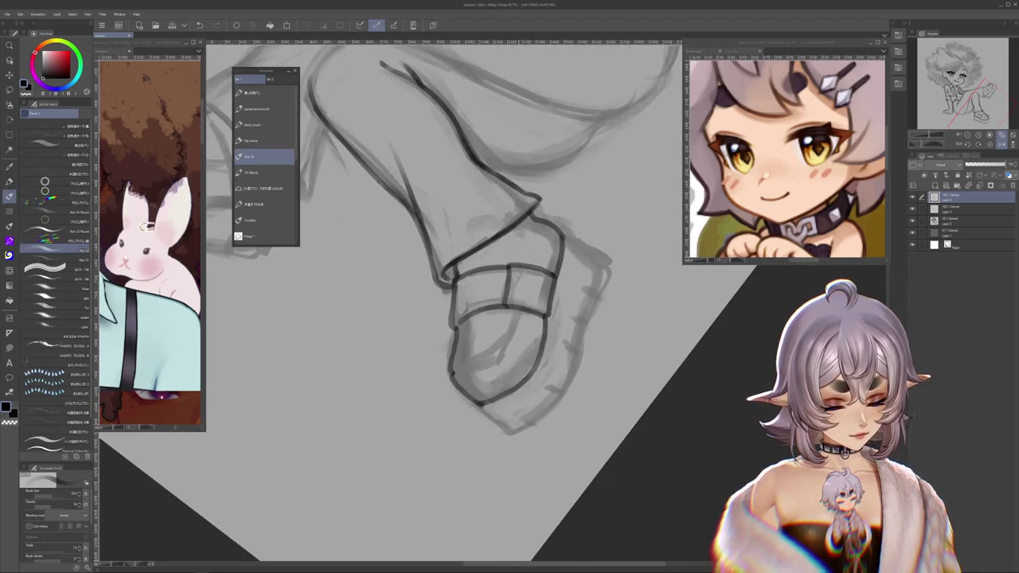
# Step: Undo the last shoe stroke and ink the shoe top along the strap and buckle
pyautogui.moveTo(518, 279)
pyautogui.mouseDown()
pyautogui.moveTo(509, 326)
pyautogui.moveTo(419, 334)
pyautogui.mouseUp()
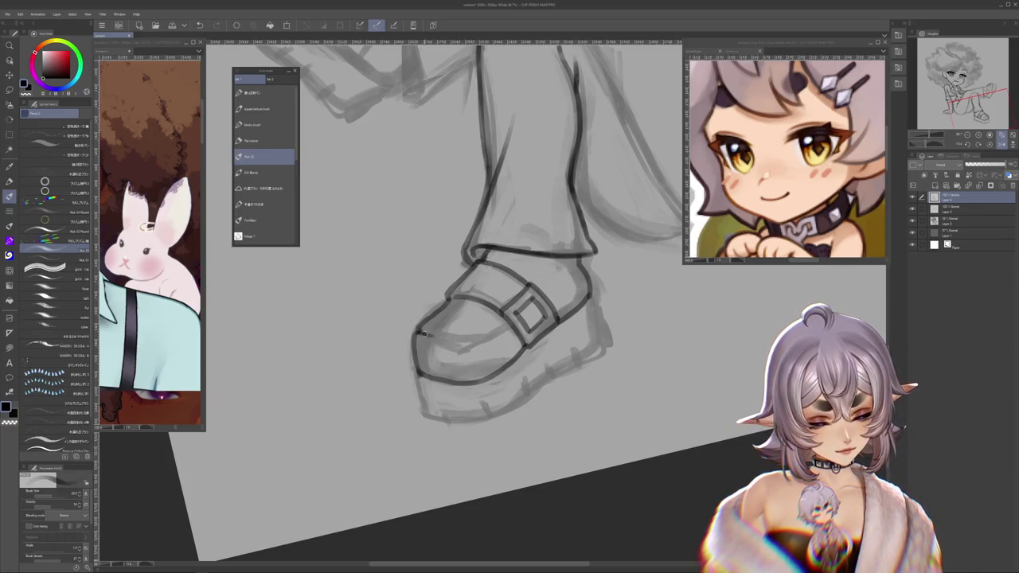
pyautogui.moveTo(448, 290); pyautogui.dragTo(490, 310)
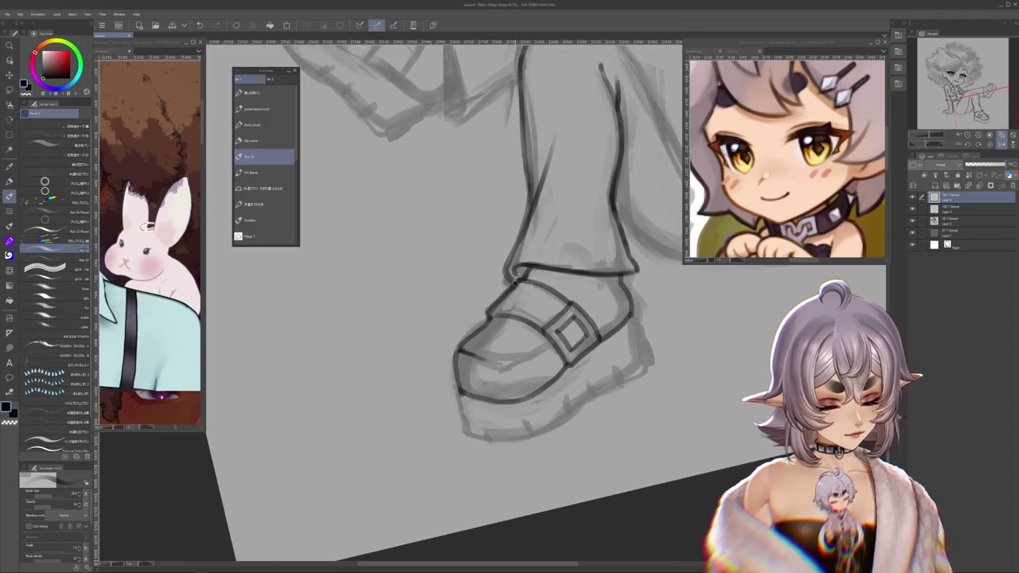
pyautogui.hotkey('ctrl', 'z')
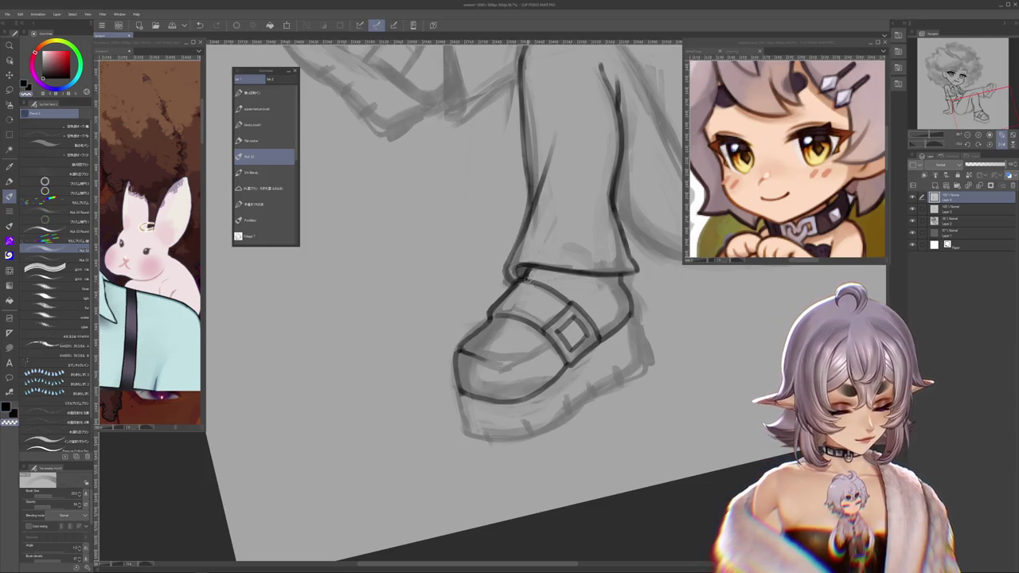
pyautogui.moveTo(521, 274); pyautogui.dragTo(609, 326)
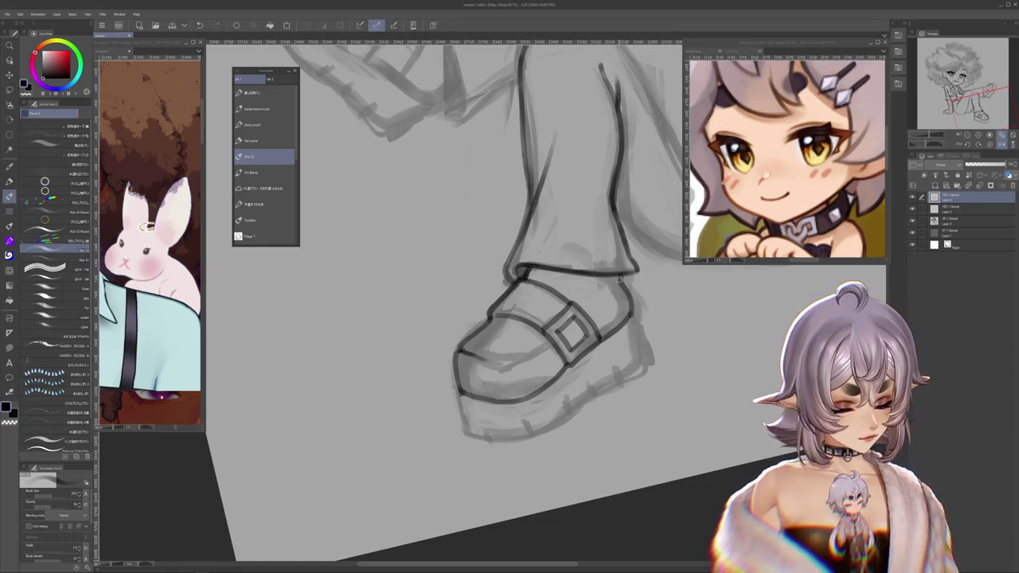
pyautogui.moveTo(620, 279); pyautogui.dragTo(554, 313)
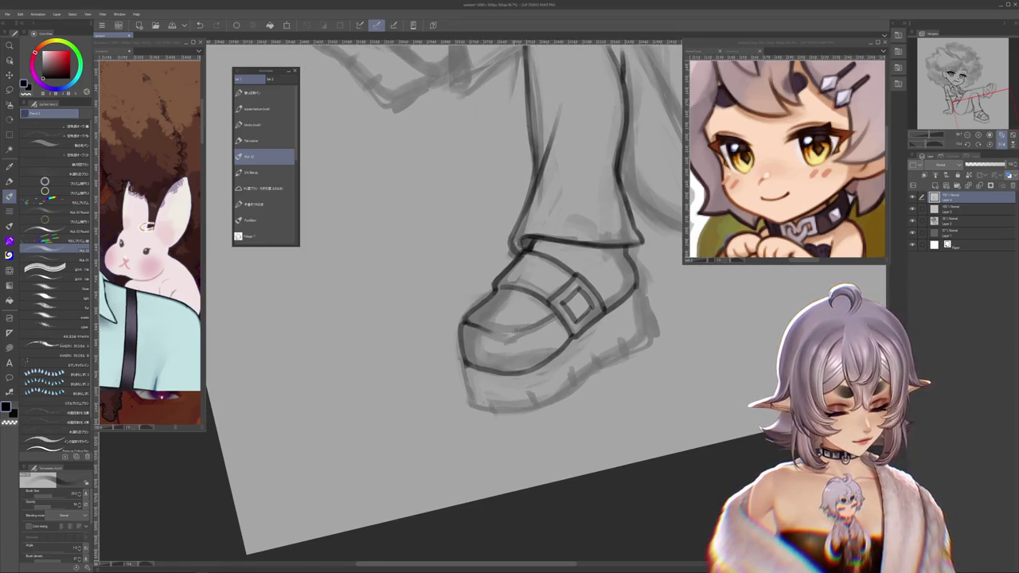
pyautogui.moveTo(536, 326); pyautogui.dragTo(573, 320)
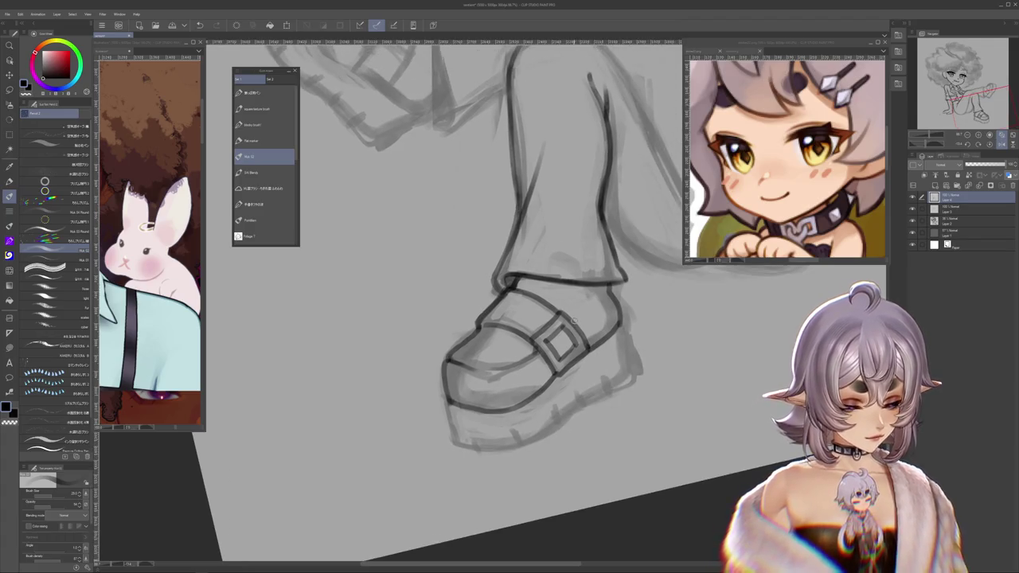
pyautogui.moveTo(542, 350); pyautogui.dragTo(566, 314)
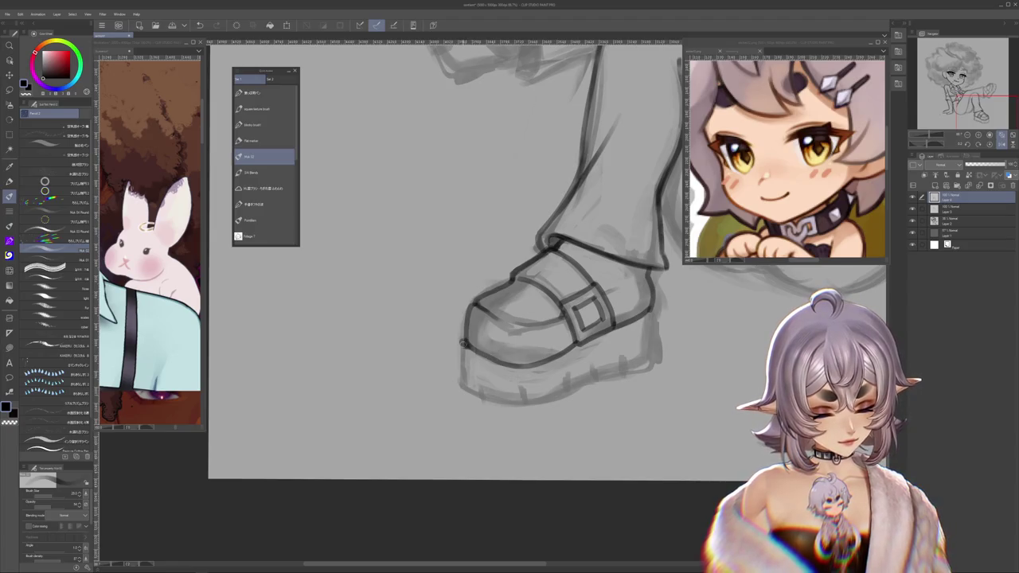
pyautogui.moveTo(461, 354); pyautogui.dragTo(474, 328)
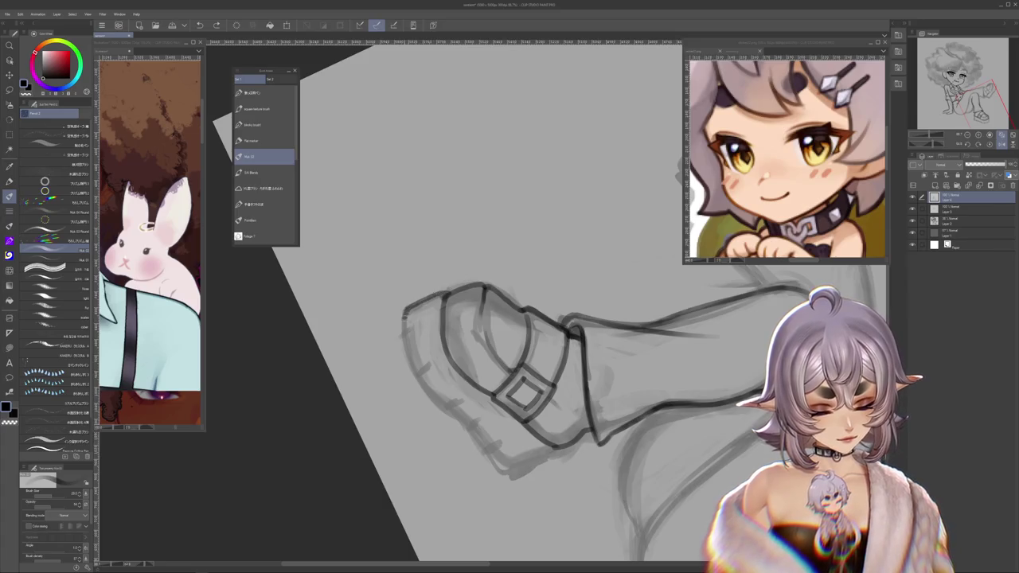
# Step: Rotate the canvas and ink the boot's left edge
pyautogui.press('r')
pyautogui.moveTo(414, 371)
pyautogui.mouseDown()
pyautogui.moveTo(404, 338)
pyautogui.moveTo(525, 271)
pyautogui.moveTo(532, 284)
pyautogui.mouseUp()
pyautogui.press('b')
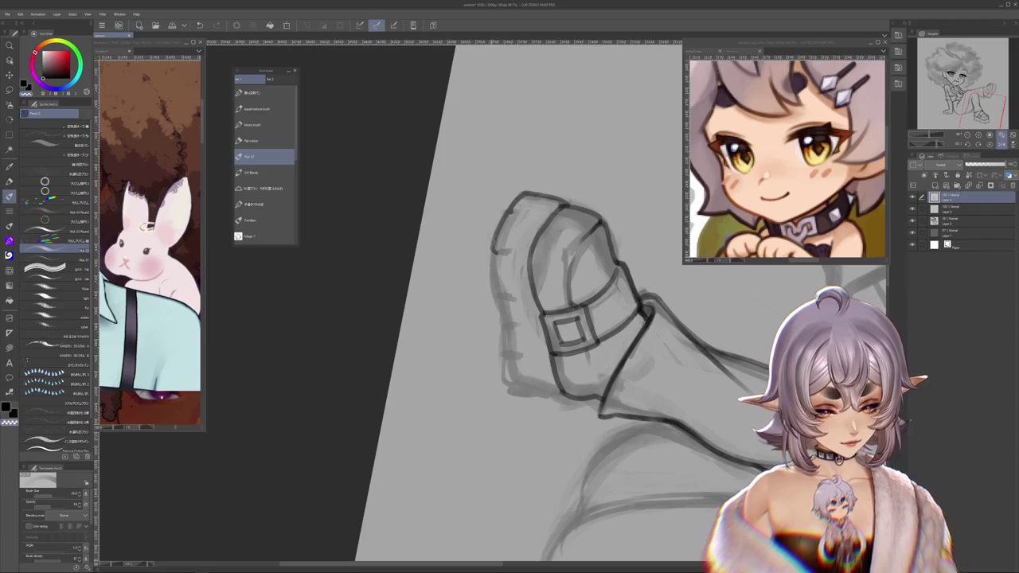
pyautogui.moveTo(493, 260); pyautogui.dragTo(500, 295)
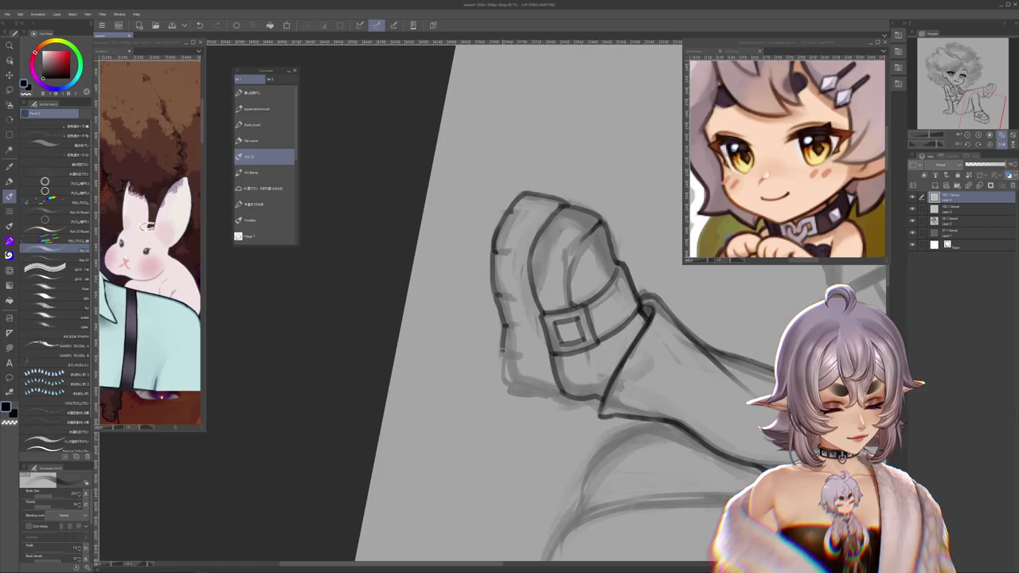
# Step: Ink the top edge of the sole, undo it, and zoom out to the whole figure
pyautogui.moveTo(503, 363); pyautogui.dragTo(572, 252)
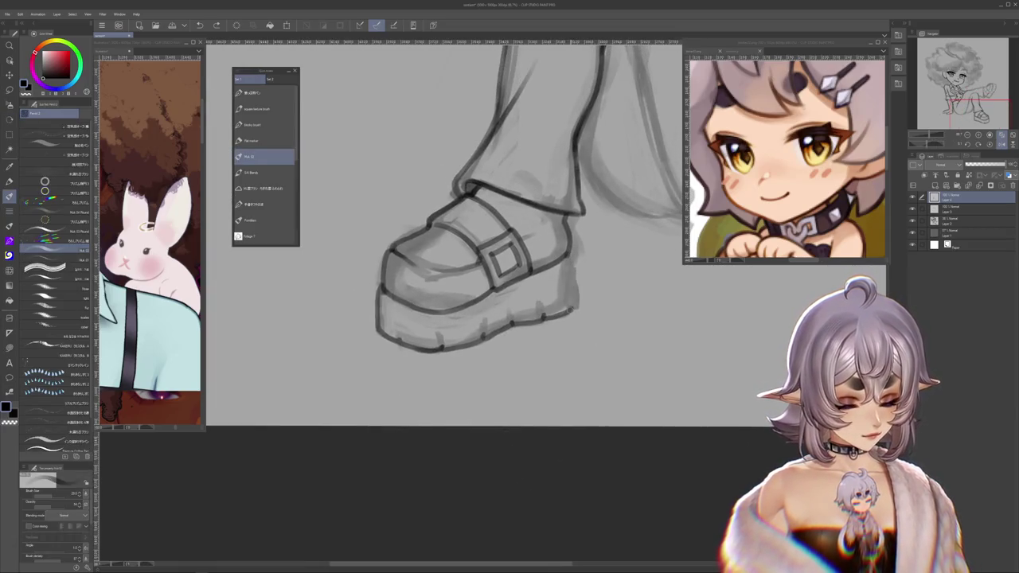
pyautogui.moveTo(571, 311); pyautogui.dragTo(636, 362)
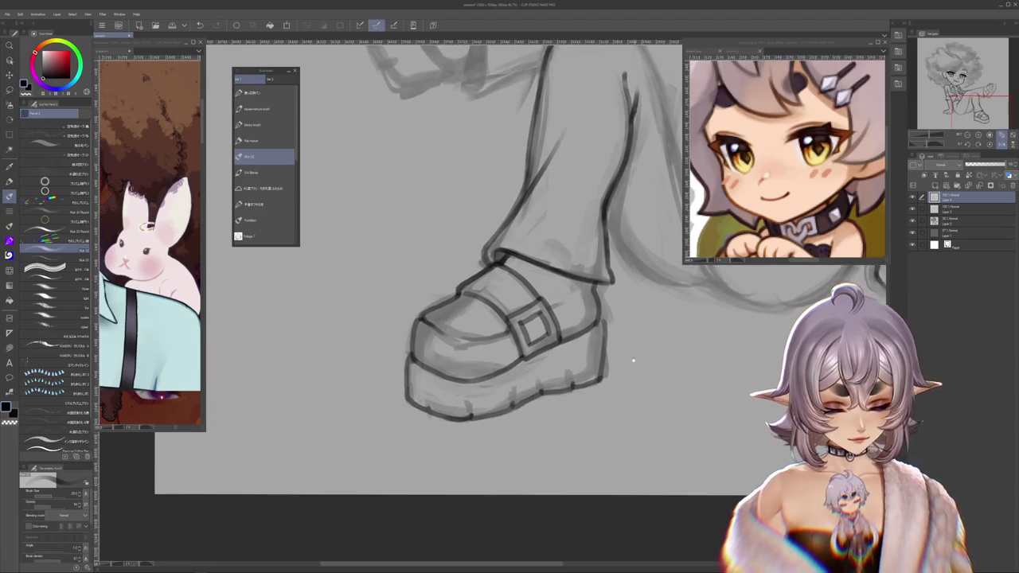
pyautogui.moveTo(449, 381); pyautogui.dragTo(494, 377)
pyautogui.hotkey('ctrl', 'z')
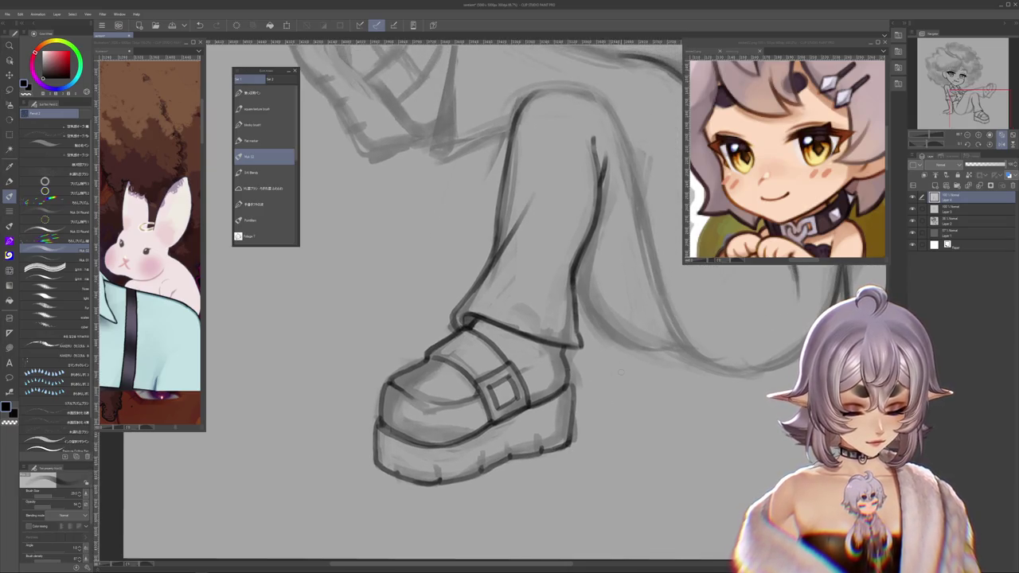
pyautogui.hotkey('ctrl', '-')
pyautogui.hotkey('ctrl', '-')
pyautogui.hotkey('ctrl', '-')
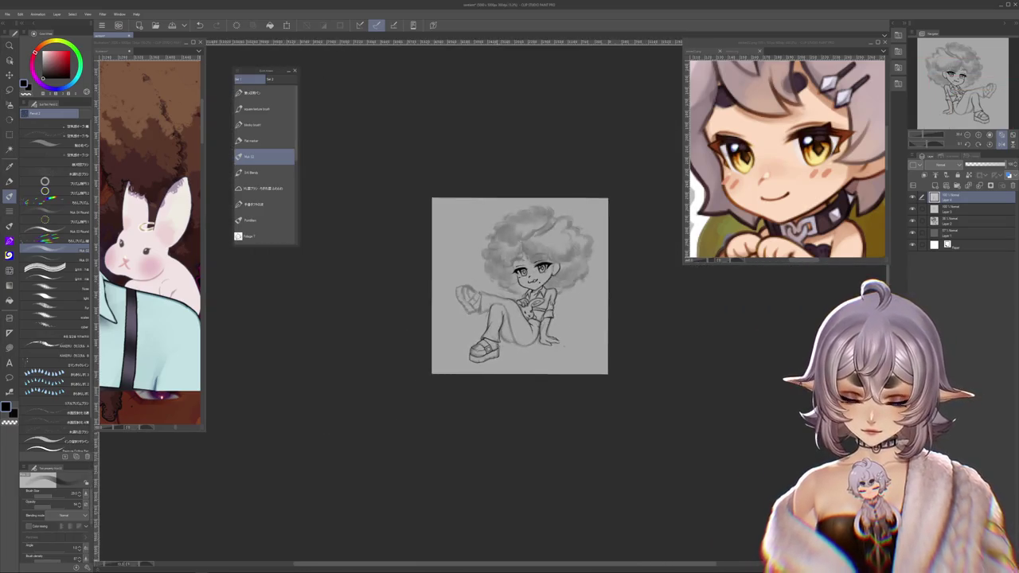
pyautogui.hotkey('ctrl', '+')
pyautogui.hotkey('ctrl', '+')
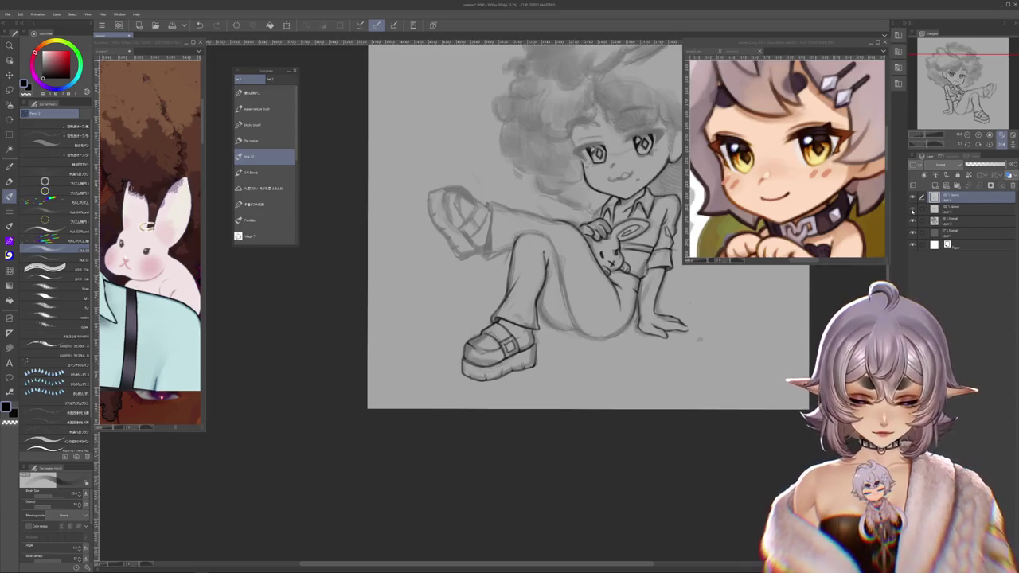
pyautogui.click(913, 209)
pyautogui.hotkey('ctrl', '+')
pyautogui.hotkey('ctrl', '+')
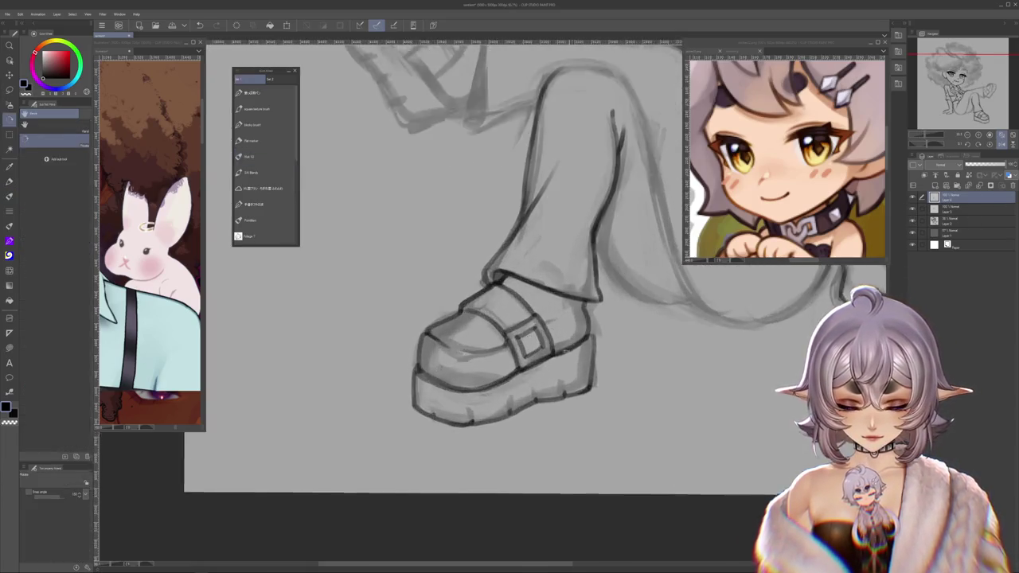
pyautogui.hotkey('ctrl', '+')
pyautogui.press('b')
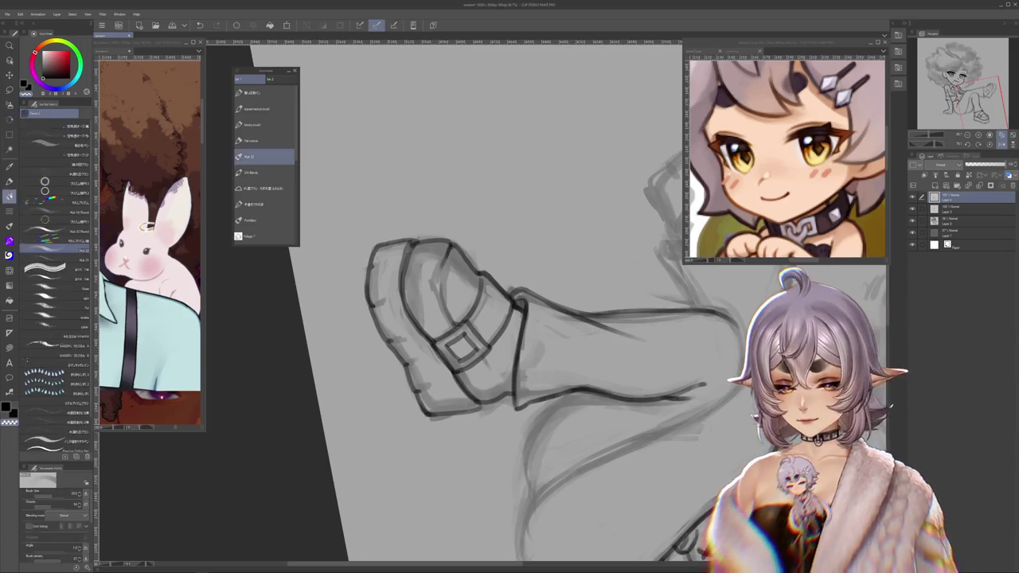
pyautogui.moveTo(557, 335); pyautogui.dragTo(613, 358)
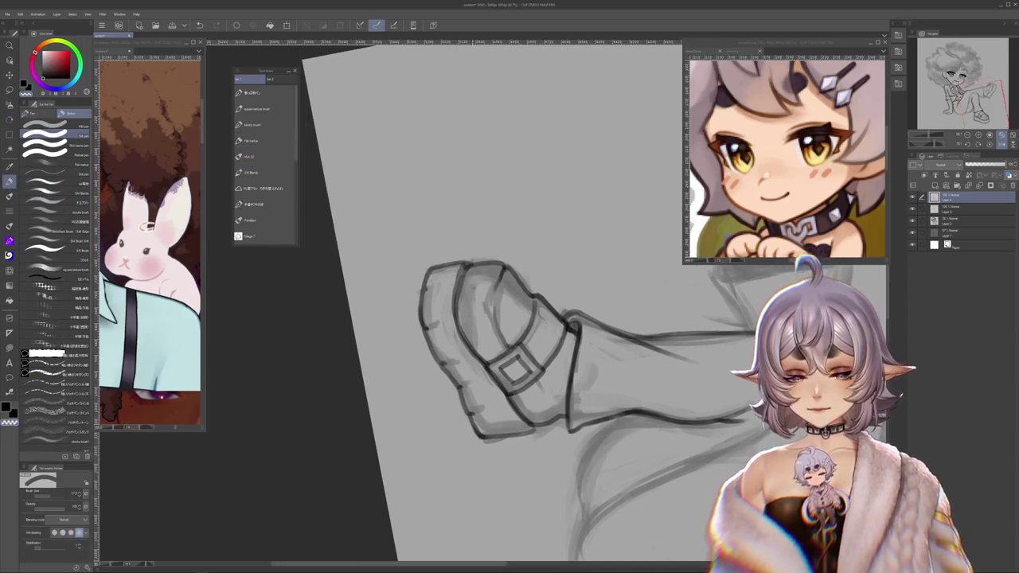
pyautogui.click(263, 156)
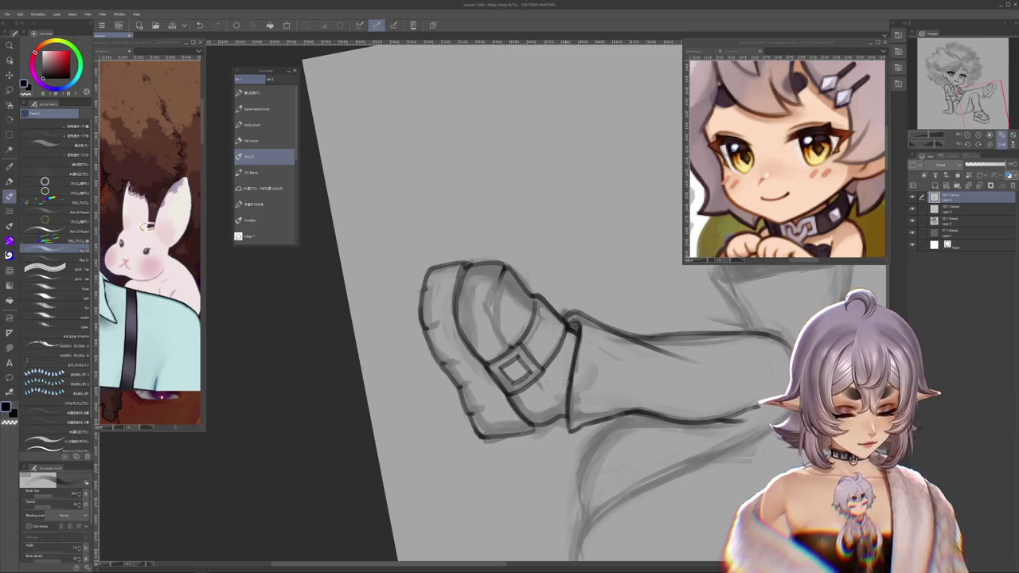
# Step: Ink the left edge of the calf and a line down the trouser edge
pyautogui.scroll(5, 509, 303)
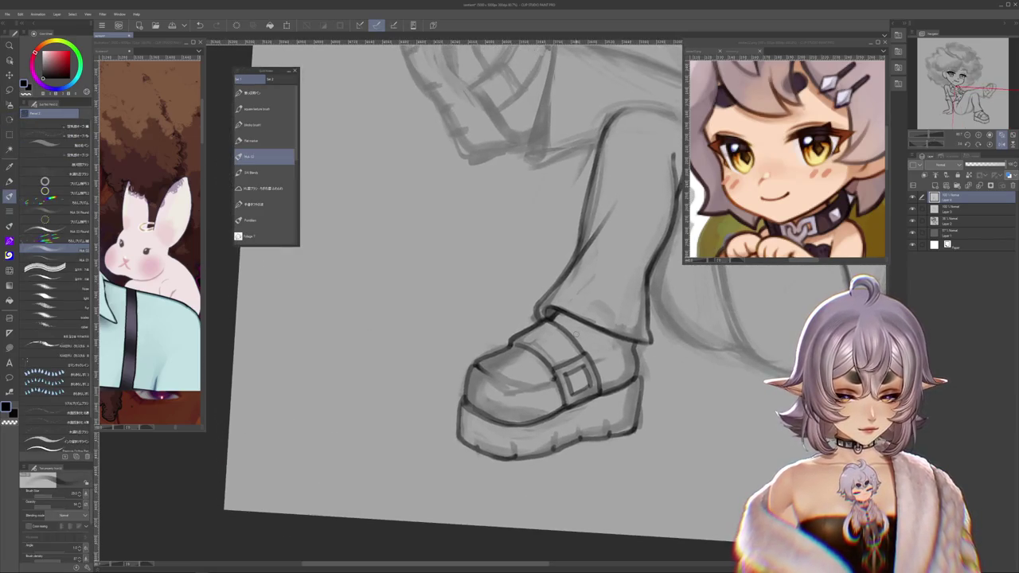
pyautogui.scroll(5, 510, 303)
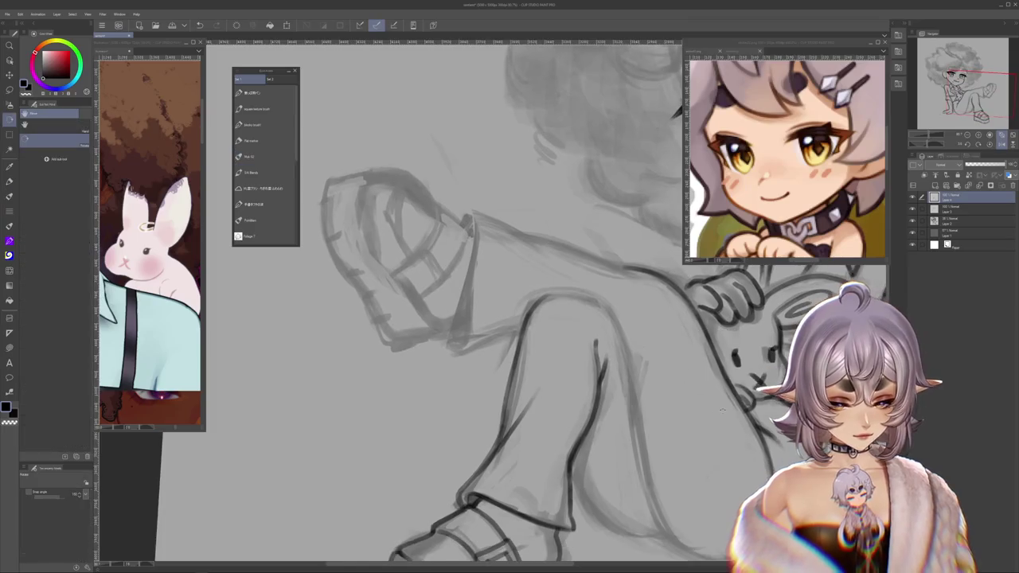
pyautogui.scroll(5, 446, 302)
pyautogui.moveTo(451, 169); pyautogui.dragTo(410, 301)
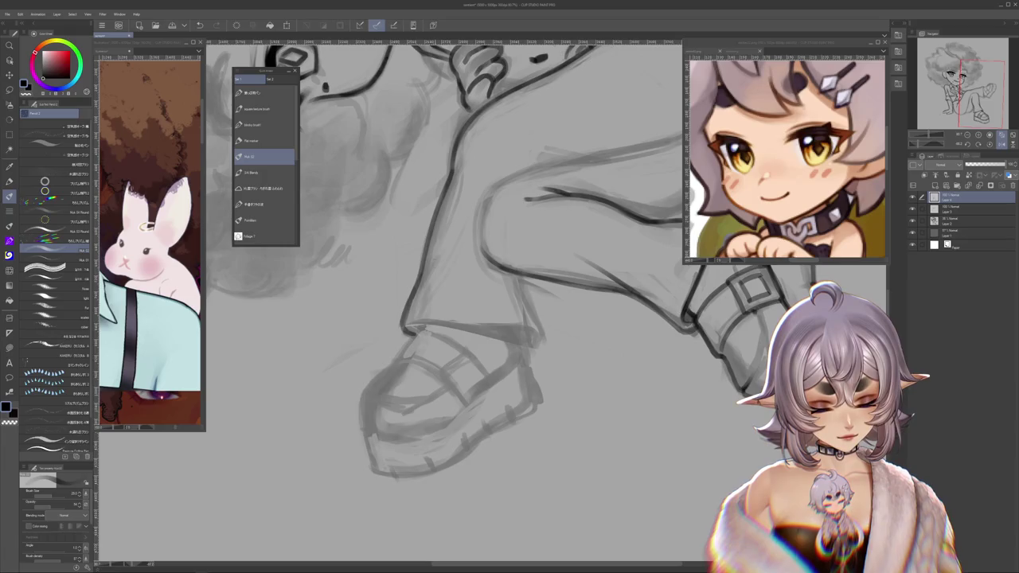
pyautogui.scroll(5, 510, 303)
pyautogui.moveTo(470, 225); pyautogui.dragTo(456, 346)
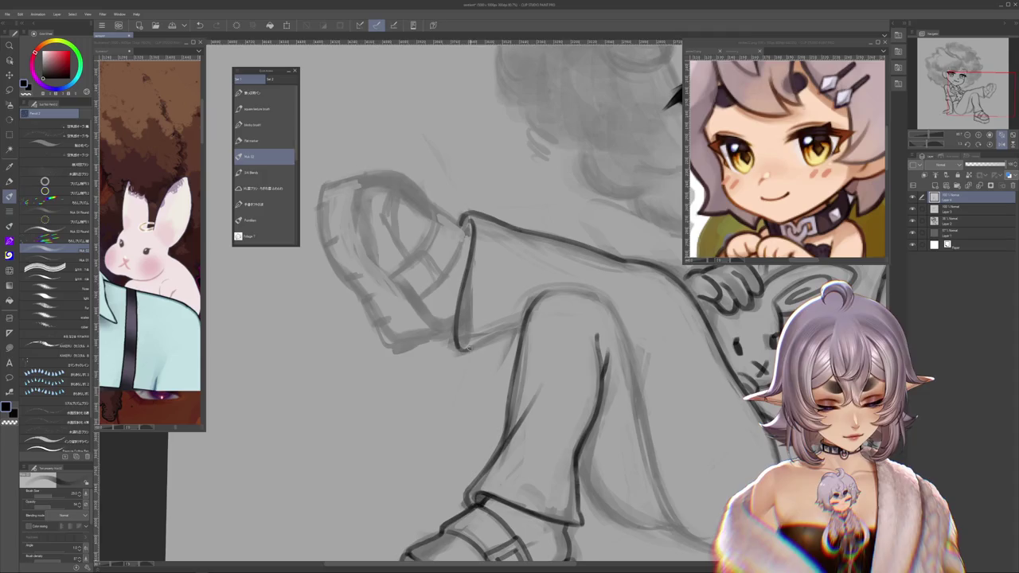
# Step: Ink the end of the trouser hem line, turning the view onto the other leg
pyautogui.moveTo(522, 328); pyautogui.dragTo(531, 348)
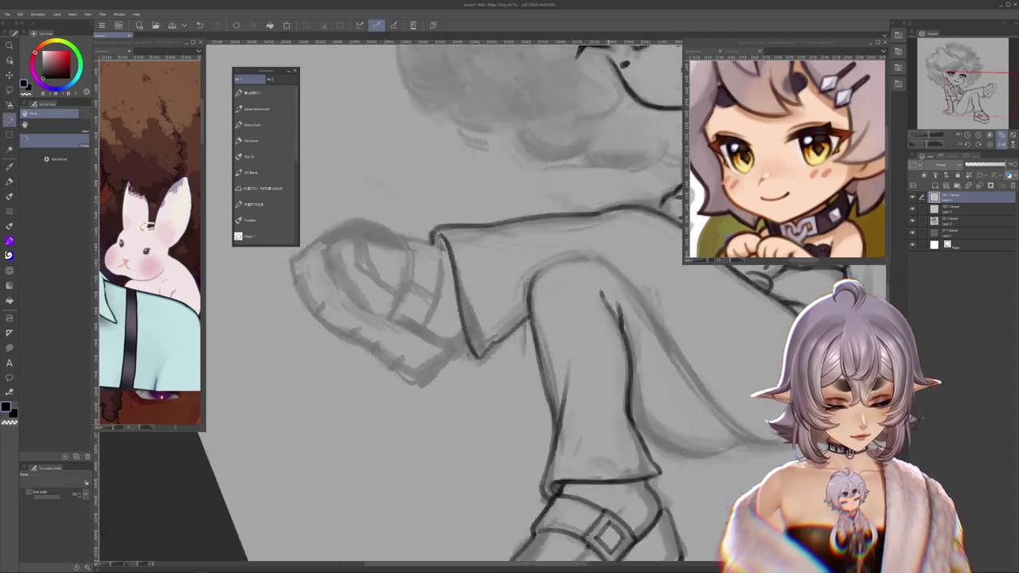
pyautogui.click(265, 157)
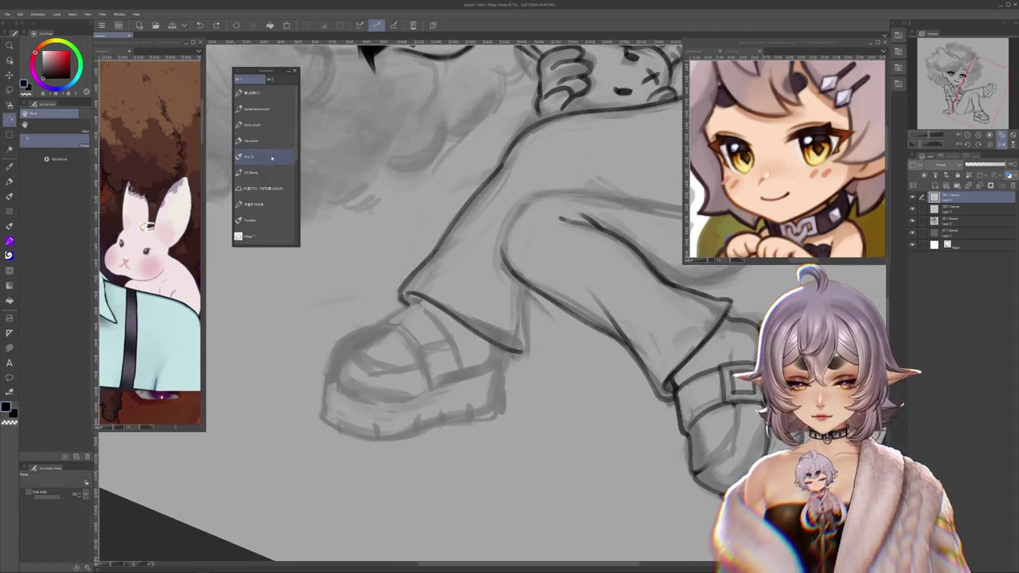
pyautogui.moveTo(523, 342); pyautogui.dragTo(523, 352)
pyautogui.moveTo(529, 289); pyautogui.dragTo(279, 157)
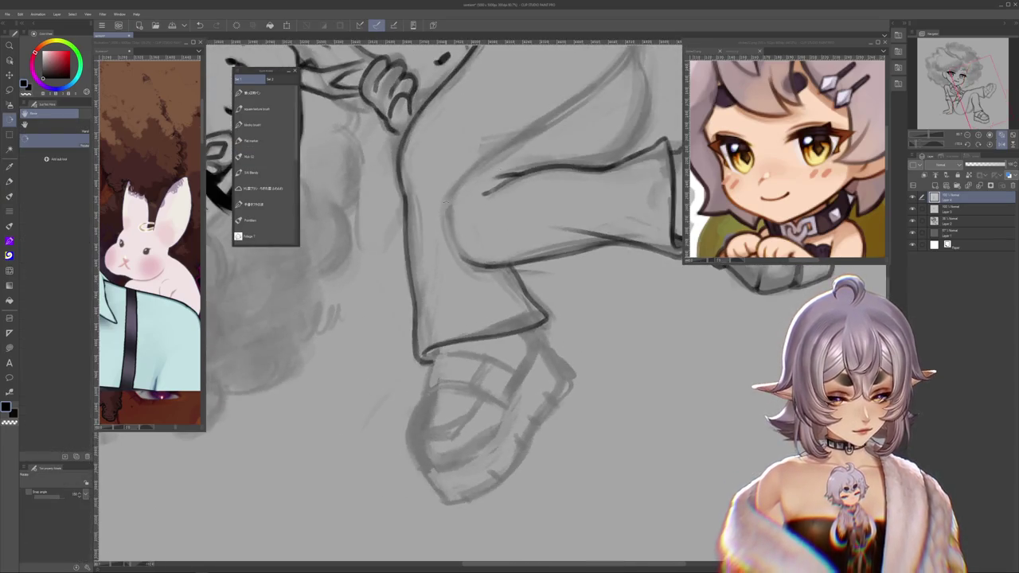
pyautogui.click(280, 157)
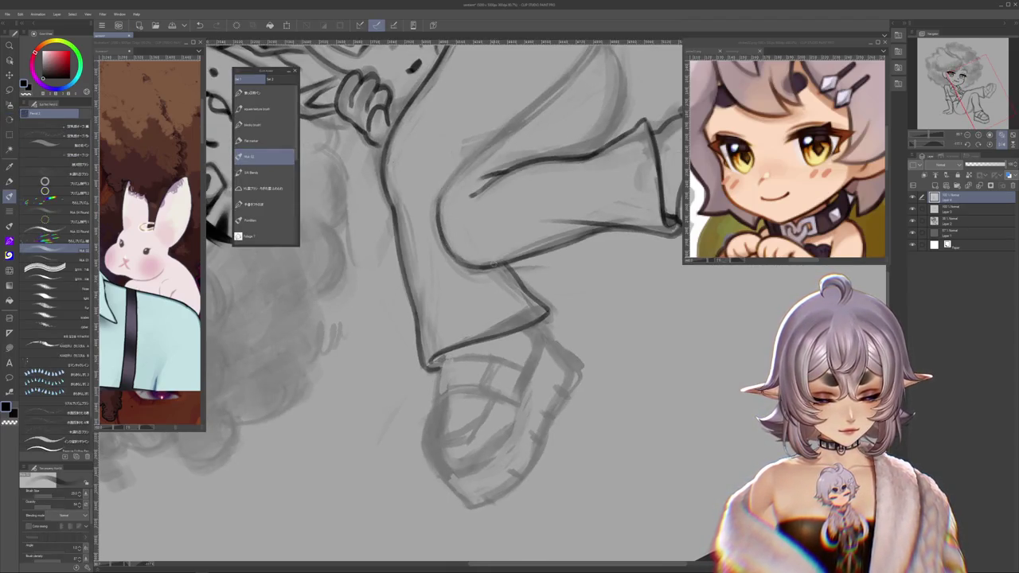
pyautogui.moveTo(446, 303); pyautogui.dragTo(351, 199)
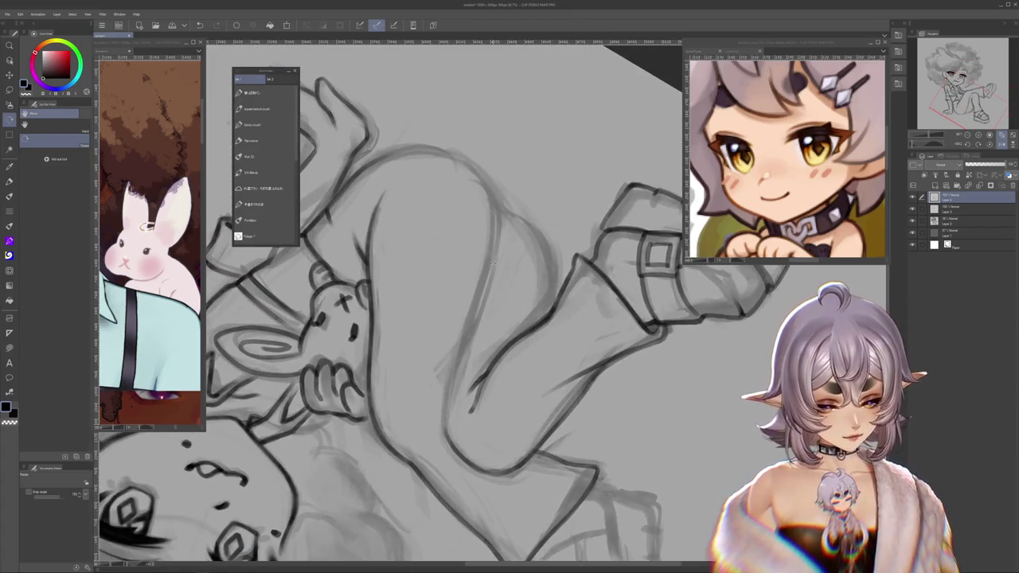
# Step: Pick a different inking pencil and ink a line along the trouser leg
pyautogui.click(264, 125)
pyautogui.click(266, 157)
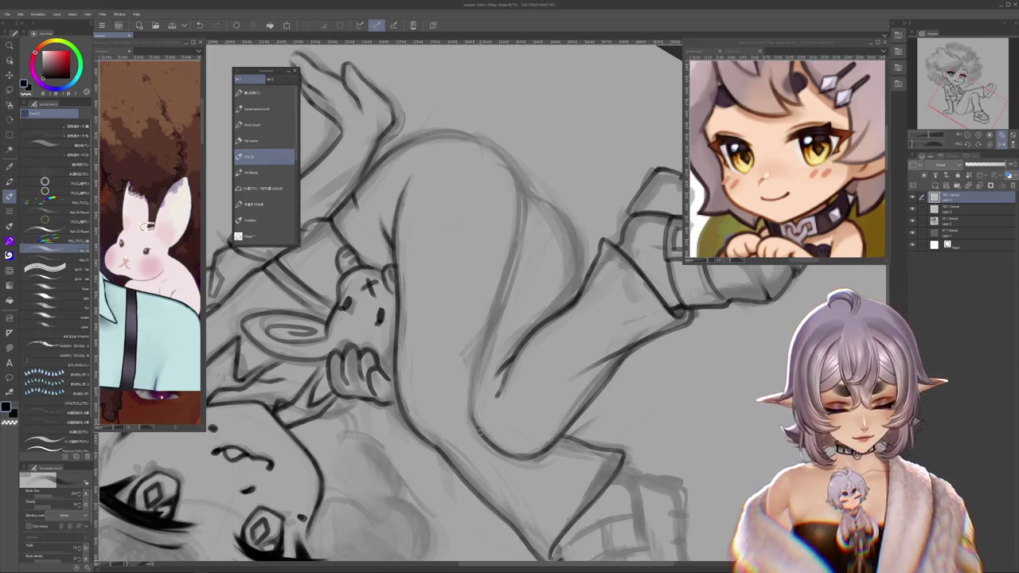
pyautogui.moveTo(518, 421); pyautogui.dragTo(523, 386)
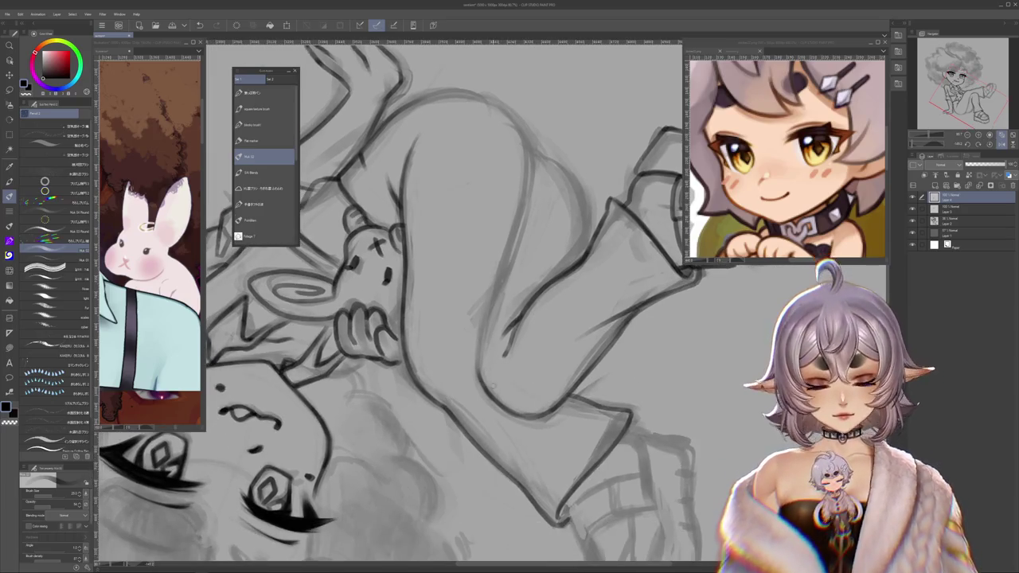
pyautogui.moveTo(500, 284)
pyautogui.mouseDown()
pyautogui.moveTo(478, 363)
pyautogui.moveTo(682, 505)
pyautogui.mouseUp()
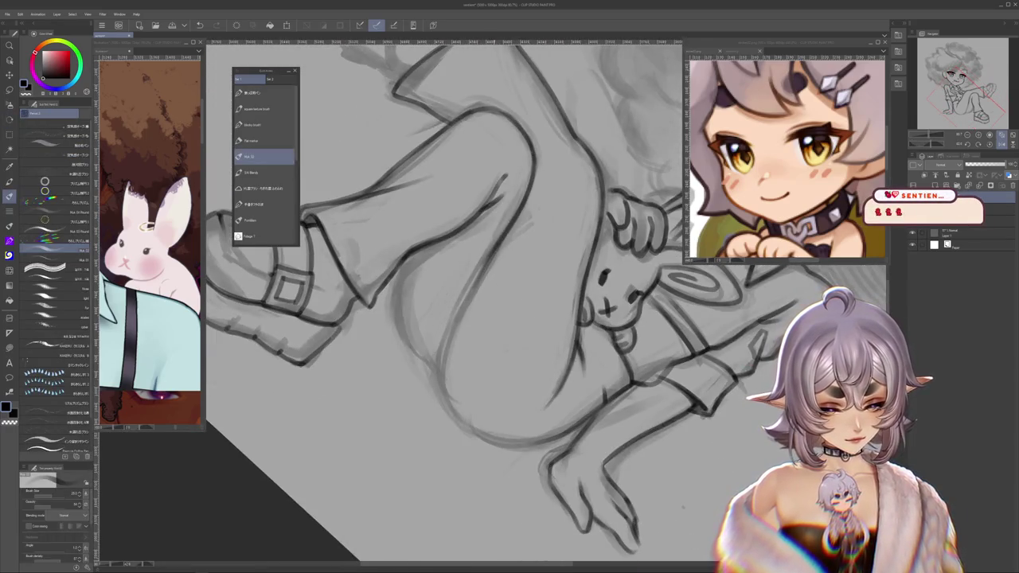
# Step: Ink the left edge of the thigh, then toggle the sketch layer to check the lineart
pyautogui.moveTo(494, 256); pyautogui.dragTo(474, 269)
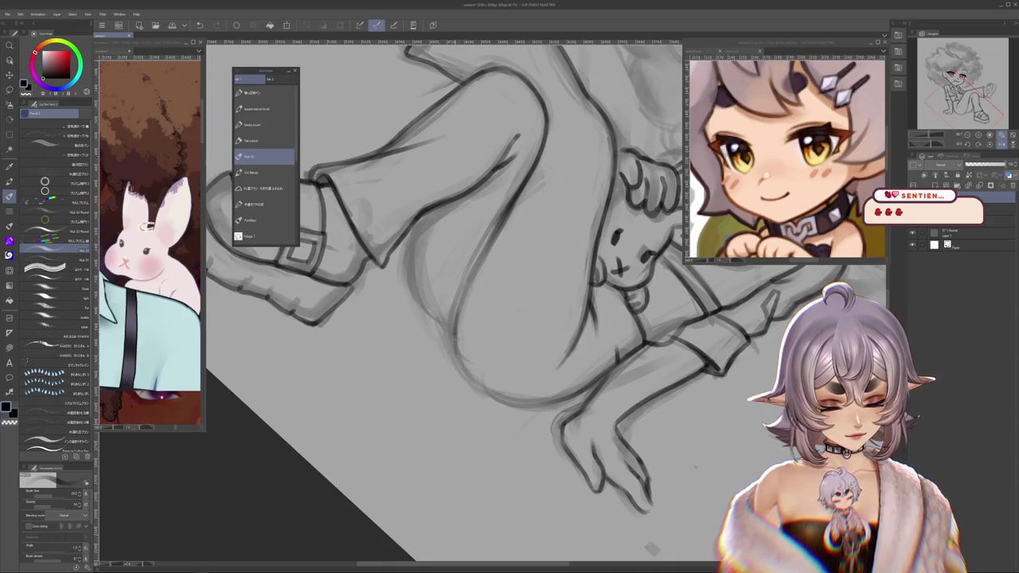
pyautogui.moveTo(455, 327); pyautogui.dragTo(526, 350)
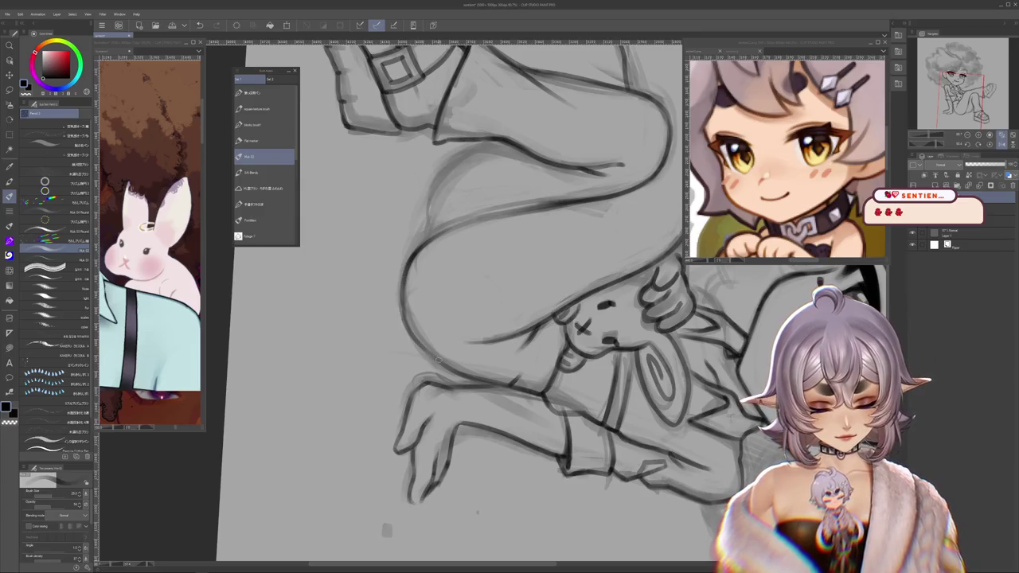
pyautogui.moveTo(437, 361); pyautogui.dragTo(460, 396)
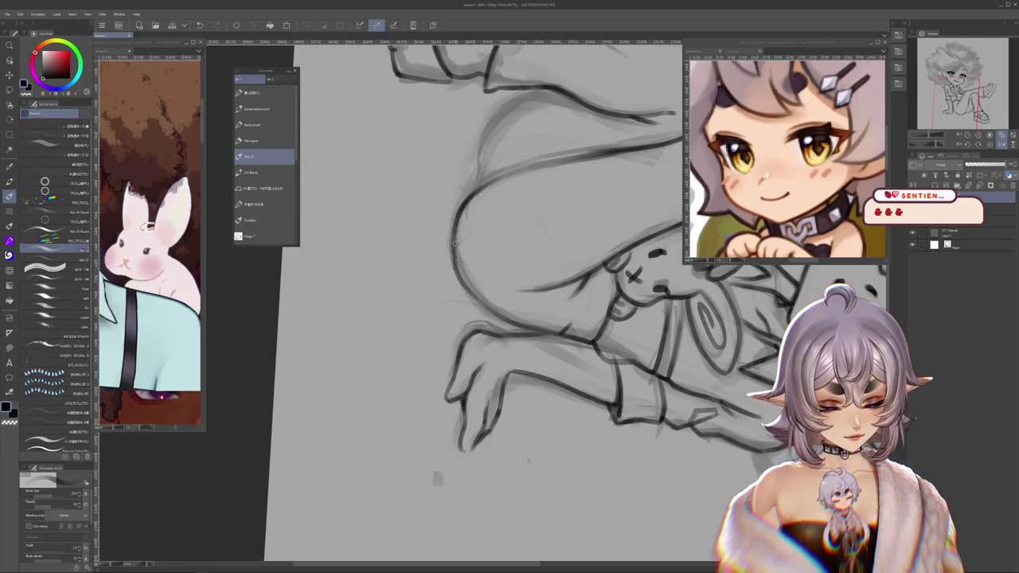
pyautogui.moveTo(527, 460)
pyautogui.mouseDown()
pyautogui.moveTo(613, 427)
pyautogui.moveTo(521, 287)
pyautogui.moveTo(402, 231)
pyautogui.moveTo(390, 293)
pyautogui.mouseUp()
pyautogui.moveTo(394, 243); pyautogui.dragTo(389, 317)
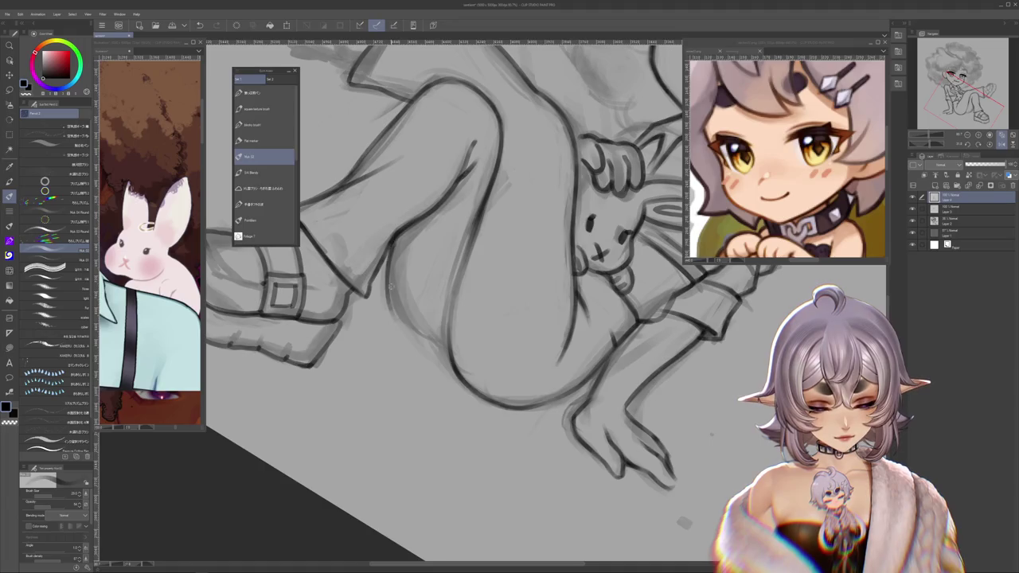
pyautogui.moveTo(491, 297); pyautogui.dragTo(393, 377)
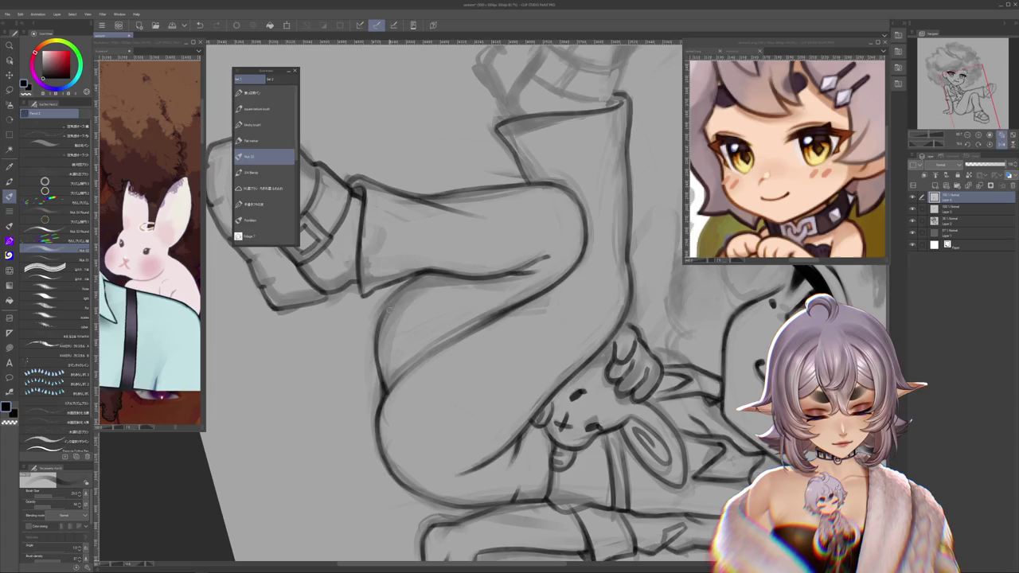
pyautogui.moveTo(391, 306); pyautogui.dragTo(446, 238)
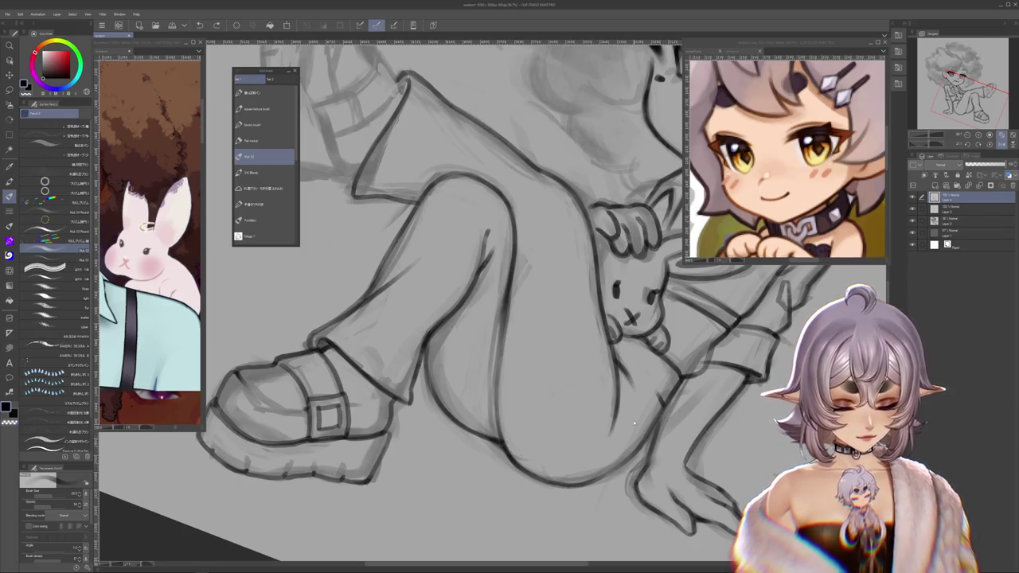
pyautogui.click(913, 219)
pyautogui.click(913, 220)
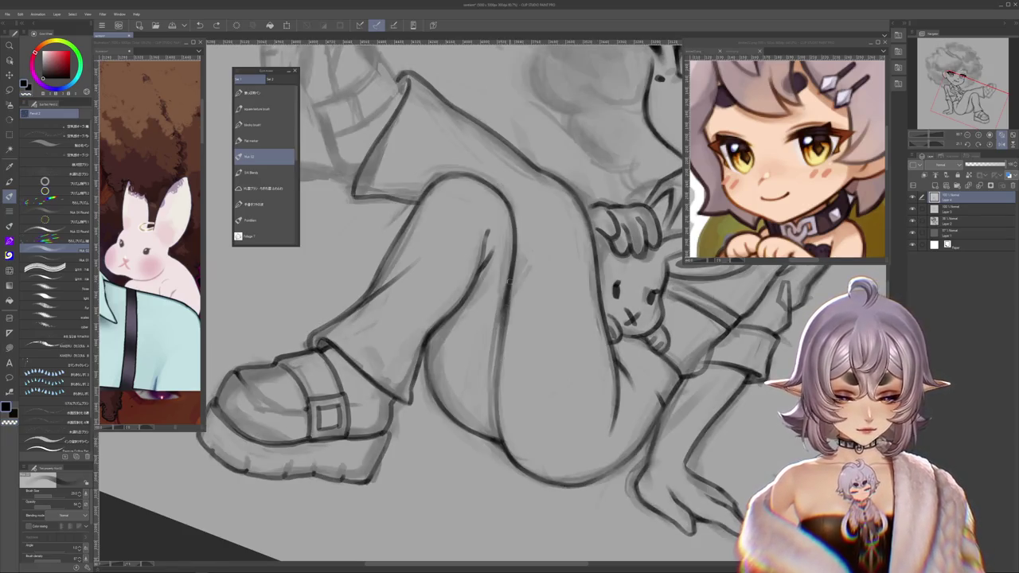
# Step: Turn the shoe to point left and ink the left edge of the trouser cuff
pyautogui.scroll(1, 510, 302)
pyautogui.scroll(1, 509, 302)
pyautogui.scroll(1, 510, 302)
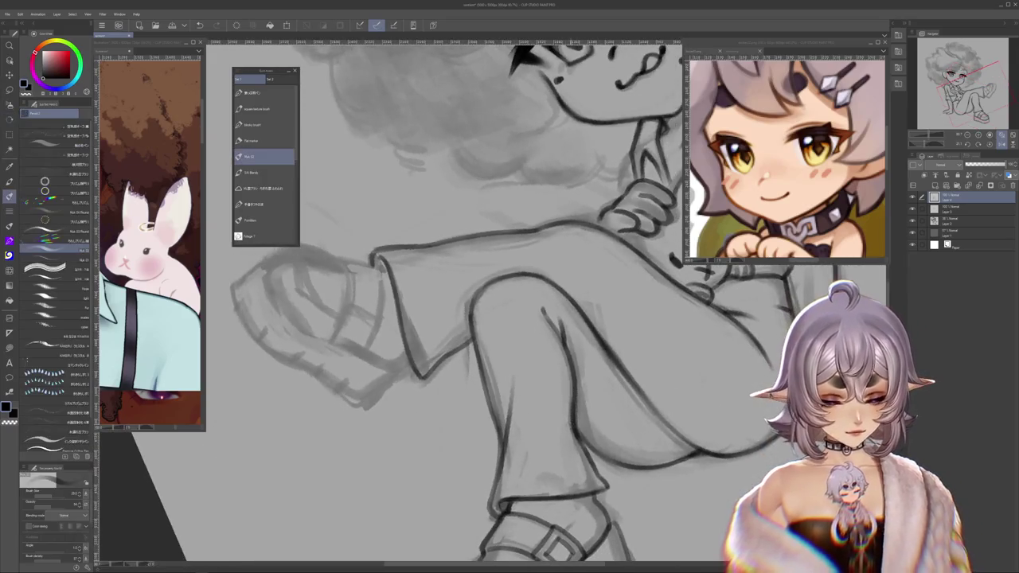
pyautogui.moveTo(677, 374); pyautogui.dragTo(730, 354)
pyautogui.scroll(-3, 730, 354)
pyautogui.scroll(4, 494, 317)
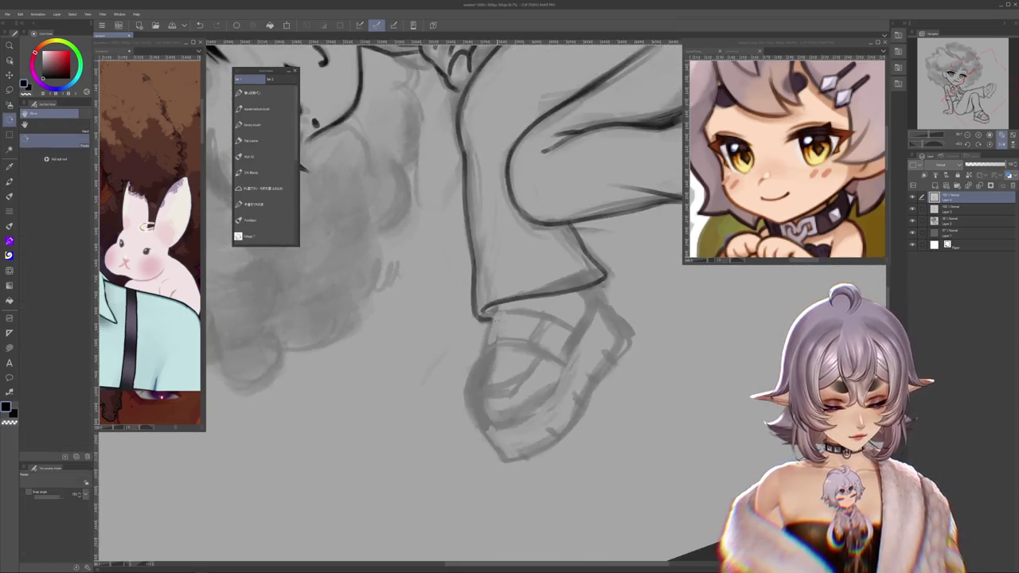
pyautogui.moveTo(491, 308)
pyautogui.mouseDown()
pyautogui.moveTo(518, 265)
pyautogui.moveTo(511, 277)
pyautogui.mouseUp()
pyautogui.press('b')
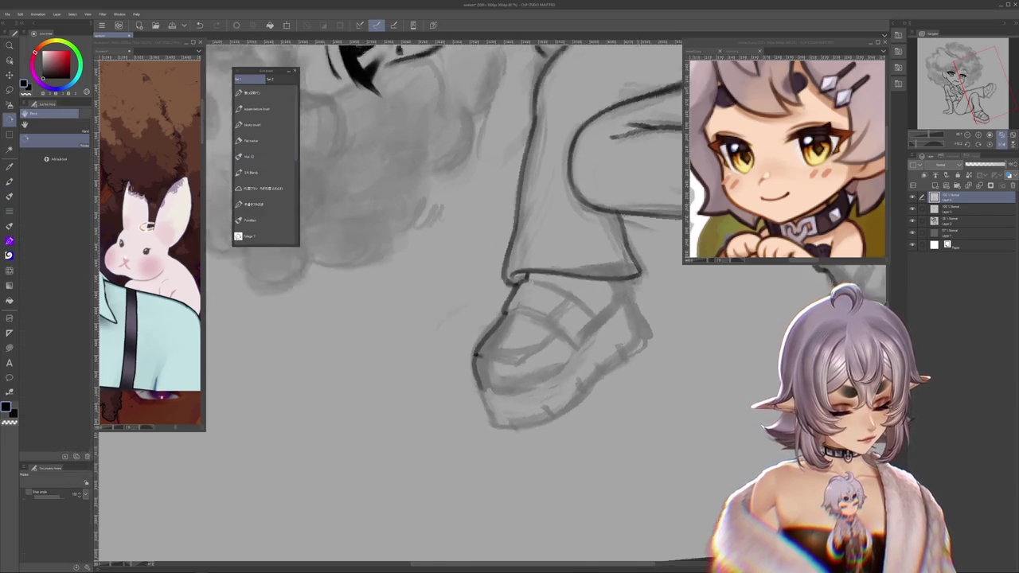
pyautogui.moveTo(524, 341); pyautogui.dragTo(454, 359)
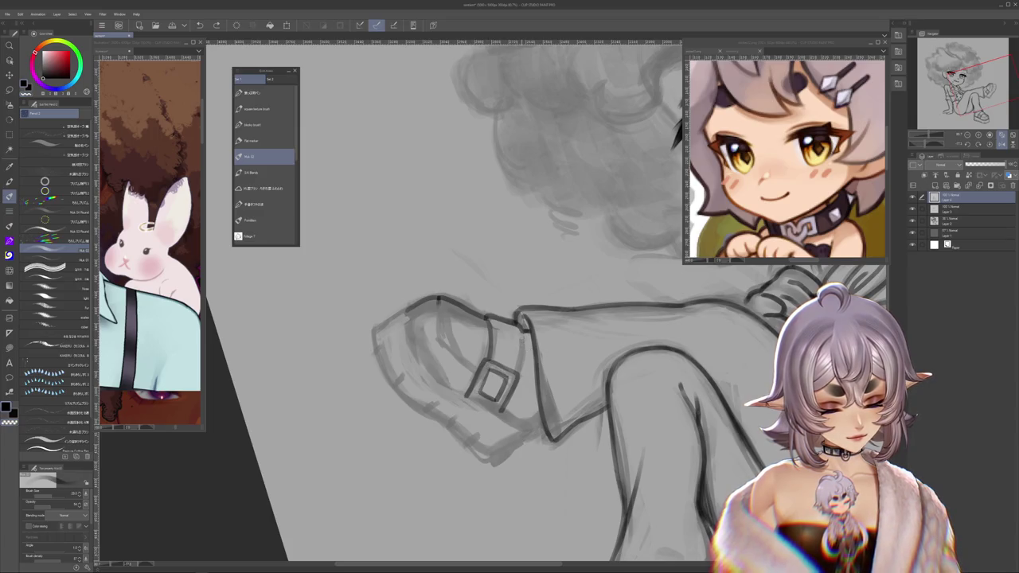
pyautogui.moveTo(527, 379); pyautogui.dragTo(541, 333)
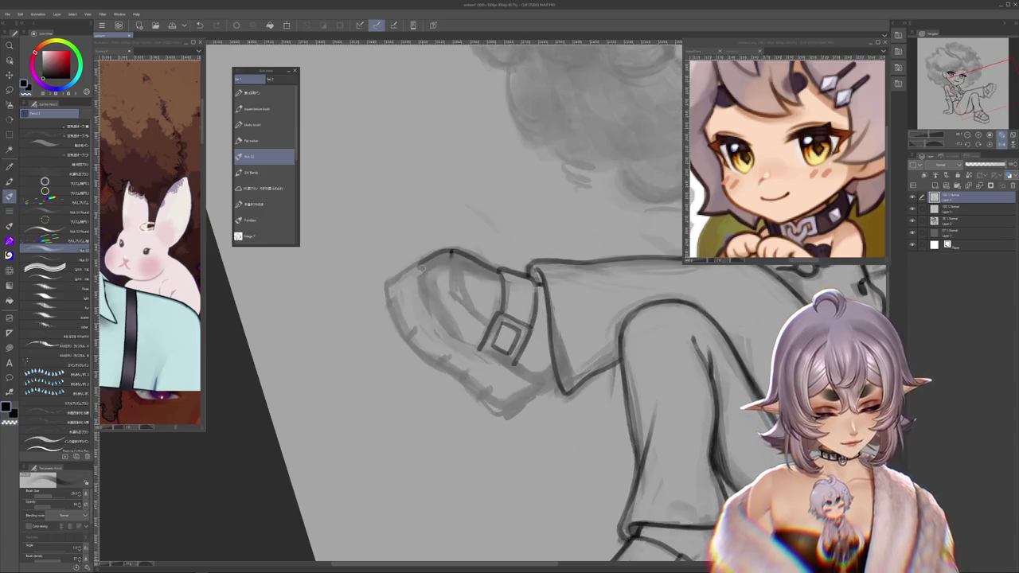
pyautogui.moveTo(398, 273)
pyautogui.mouseDown()
pyautogui.moveTo(386, 299)
pyautogui.moveTo(435, 365)
pyautogui.moveTo(557, 303)
pyautogui.mouseUp()
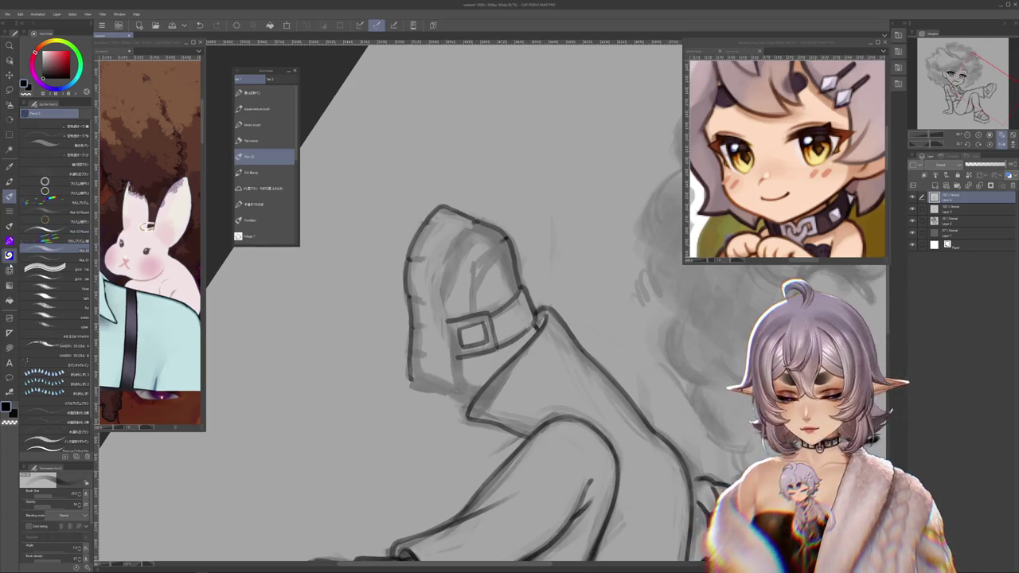
# Step: Choose the Flat 32 brush while turning the view around the cuff and shoe
pyautogui.press('j')
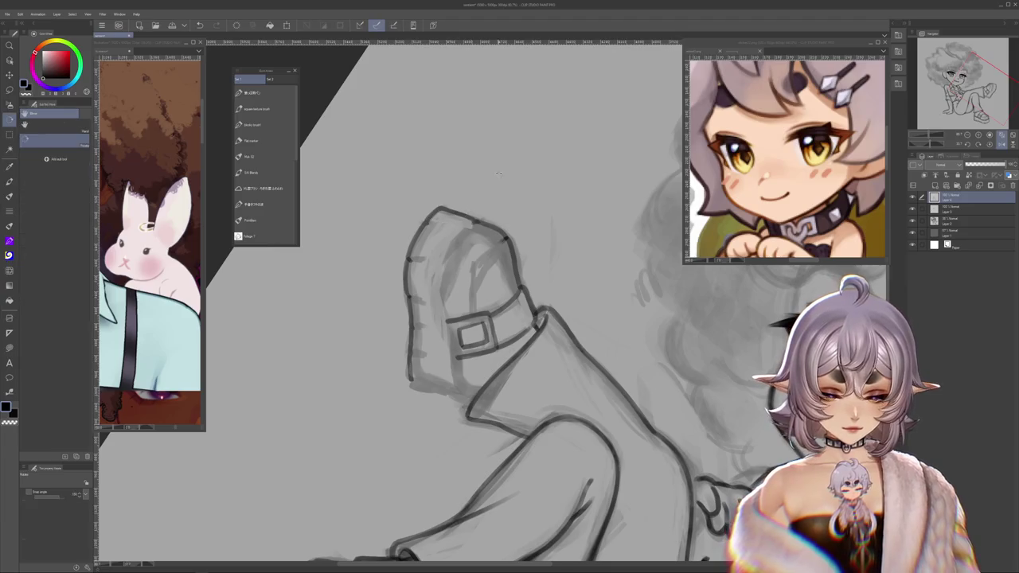
pyautogui.moveTo(446, 191); pyautogui.dragTo(451, 177)
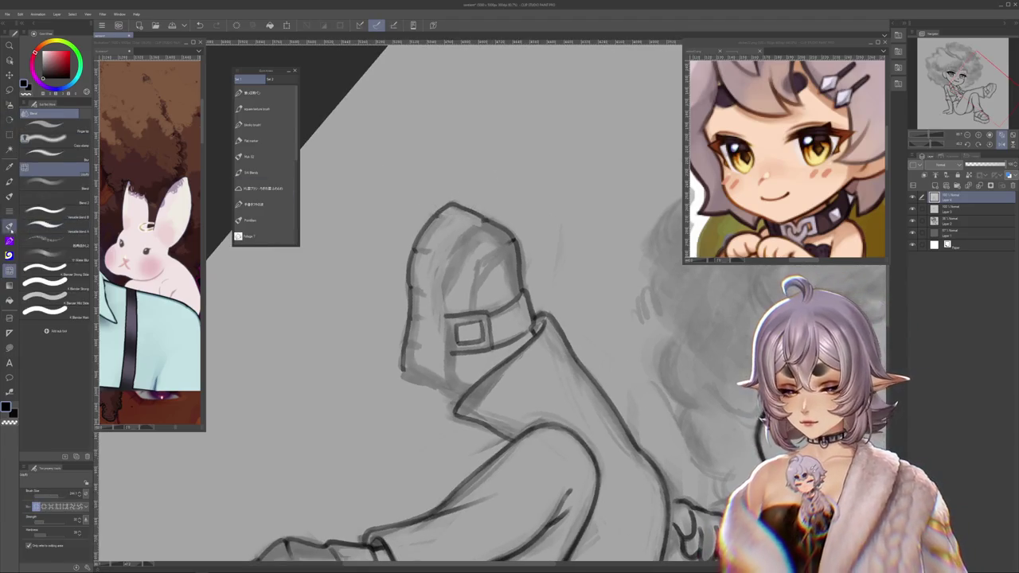
pyautogui.click(263, 219)
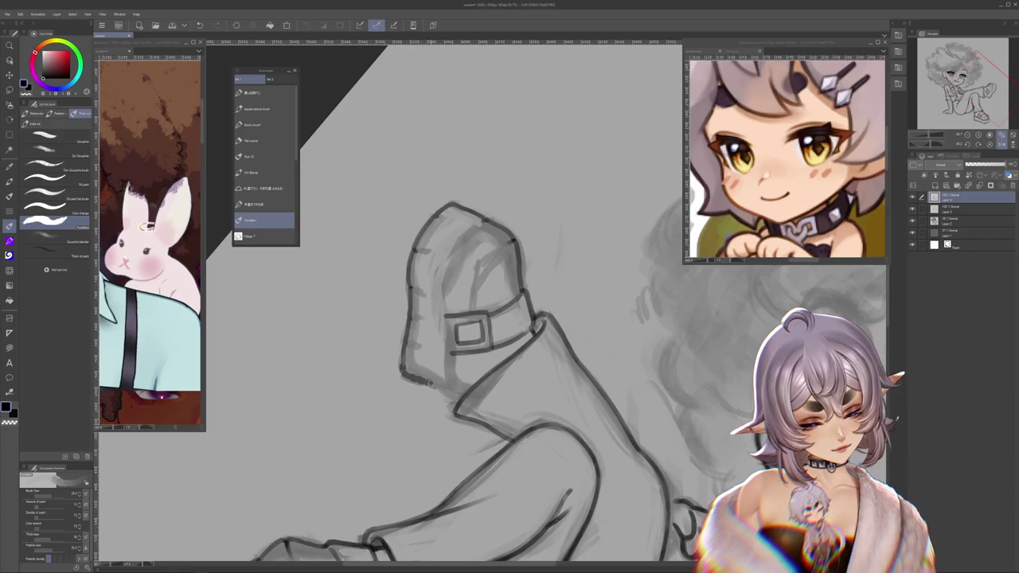
pyautogui.moveTo(417, 374); pyautogui.dragTo(446, 350)
pyautogui.click(262, 156)
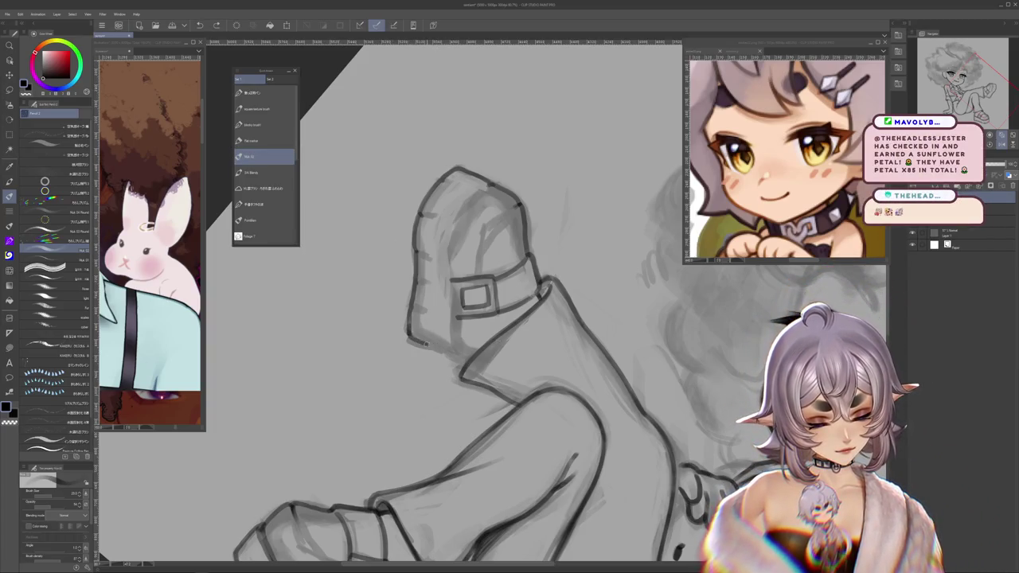
pyautogui.moveTo(492, 276)
pyautogui.mouseDown()
pyautogui.moveTo(495, 191)
pyautogui.moveTo(456, 230)
pyautogui.mouseUp()
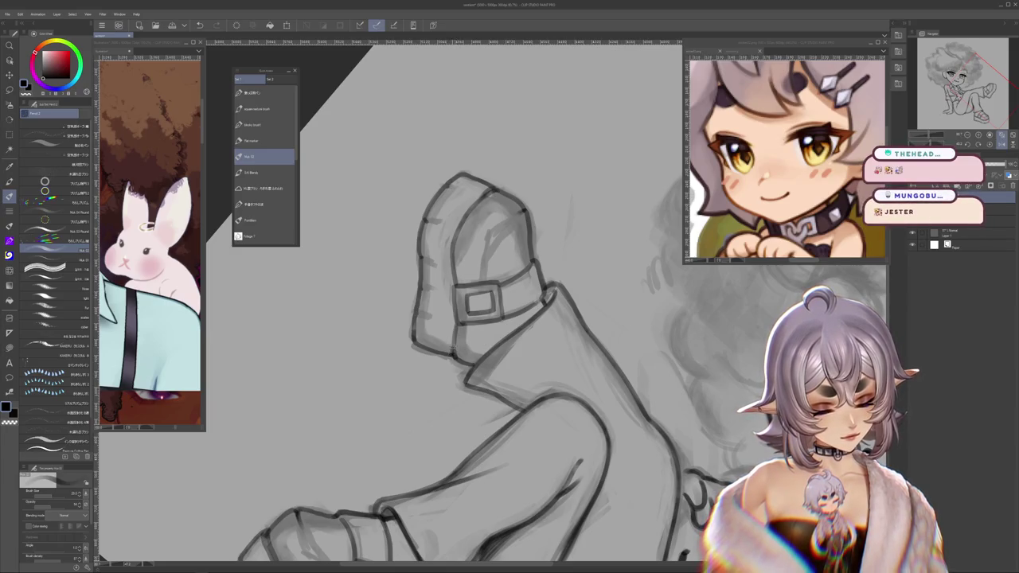
# Step: Ink the second shoe's platform sole and tread notches, then zoom out
pyautogui.scroll(-3, 510, 318)
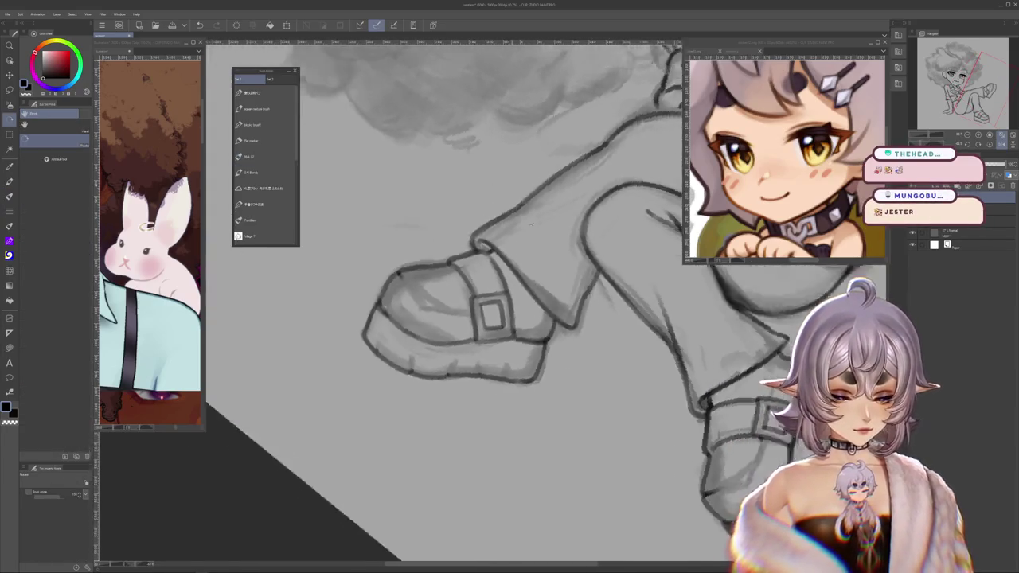
pyautogui.scroll(3, 510, 318)
pyautogui.moveTo(509, 318); pyautogui.dragTo(477, 302)
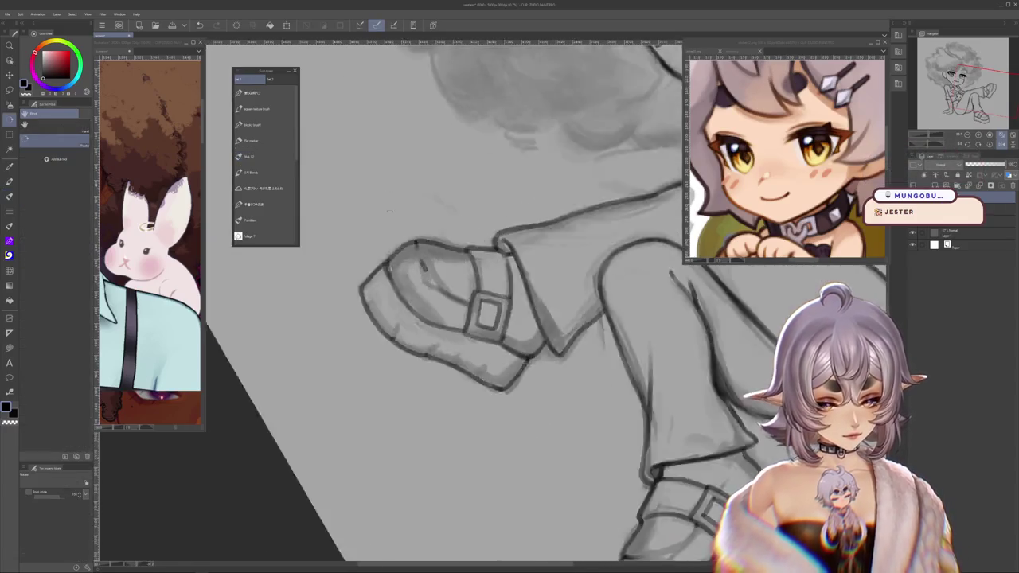
pyautogui.press('b')
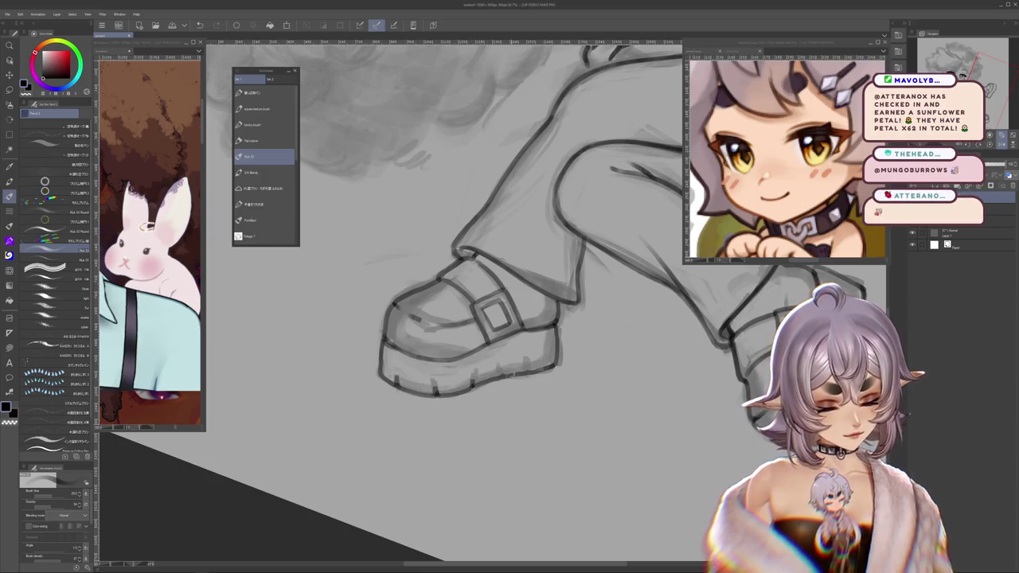
pyautogui.moveTo(525, 368); pyautogui.dragTo(446, 445)
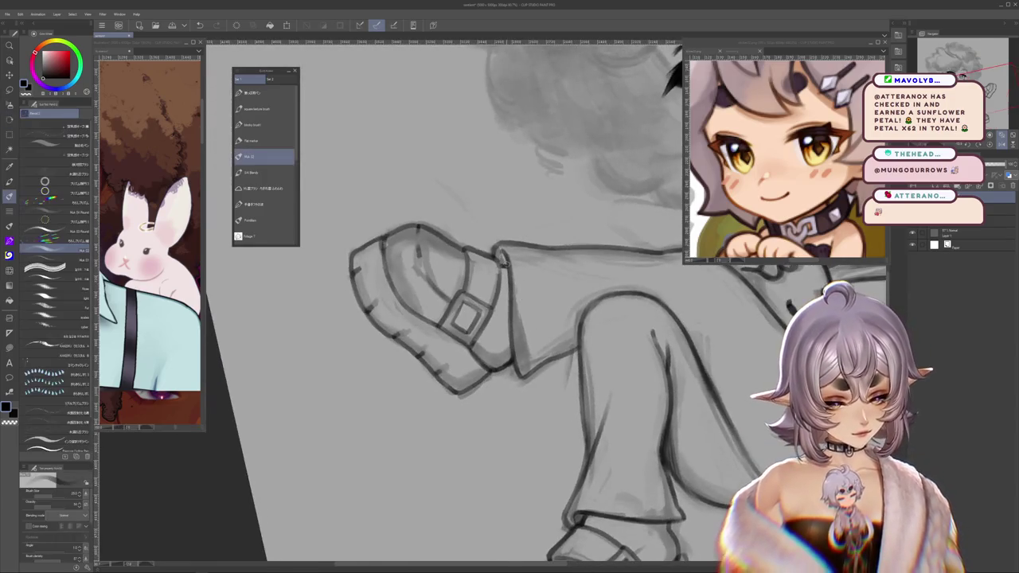
pyautogui.scroll(-5, 511, 276)
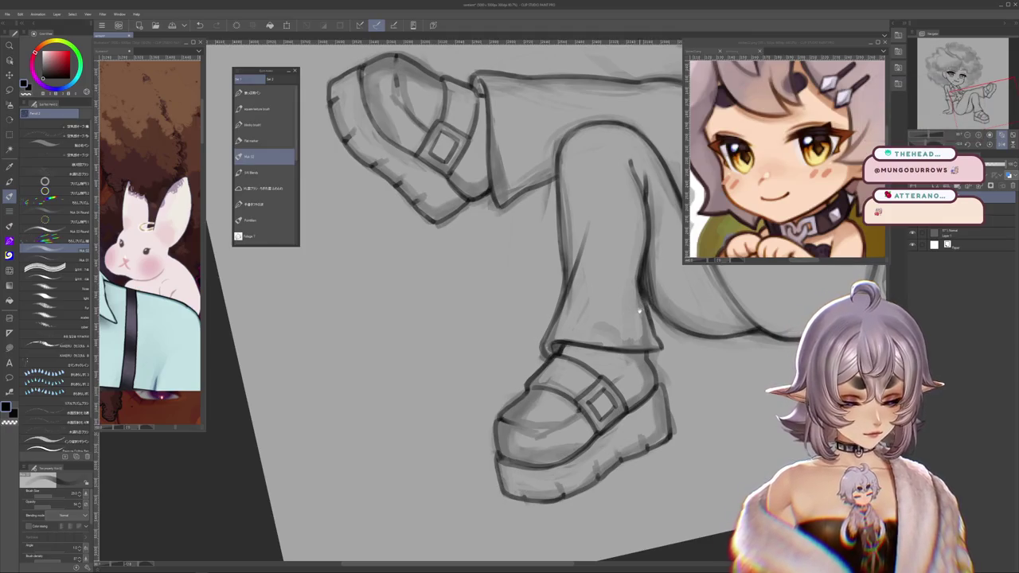
pyautogui.scroll(-2, 600, 278)
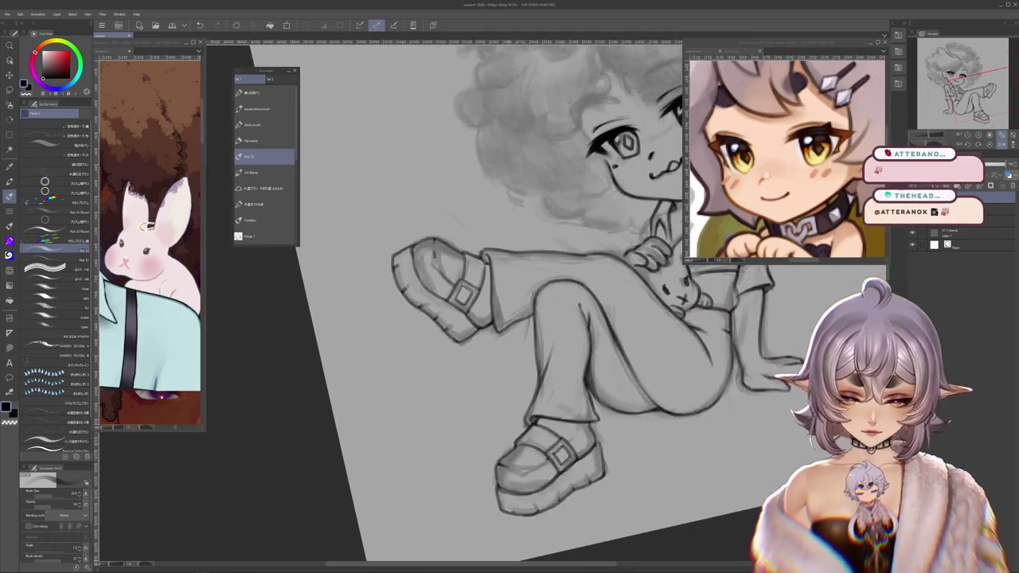
# Step: Straighten the canvas upright and zoom in to review the inked lines
pyautogui.scroll(-4, 637, 318)
pyautogui.press('r')
pyautogui.moveTo(681, 360); pyautogui.dragTo(707, 371)
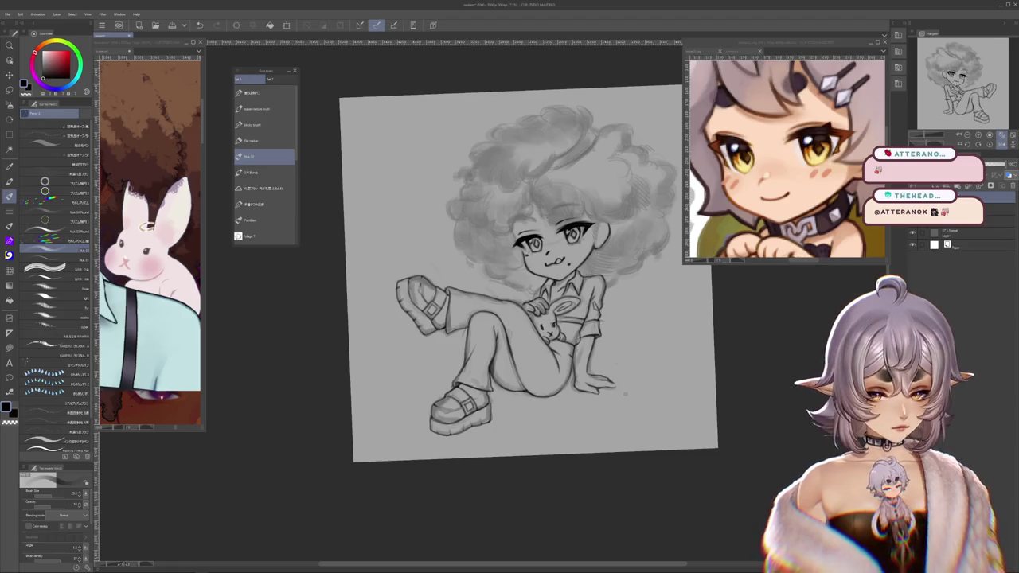
pyautogui.scroll(1, 529, 274)
pyautogui.scroll(2, 548, 314)
pyautogui.scroll(1, 548, 314)
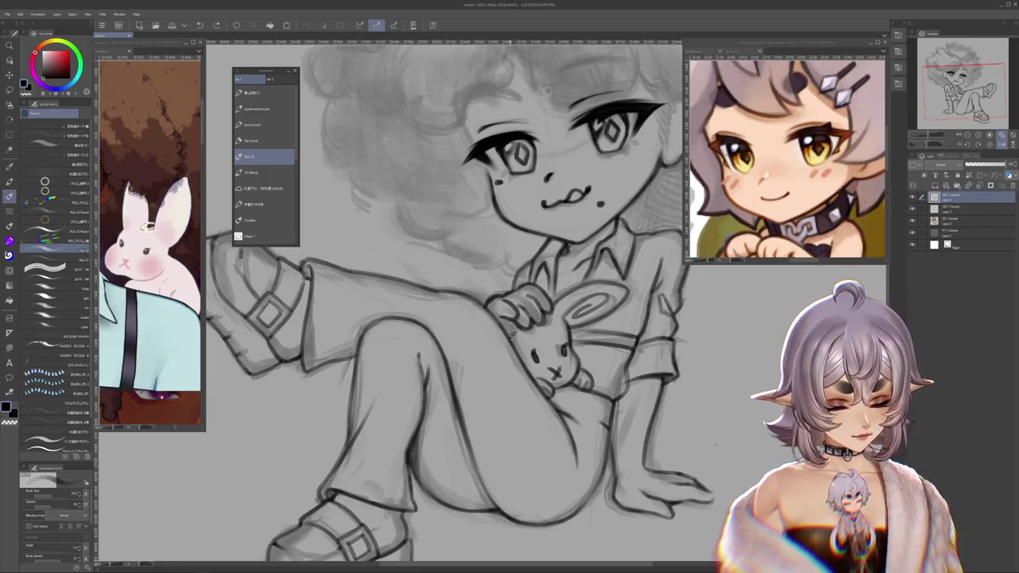
pyautogui.scroll(-2, 590, 387)
pyautogui.scroll(-2, 590, 387)
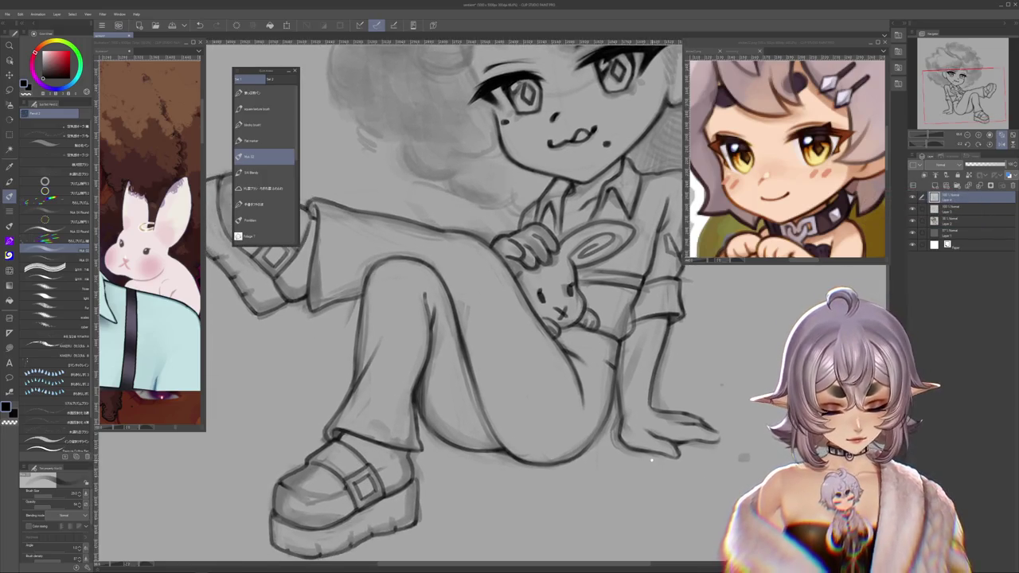
pyautogui.scroll(-2, 590, 388)
# Step: Scroll and zoom across the face, hand, bunny, legs and shoes to check the inking
pyautogui.hscroll(-2, 590, 388)
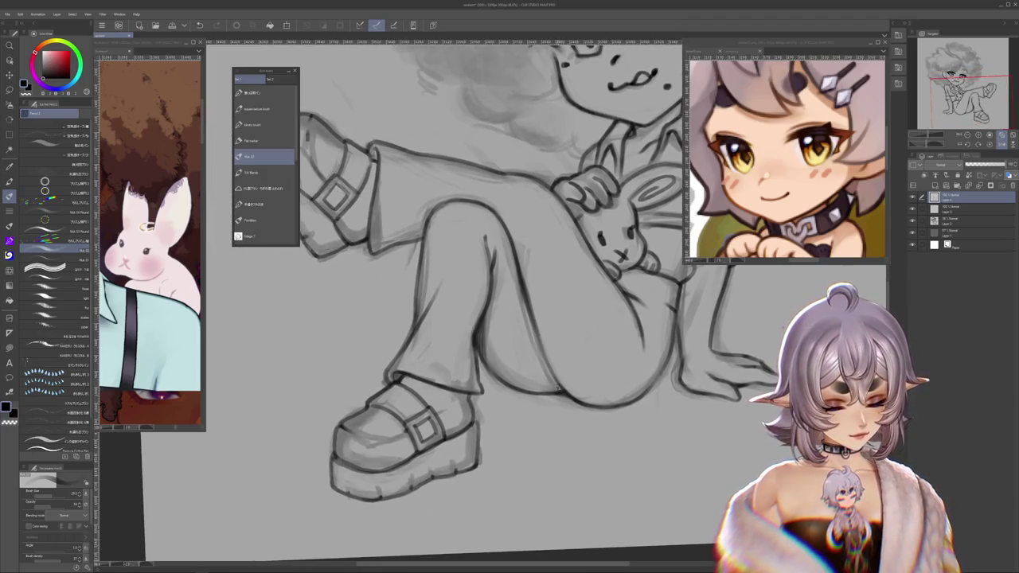
pyautogui.scroll(3, 548, 322)
pyautogui.scroll(2, 549, 322)
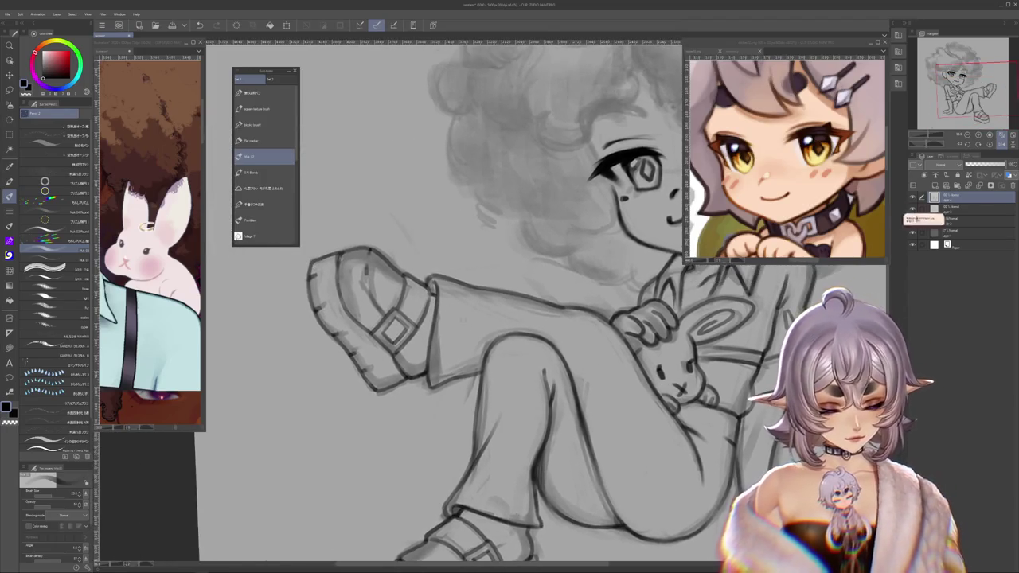
pyautogui.scroll(2, 452, 304)
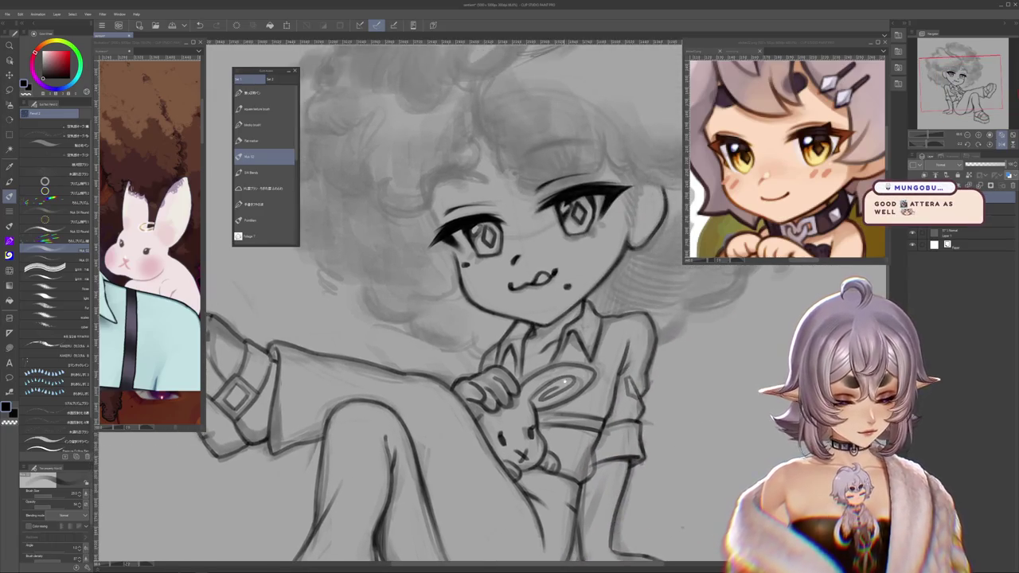
pyautogui.scroll(2, 453, 303)
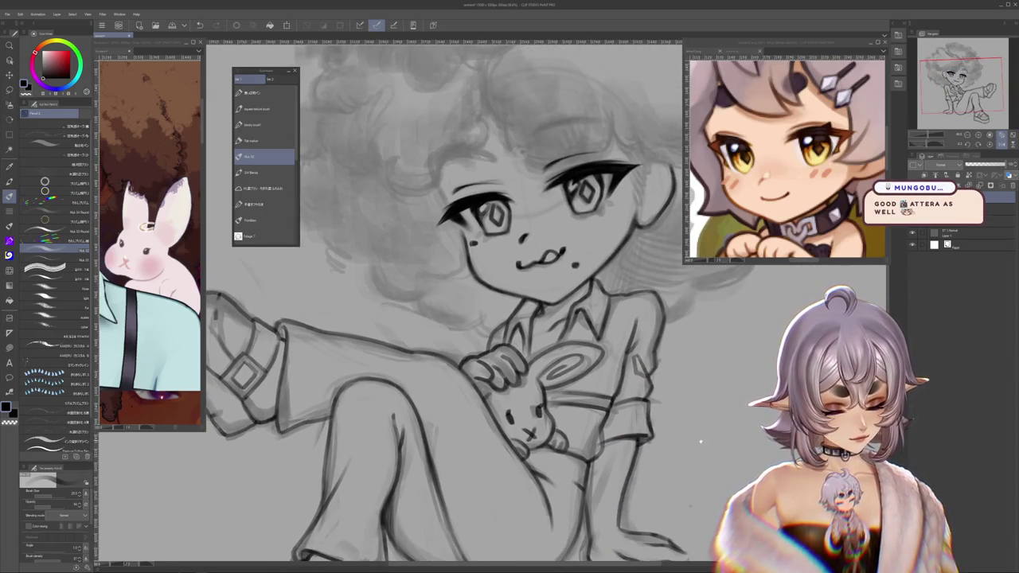
pyautogui.scroll(2, 701, 440)
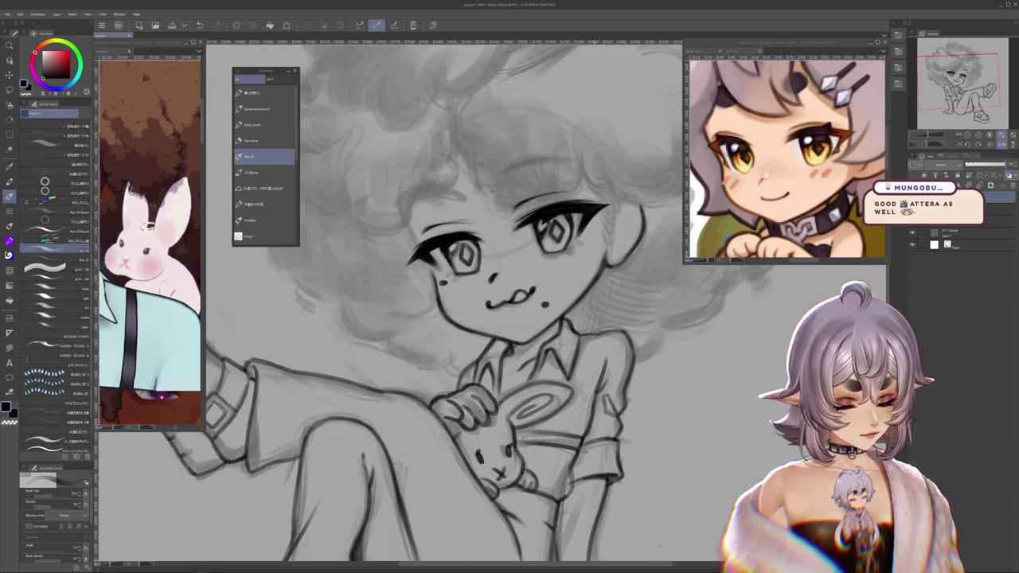
pyautogui.scroll(-5, 664, 392)
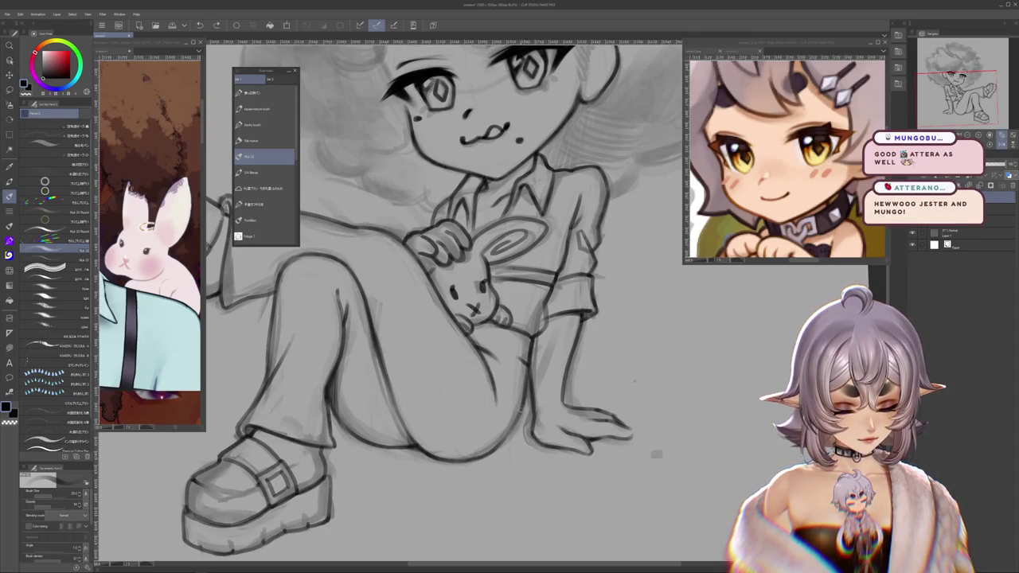
pyautogui.scroll(3, 533, 460)
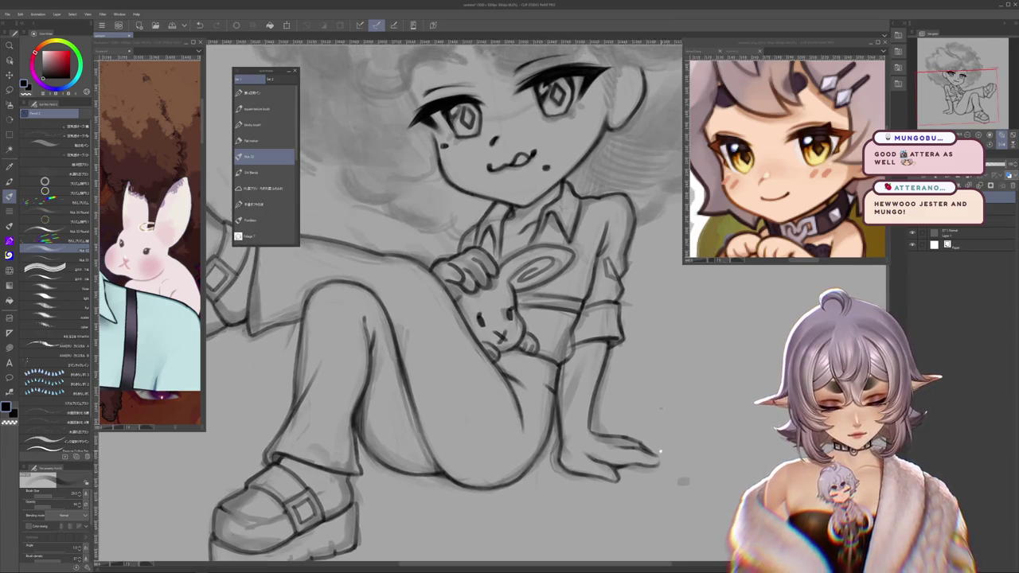
pyautogui.scroll(-2, 441, 301)
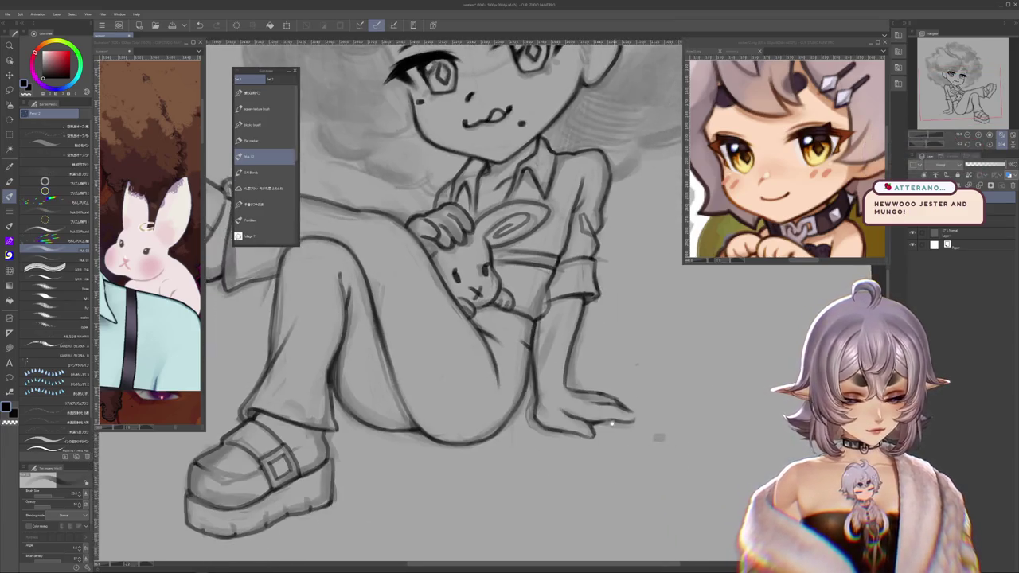
pyautogui.scroll(3, 430, 303)
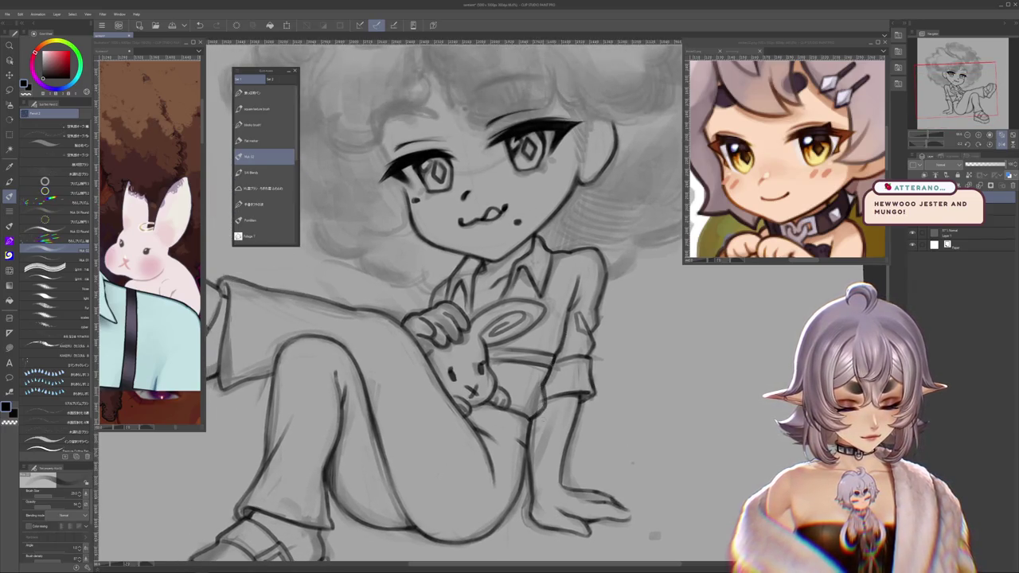
pyautogui.hscroll(-2, 438, 303)
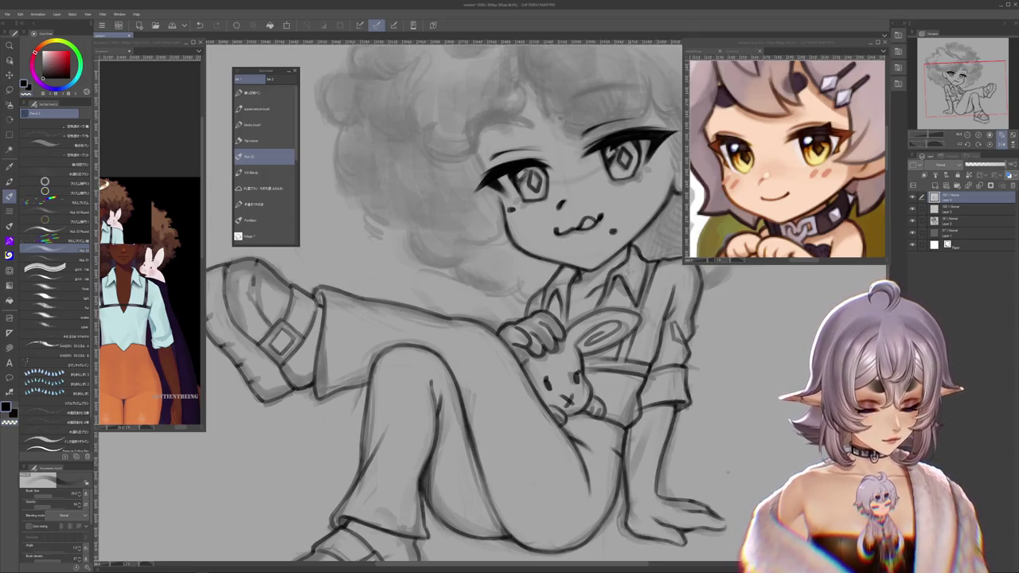
# Step: Zoom out and reposition the view to see the whole inked figure
pyautogui.moveTo(477, 318); pyautogui.dragTo(457, 362)
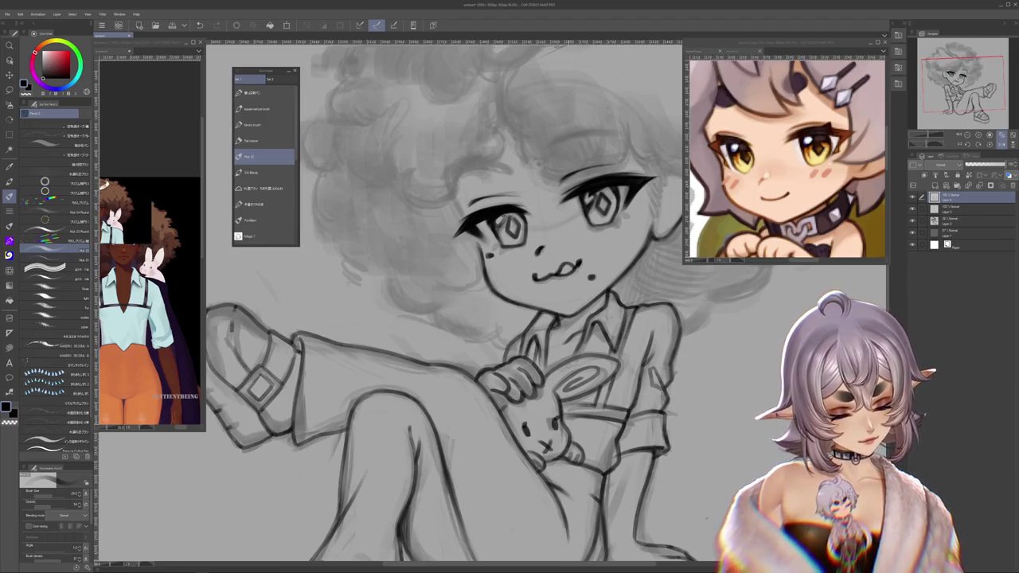
pyautogui.scroll(-1, 477, 318)
pyautogui.scroll(-3, 477, 318)
pyautogui.scroll(-2, 478, 319)
pyautogui.scroll(4, 477, 318)
pyautogui.scroll(2, 677, 354)
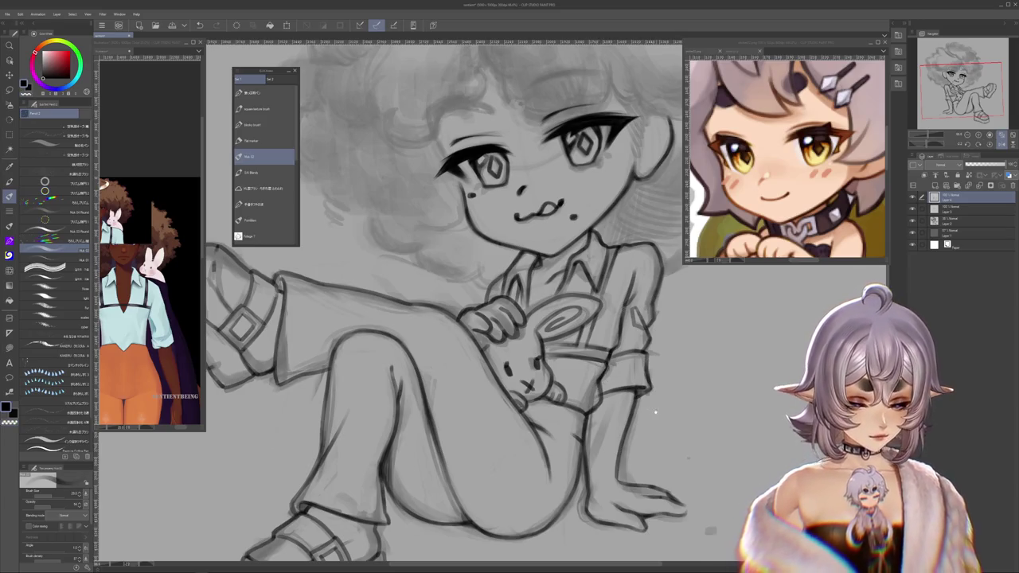
pyautogui.scroll(3, 654, 412)
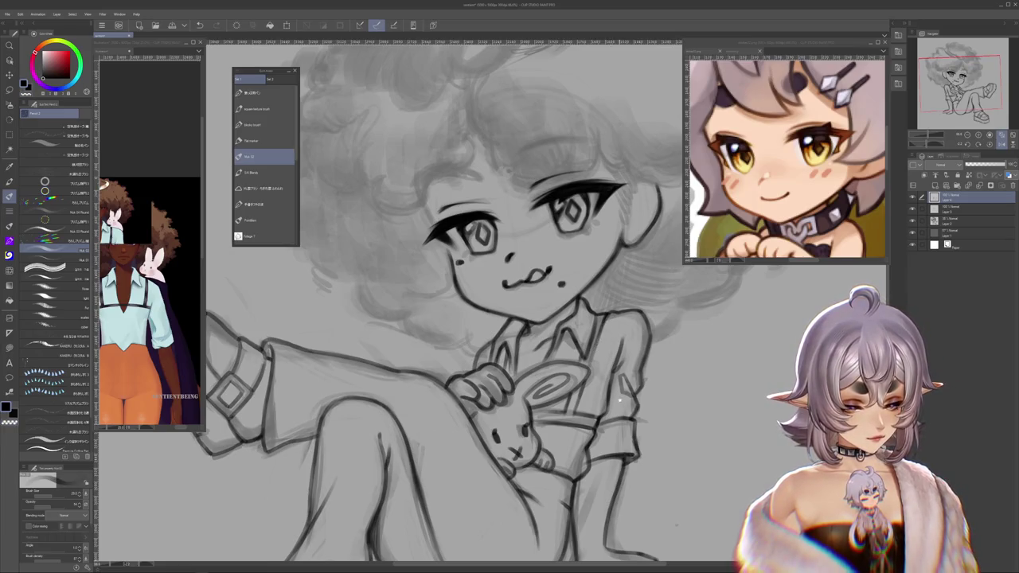
pyautogui.scroll(-3, 617, 396)
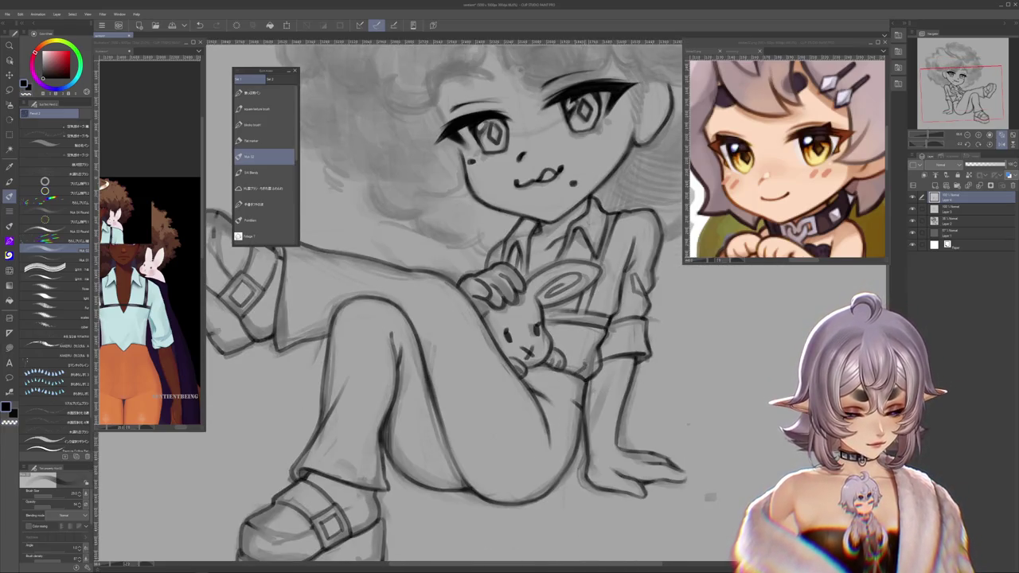
pyautogui.scroll(-5, 583, 356)
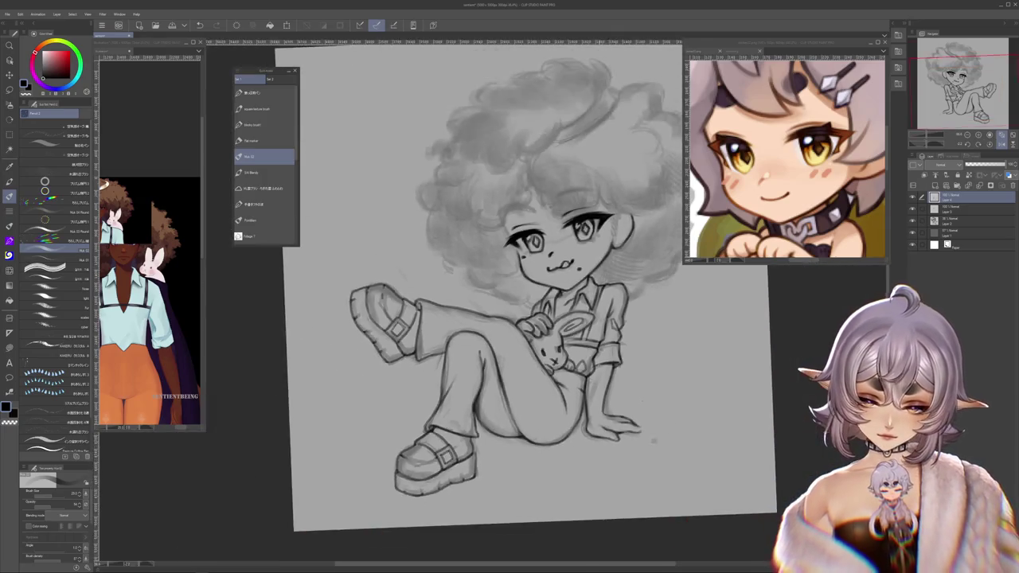
pyautogui.scroll(1, 616, 337)
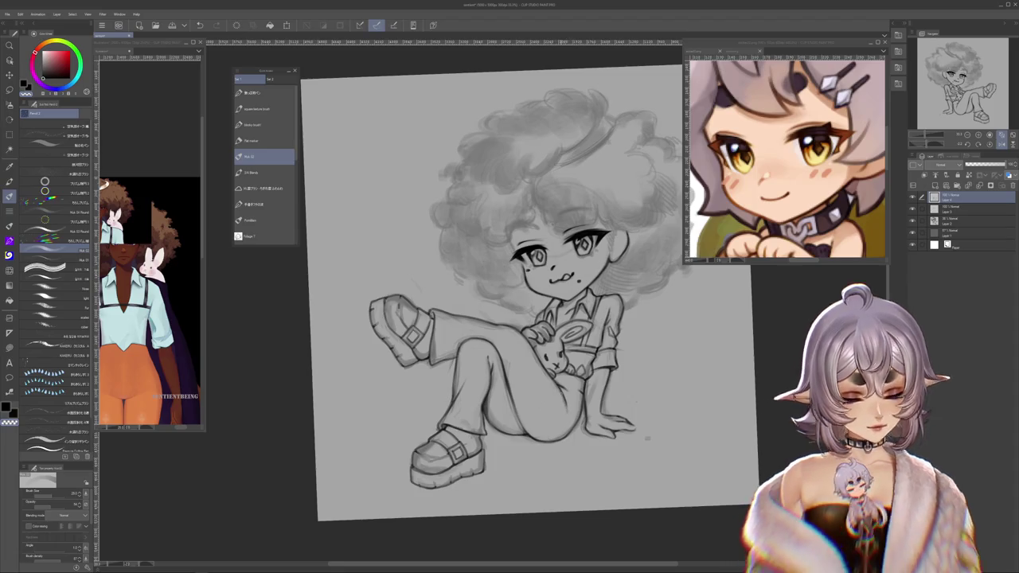
# Step: Reset the canvas rotation, mirror it and back to check, then pick the blending brushes
pyautogui.moveTo(526, 295); pyautogui.dragTo(522, 304)
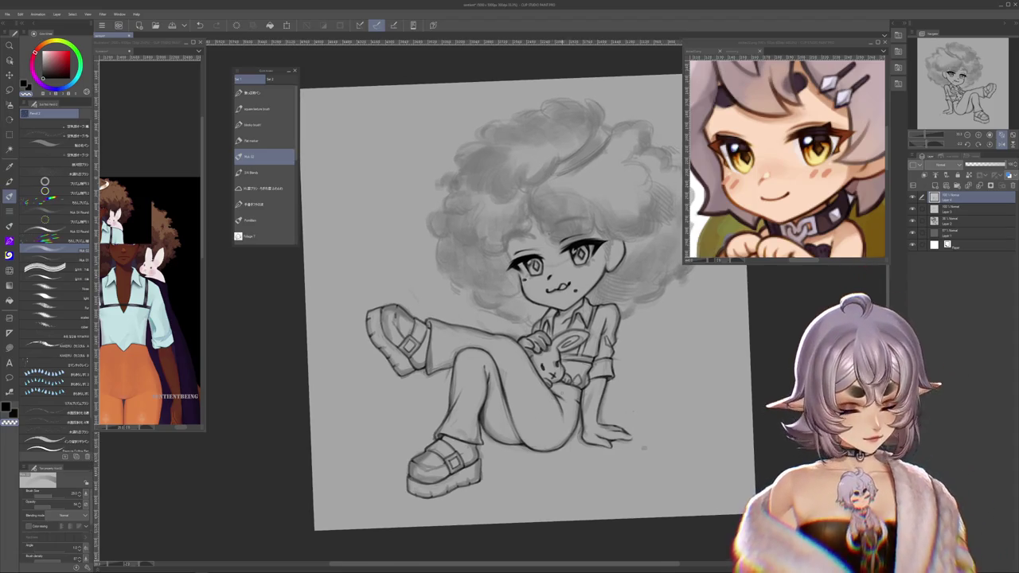
pyautogui.moveTo(694, 429); pyautogui.dragTo(669, 402)
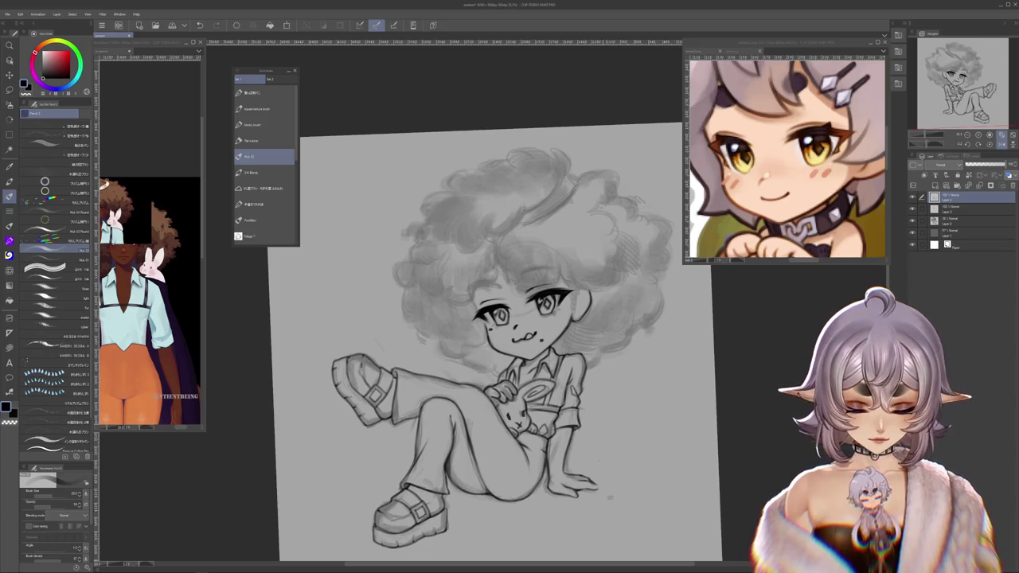
pyautogui.click(979, 135)
pyautogui.click(990, 136)
pyautogui.click(1004, 145)
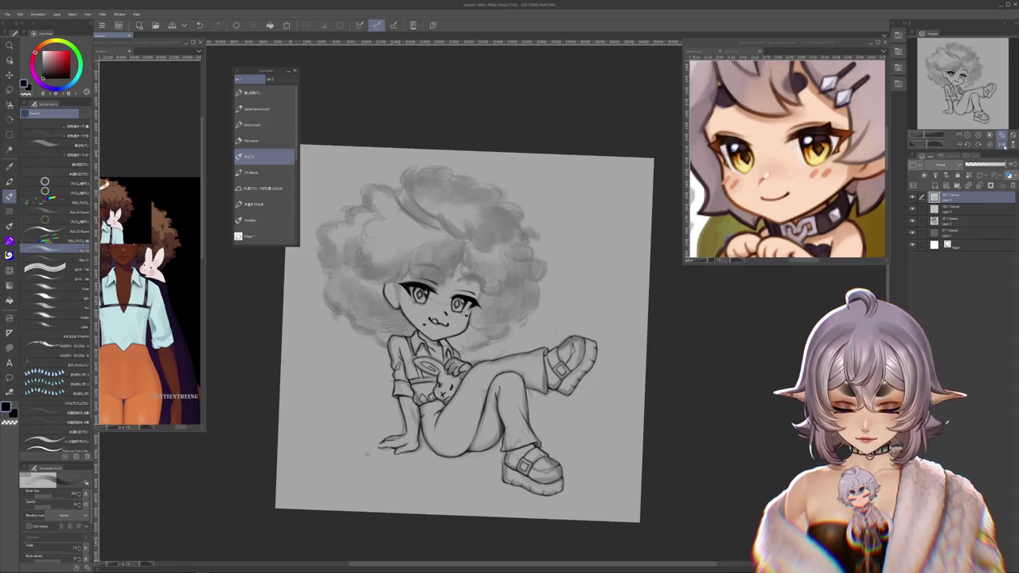
pyautogui.click(1005, 145)
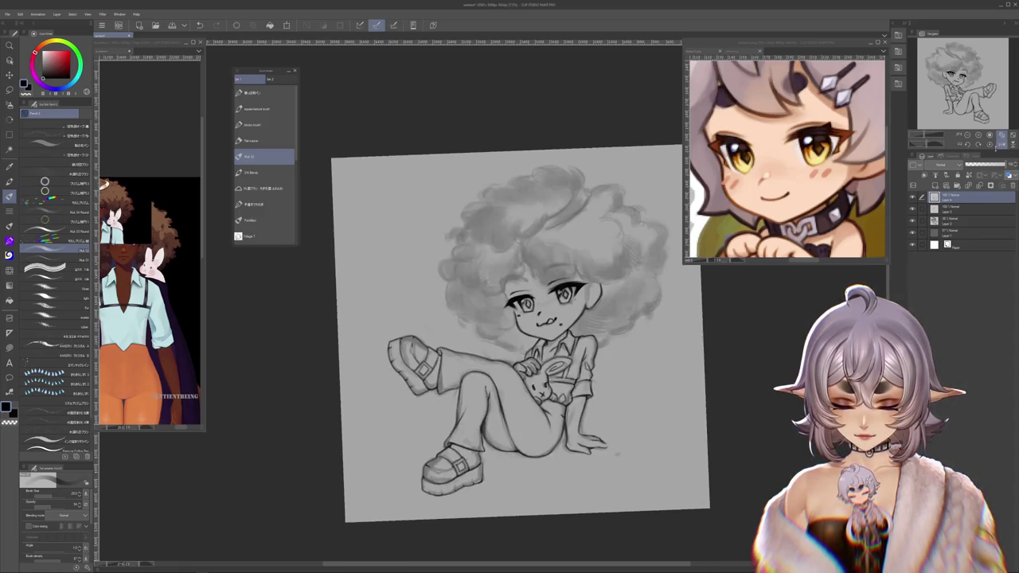
pyautogui.moveTo(617, 435); pyautogui.dragTo(576, 389)
pyautogui.press('j')
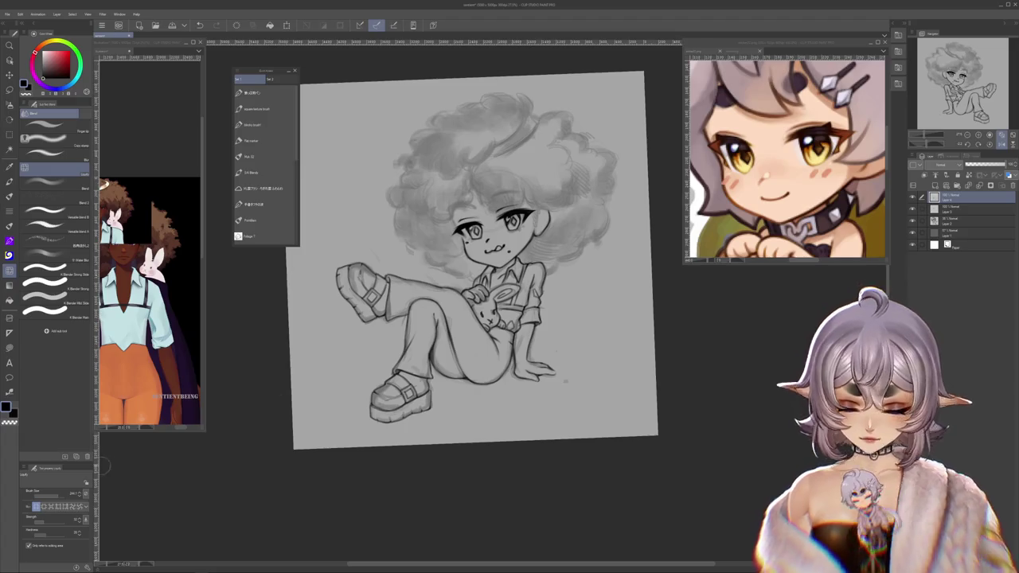
pyautogui.press(']')
pyautogui.press(']')
pyautogui.press(']')
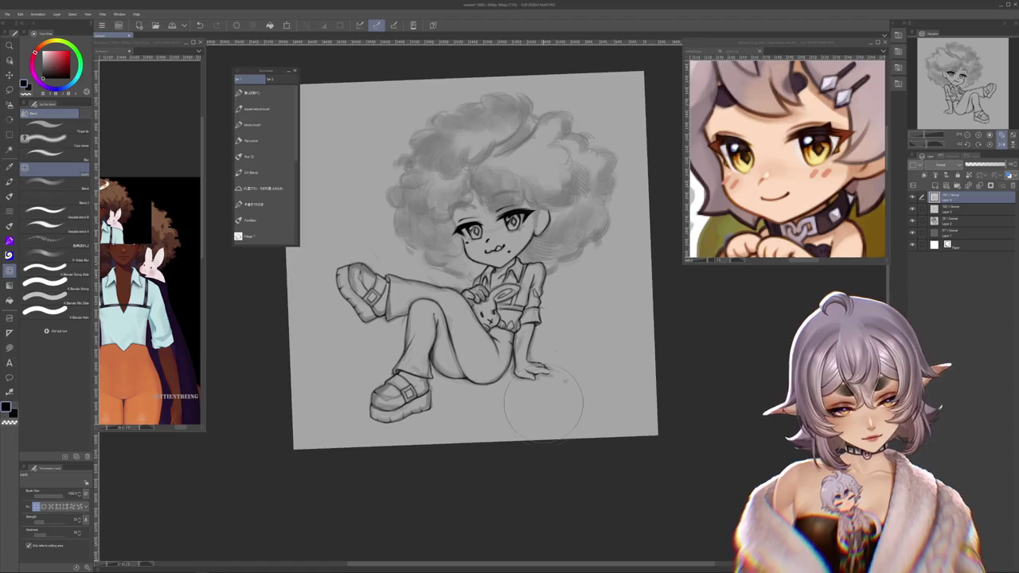
pyautogui.scroll(-2, 601, 389)
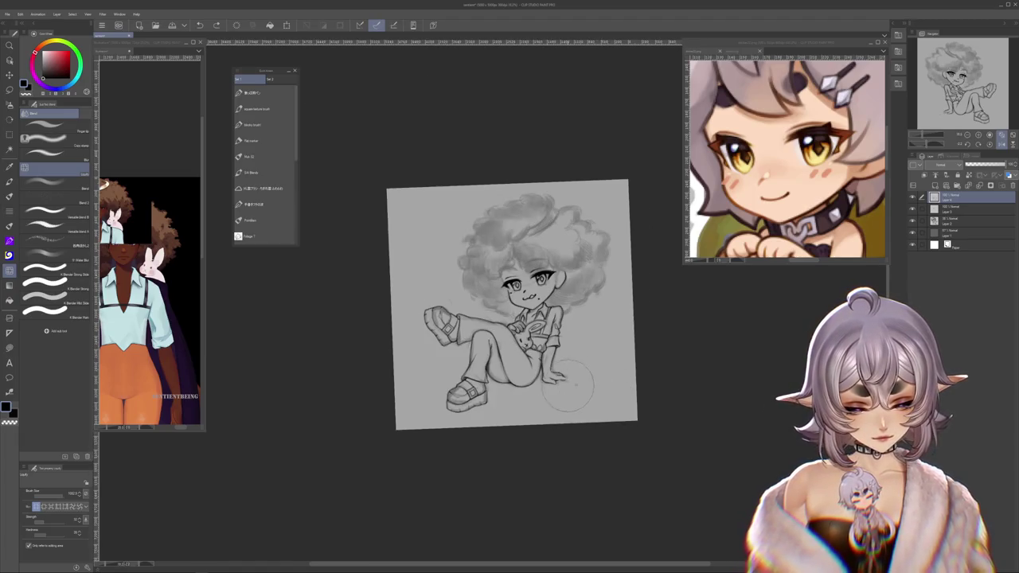
pyautogui.scroll(2, 571, 385)
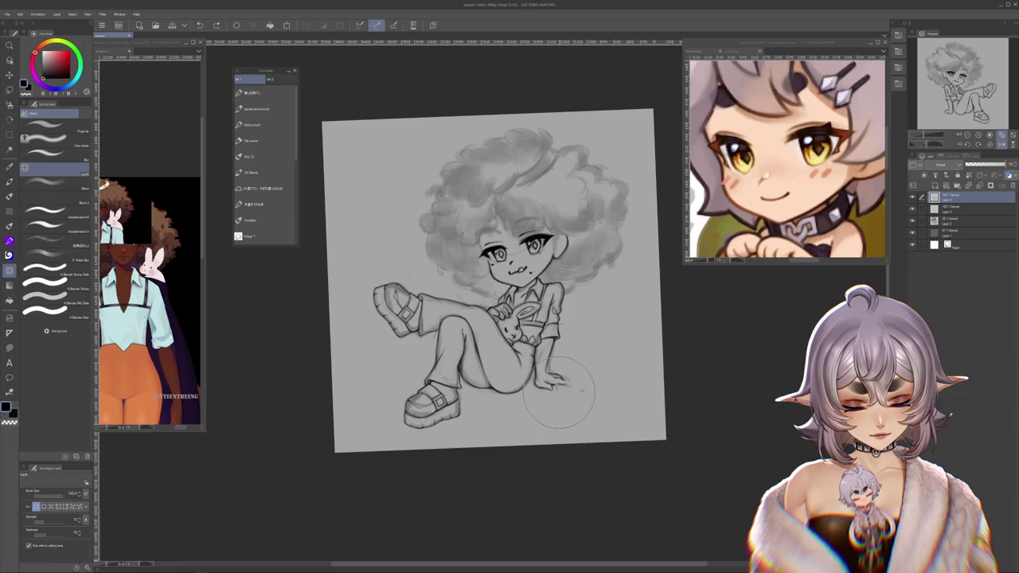
pyautogui.click(913, 220)
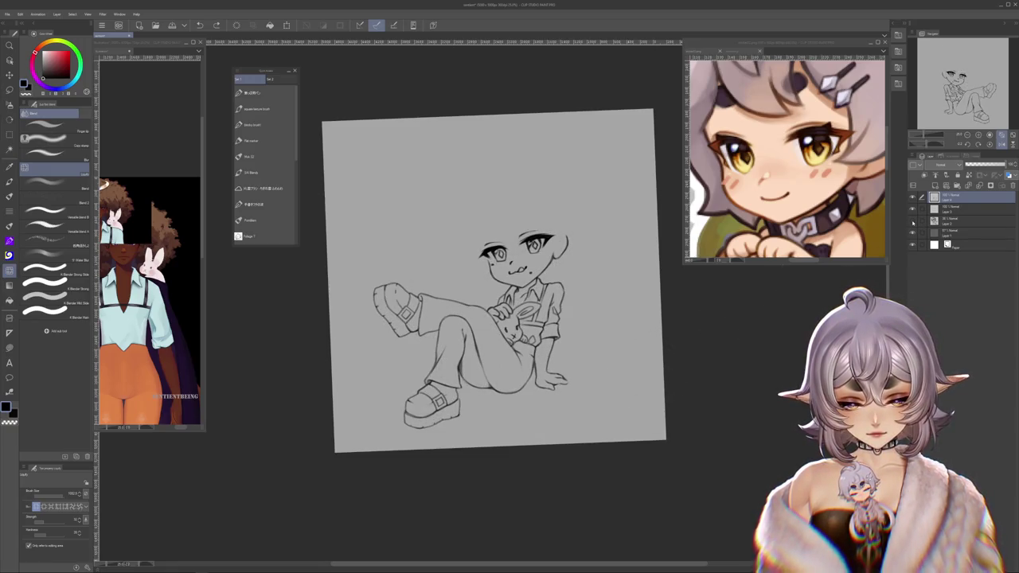
pyautogui.click(913, 220)
pyautogui.scroll(2, 516, 203)
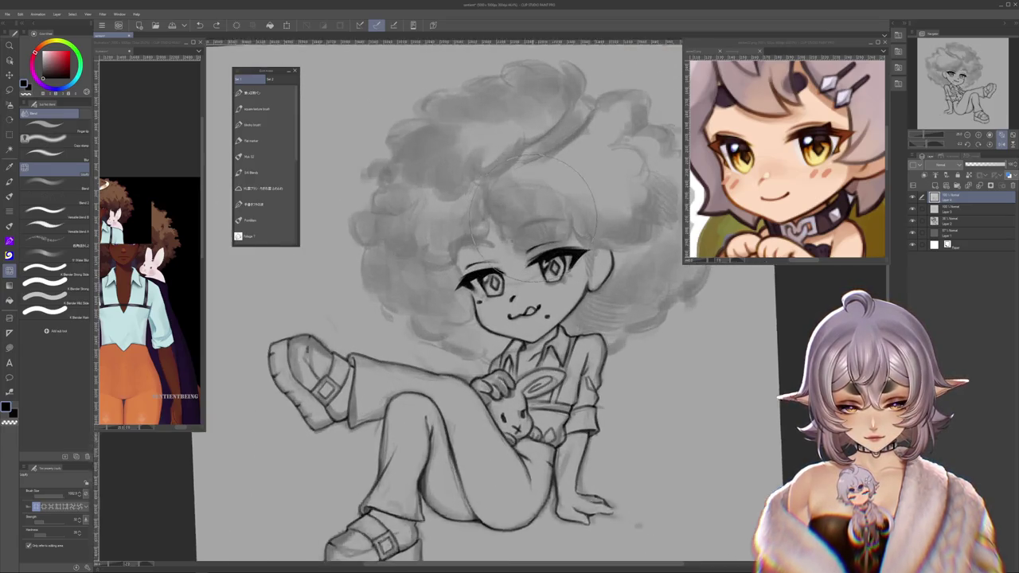
pyautogui.scroll(1, 517, 203)
pyautogui.scroll(1, 477, 283)
pyautogui.scroll(1, 478, 283)
pyautogui.scroll(1, 478, 283)
pyautogui.hscroll(-1, 478, 283)
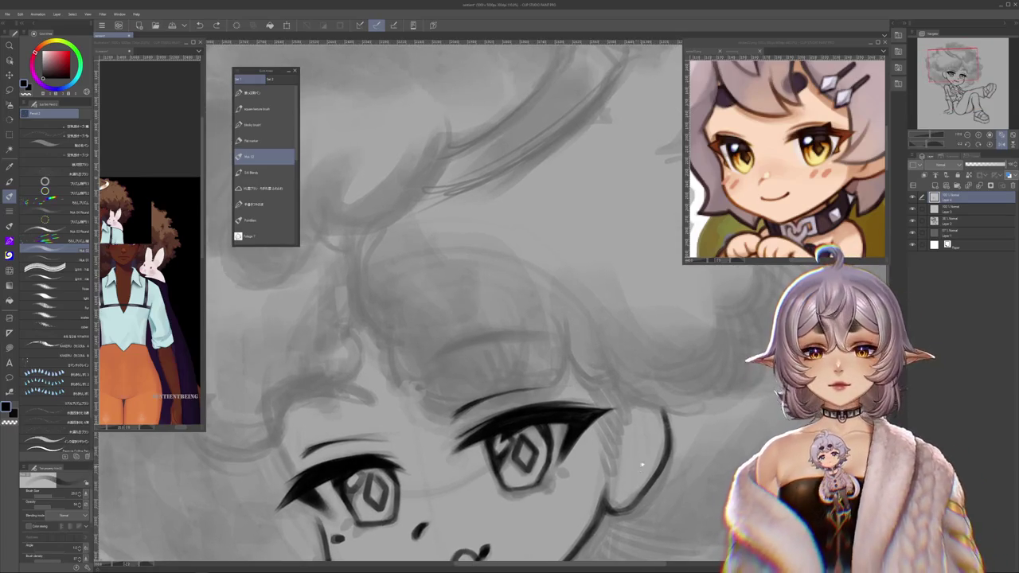
# Step: Ink a thick eyebrow above the upper eye, extending and darkening it with extra passes
pyautogui.scroll(-1, 557, 358)
pyautogui.moveTo(530, 329)
pyautogui.mouseDown()
pyautogui.moveTo(552, 341)
pyautogui.moveTo(574, 319)
pyautogui.mouseUp()
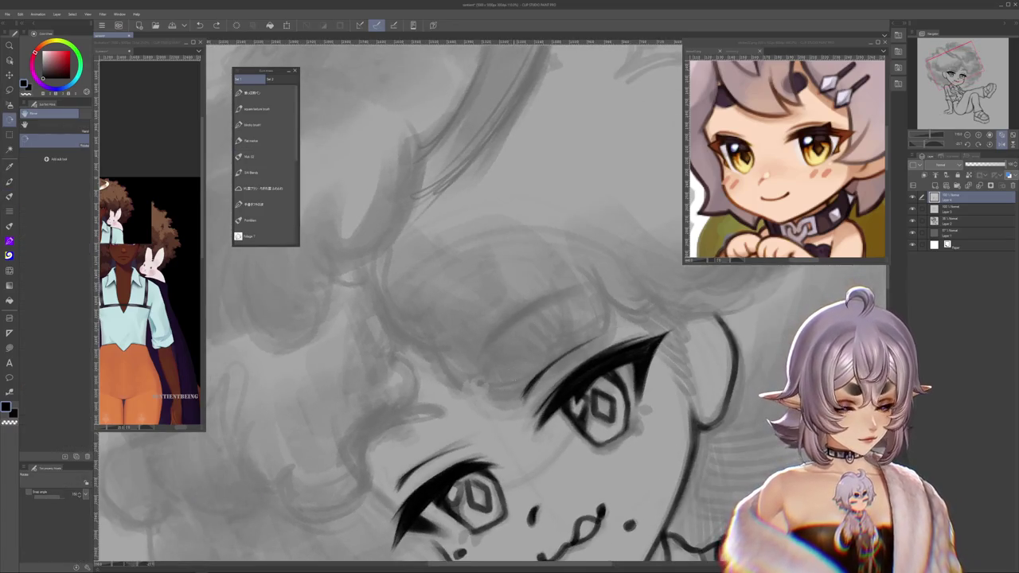
pyautogui.press('b')
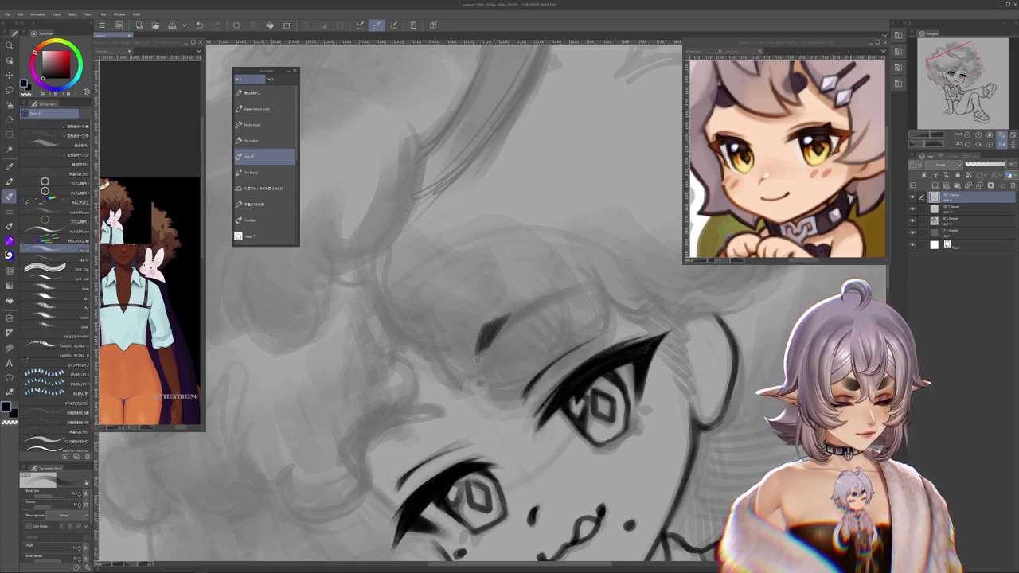
pyautogui.moveTo(482, 349)
pyautogui.mouseDown()
pyautogui.moveTo(535, 301)
pyautogui.moveTo(578, 288)
pyautogui.mouseUp()
pyautogui.moveTo(506, 326); pyautogui.dragTo(597, 285)
pyautogui.moveTo(482, 337); pyautogui.dragTo(538, 294)
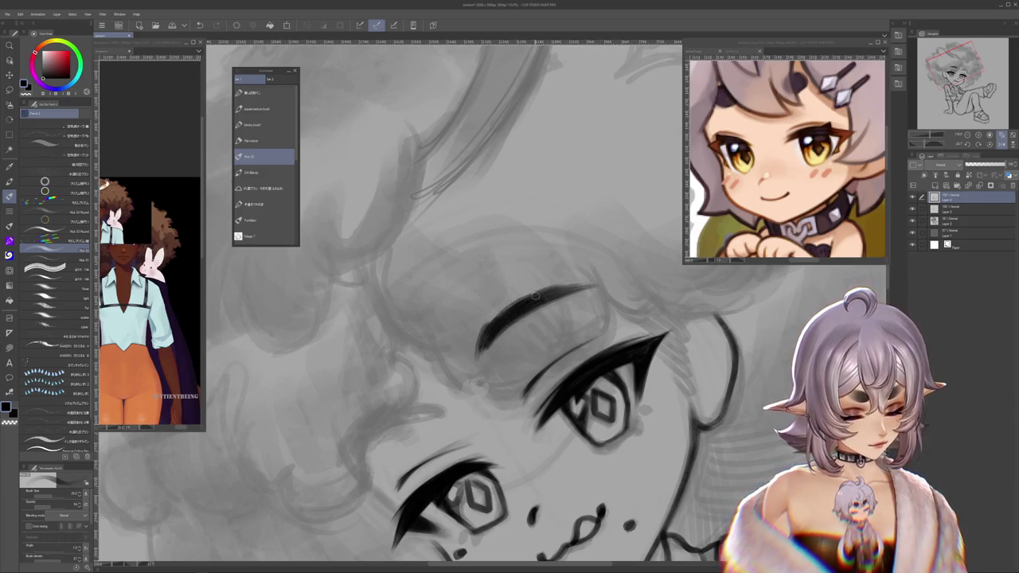
# Step: Thicken the eyebrow's left end and turn the view so the face is upright
pyautogui.scroll(-2, 501, 312)
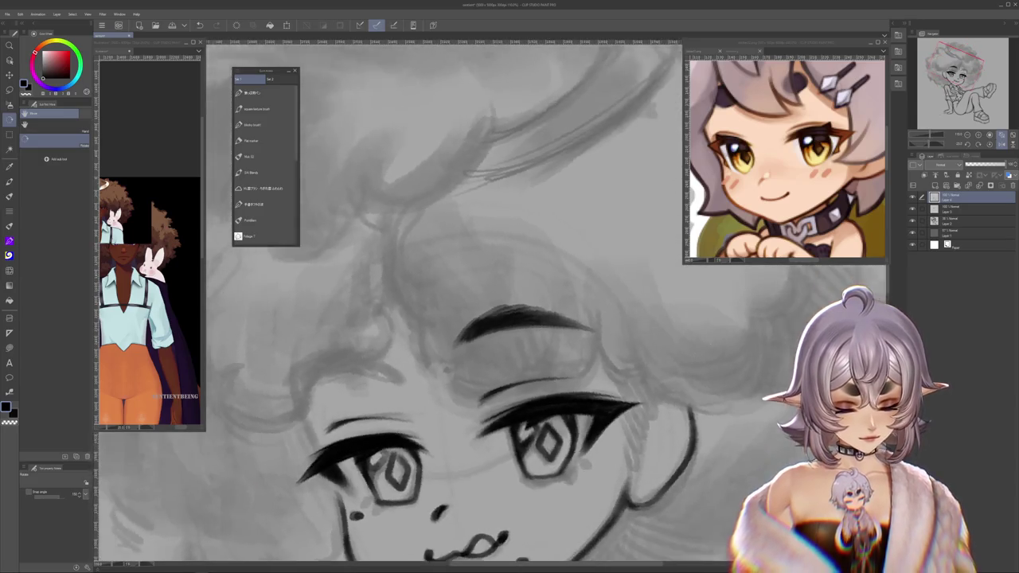
pyautogui.scroll(2, 494, 311)
pyautogui.moveTo(483, 315); pyautogui.dragTo(466, 343)
pyautogui.scroll(-2, 637, 408)
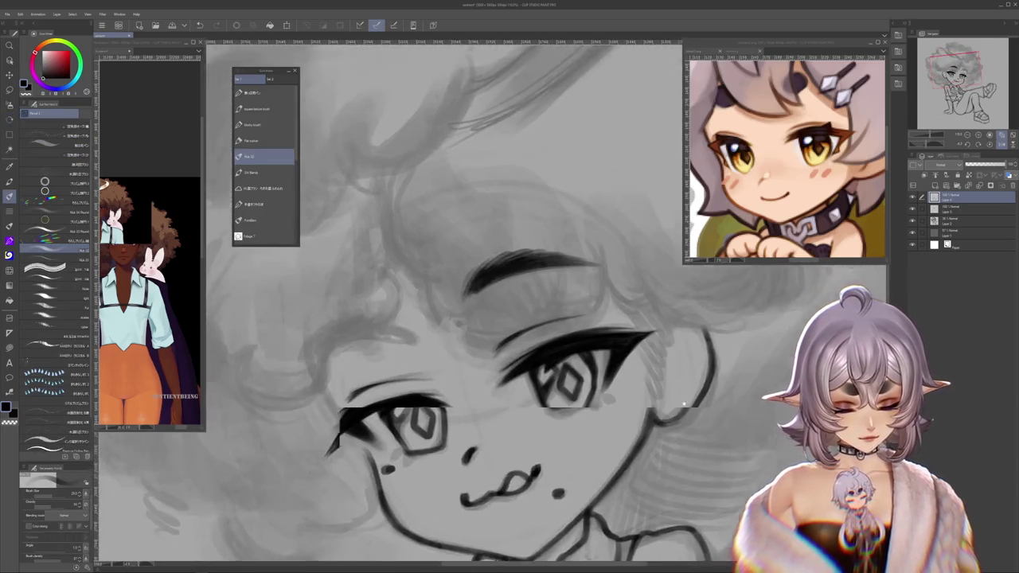
pyautogui.moveTo(620, 382); pyautogui.dragTo(558, 255)
pyautogui.scroll(2, 554, 232)
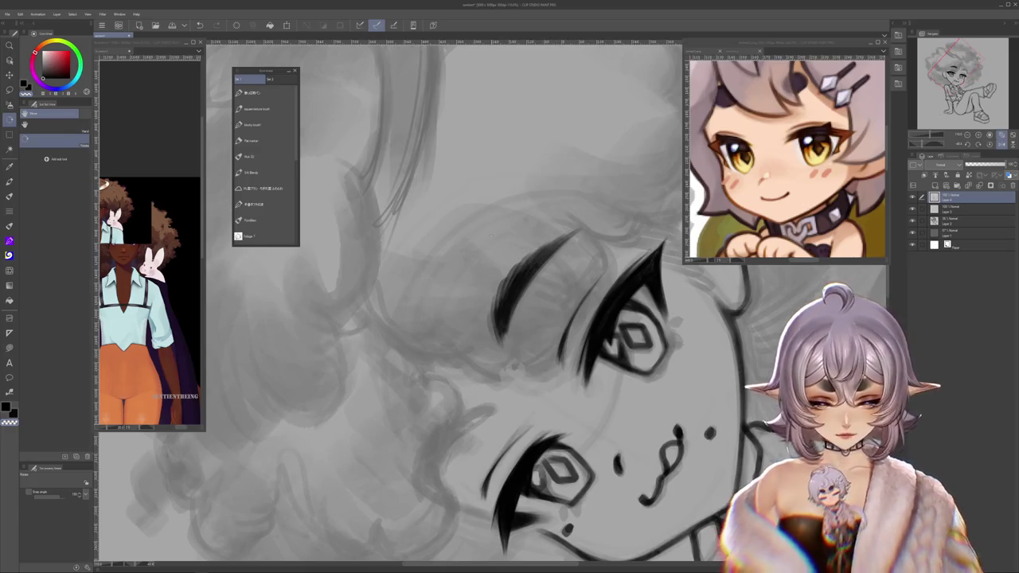
pyautogui.press('b')
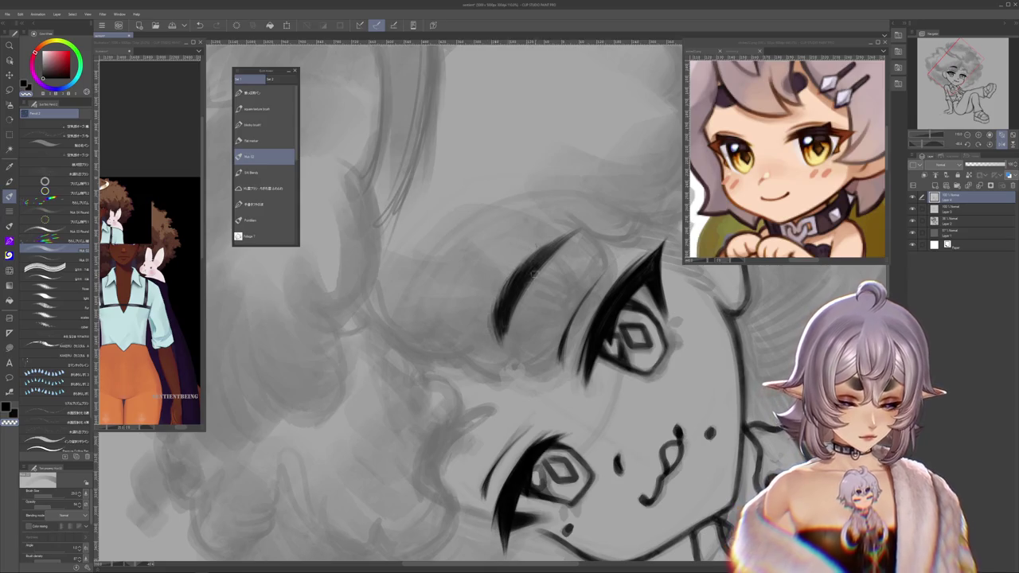
pyautogui.press('r')
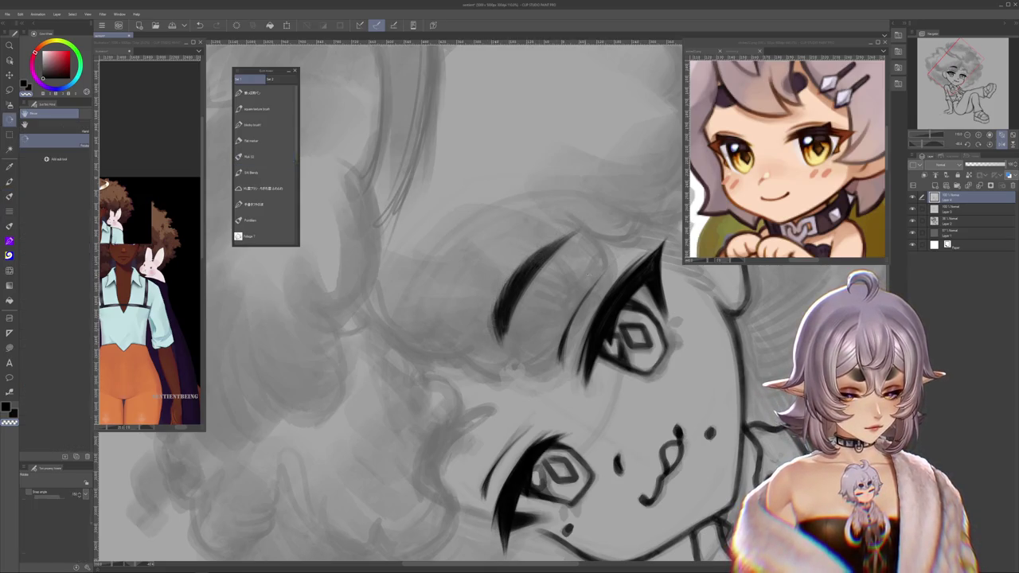
pyautogui.moveTo(675, 322); pyautogui.dragTo(680, 331)
pyautogui.press('b')
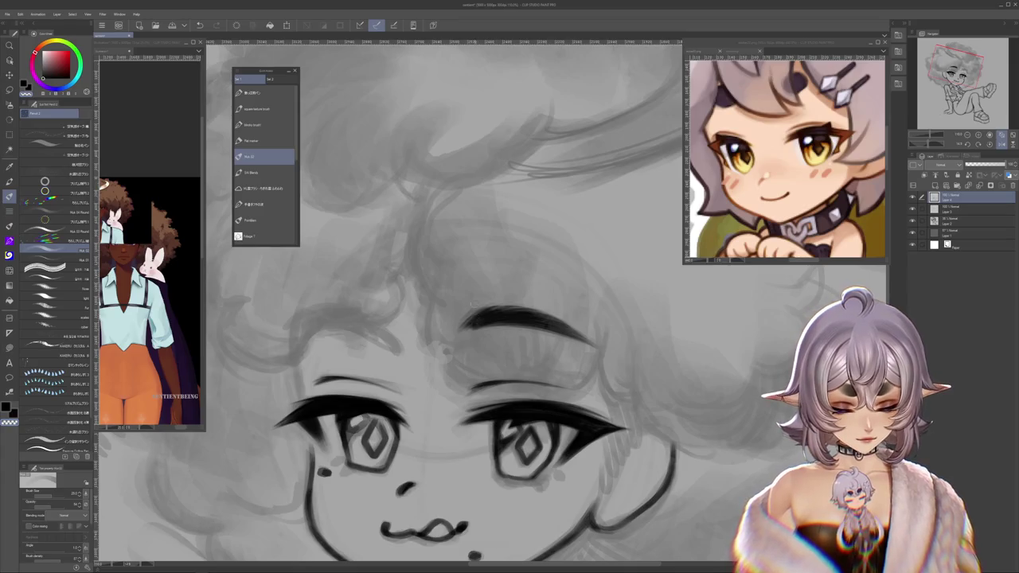
pyautogui.moveTo(471, 329); pyautogui.dragTo(509, 306)
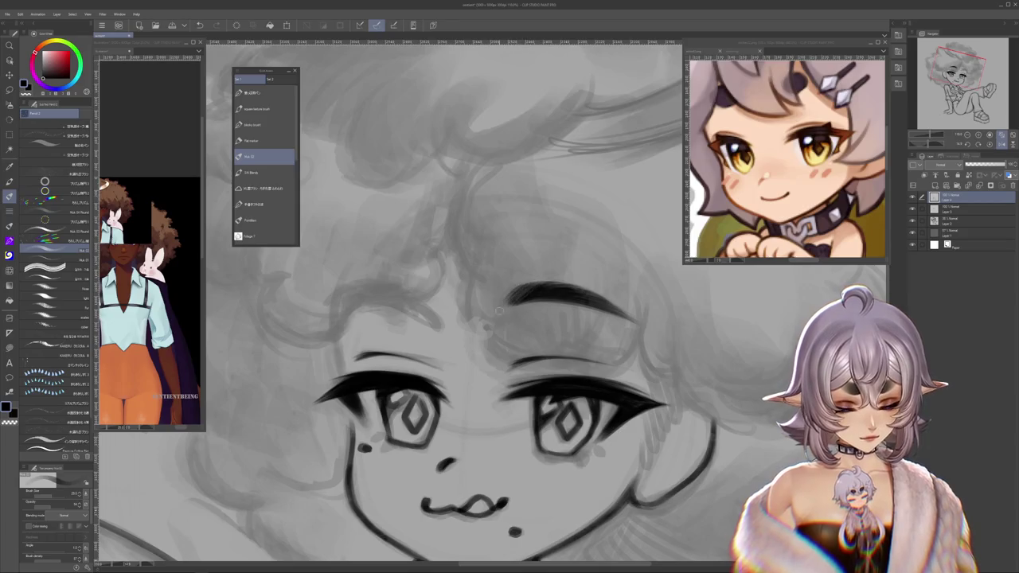
pyautogui.scroll(-5, 488, 329)
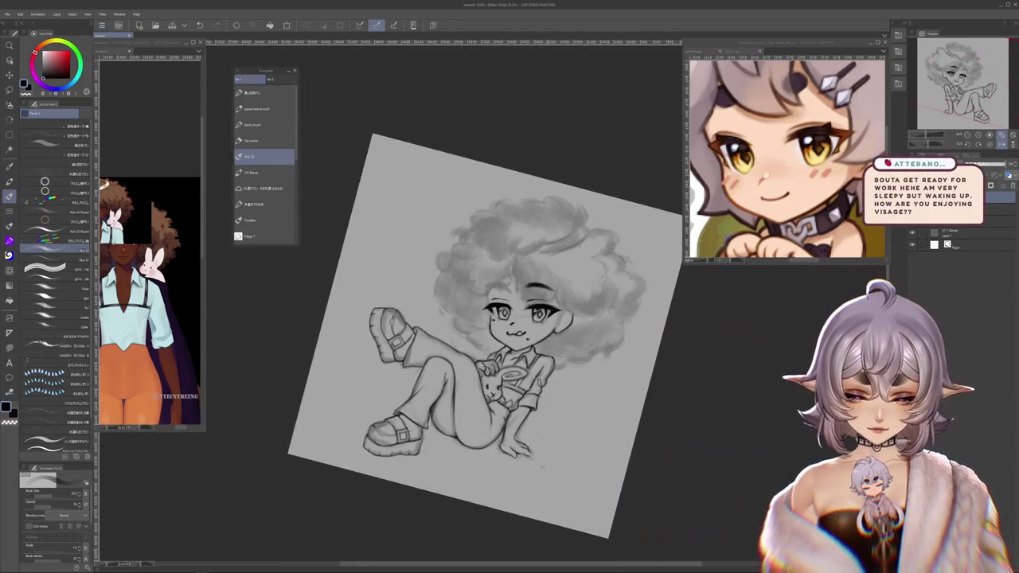
pyautogui.scroll(5, 477, 334)
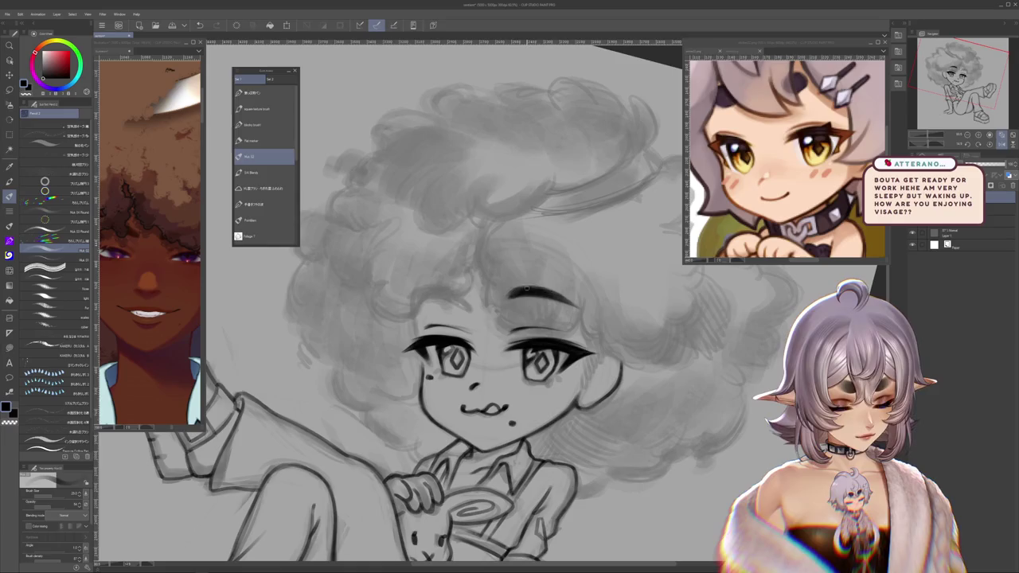
pyautogui.moveTo(703, 409); pyautogui.dragTo(514, 301)
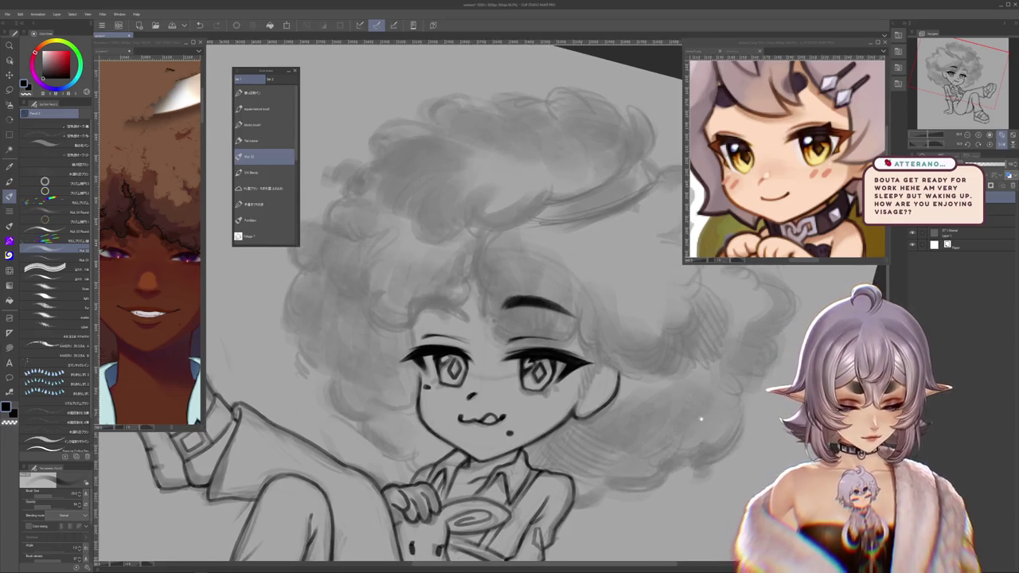
pyautogui.press('-')
pyautogui.press('-')
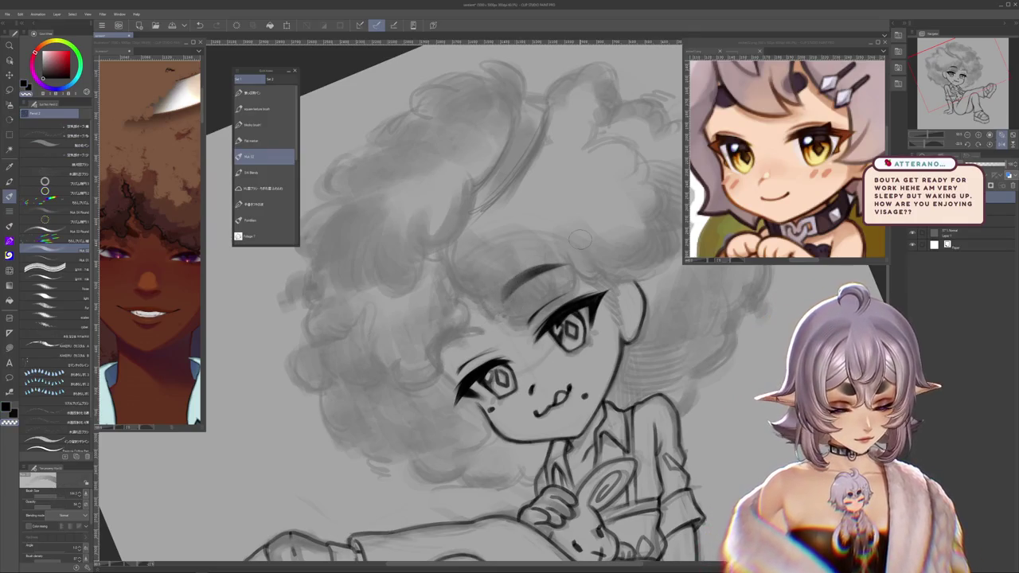
pyautogui.moveTo(526, 279); pyautogui.dragTo(527, 296)
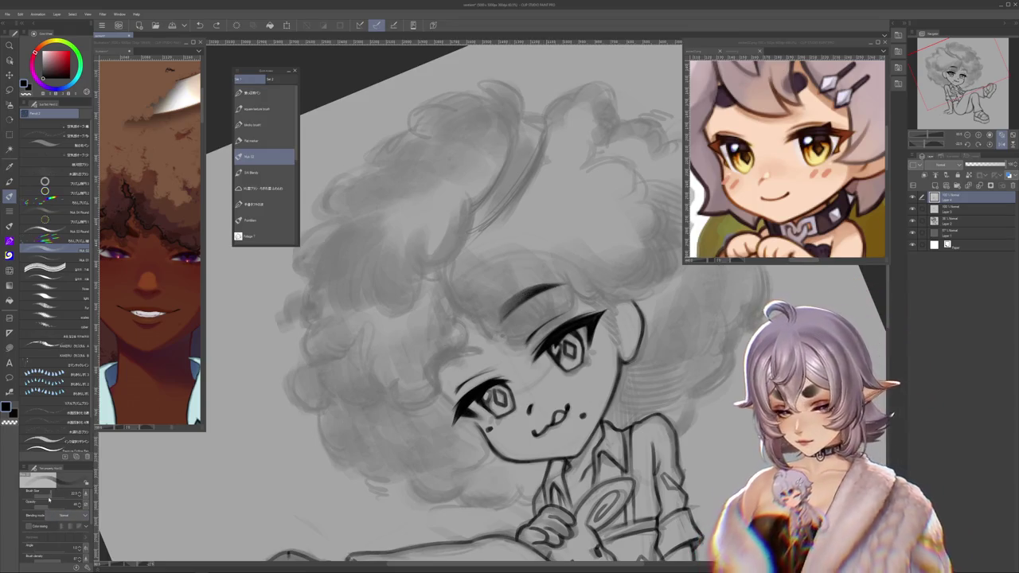
pyautogui.moveTo(509, 319); pyautogui.dragTo(533, 310)
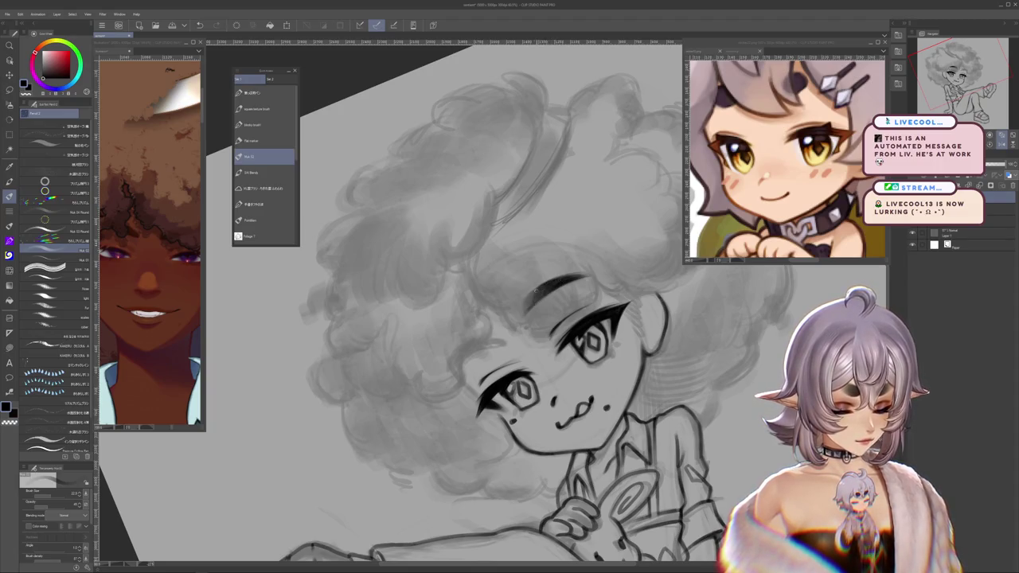
pyautogui.scroll(2, 445, 303)
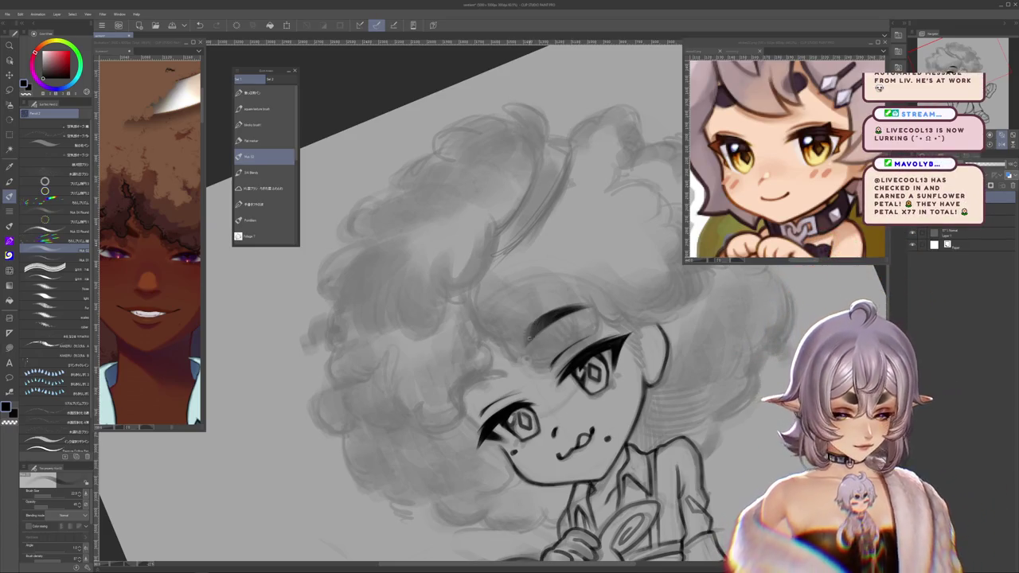
# Step: Rotate the canvas to angle the left eyebrow and ink it with the brush
pyautogui.press('h')
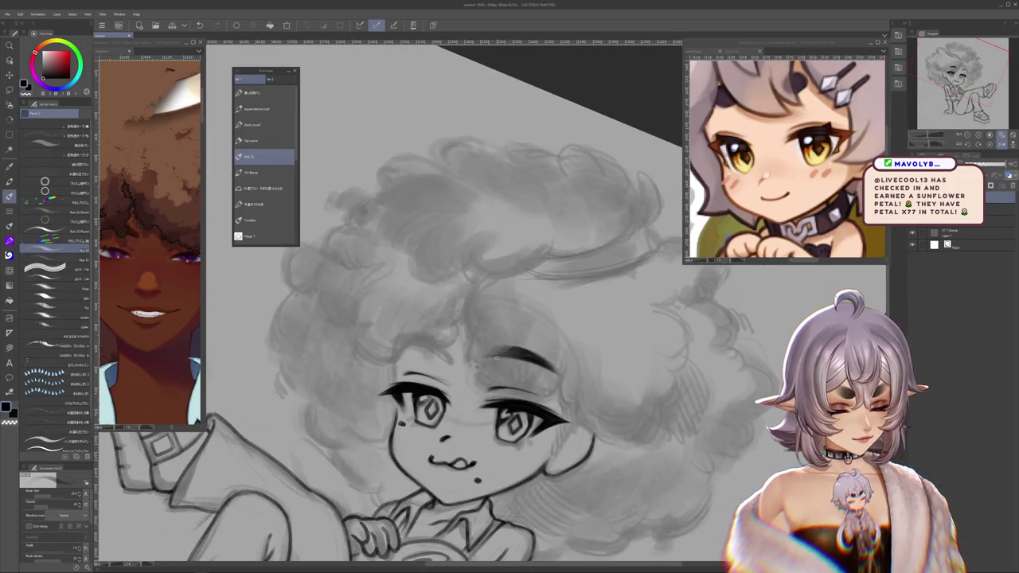
pyautogui.moveTo(534, 452); pyautogui.dragTo(559, 426)
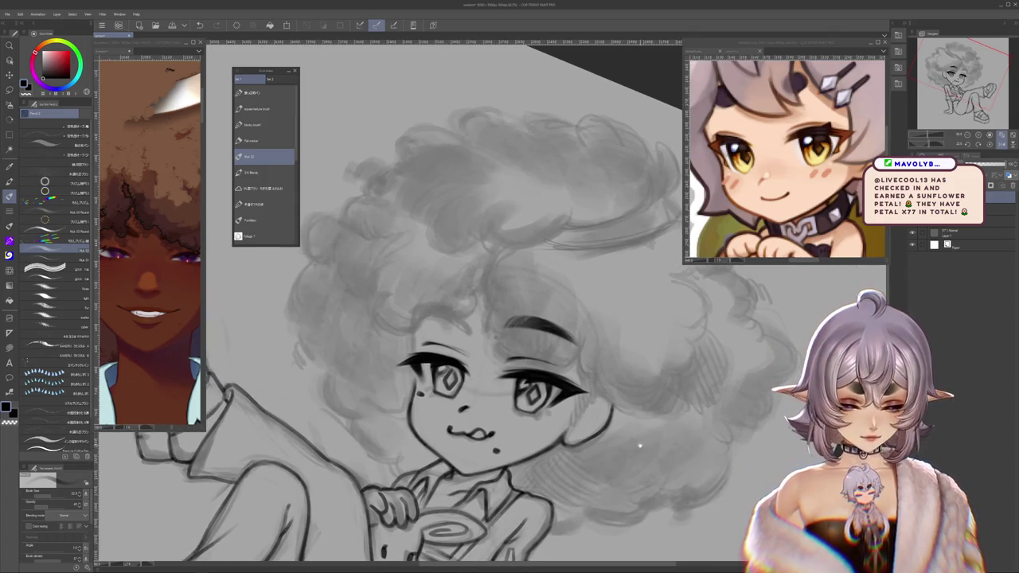
pyautogui.press('h')
pyautogui.moveTo(643, 460)
pyautogui.mouseDown()
pyautogui.moveTo(704, 393)
pyautogui.moveTo(669, 335)
pyautogui.mouseUp()
pyautogui.press('b')
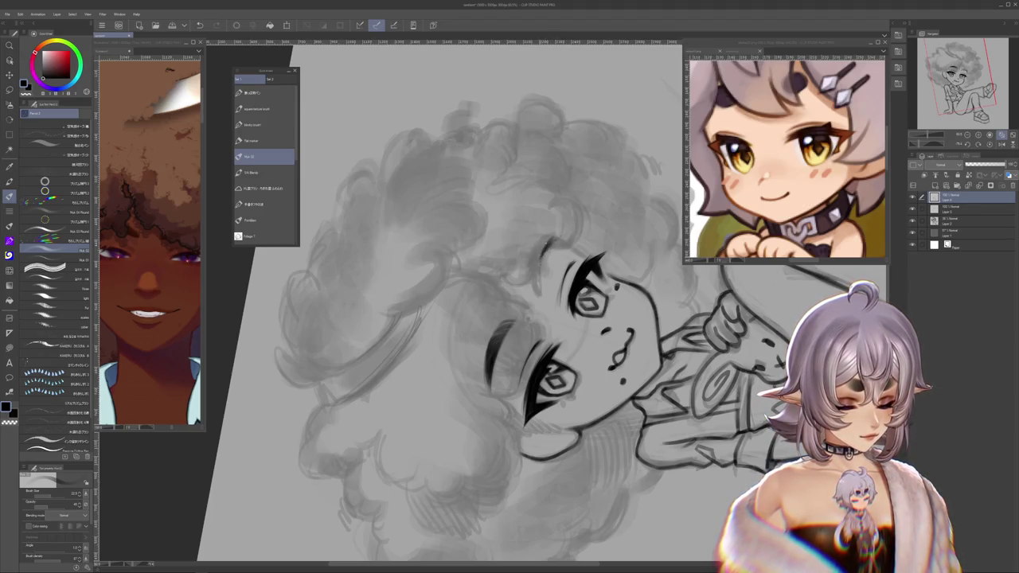
pyautogui.moveTo(629, 374); pyautogui.dragTo(550, 308)
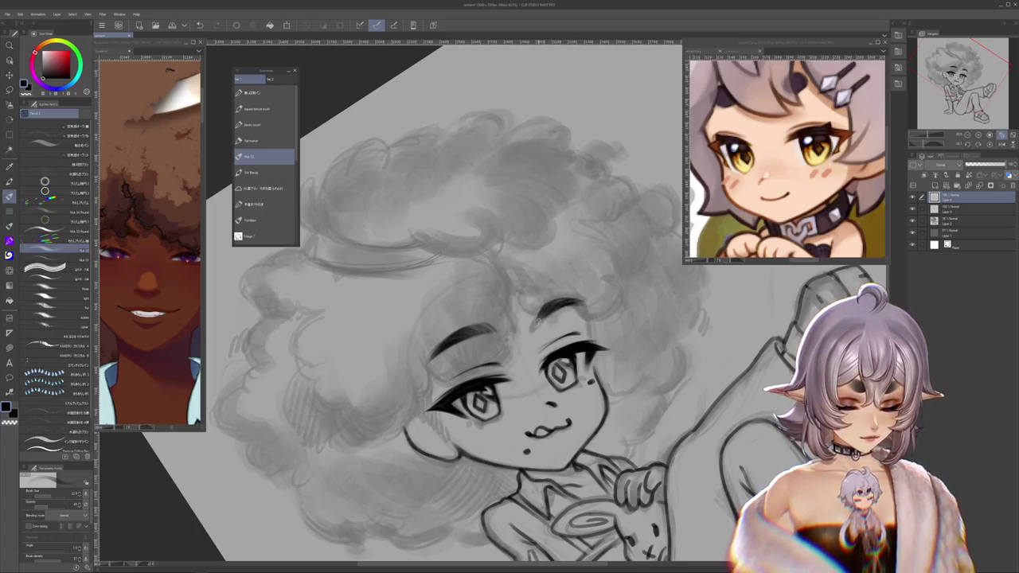
pyautogui.moveTo(537, 315)
pyautogui.mouseDown()
pyautogui.moveTo(510, 263)
pyautogui.moveTo(446, 239)
pyautogui.moveTo(558, 335)
pyautogui.mouseUp()
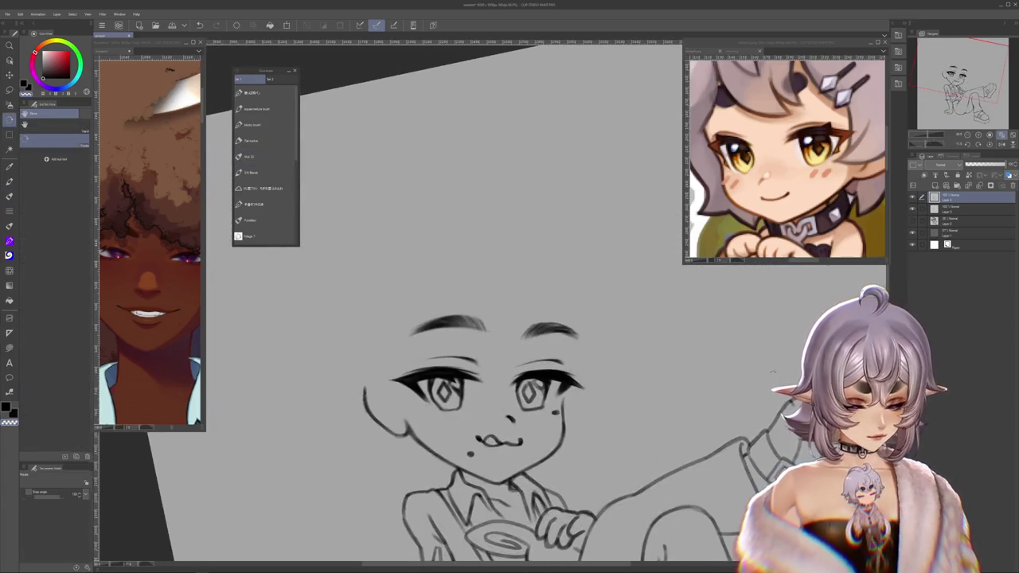
# Step: Switch pens and thin out part of the left eyebrow, tilting the view around the face
pyautogui.click(265, 156)
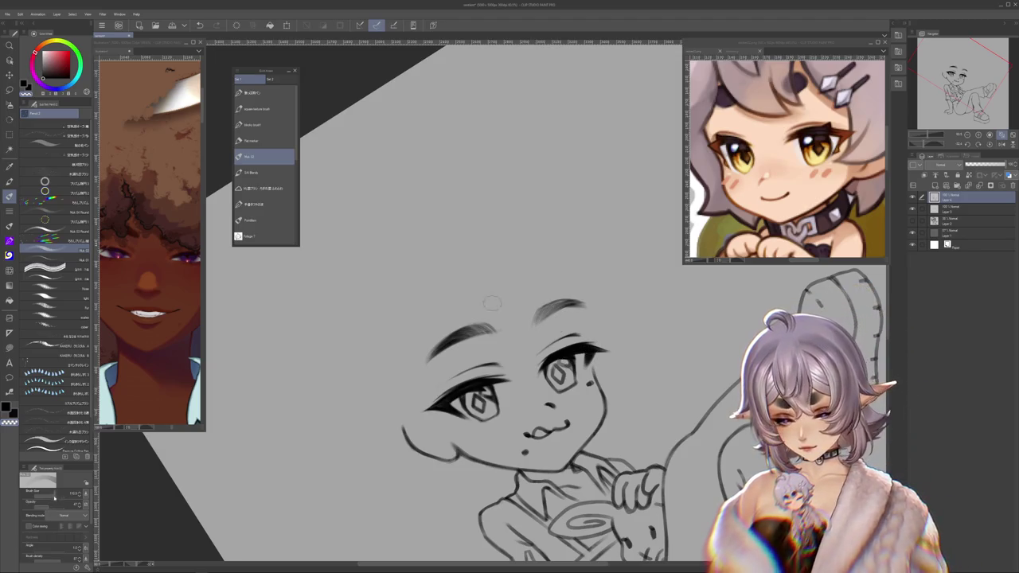
pyautogui.moveTo(589, 262); pyautogui.dragTo(625, 239)
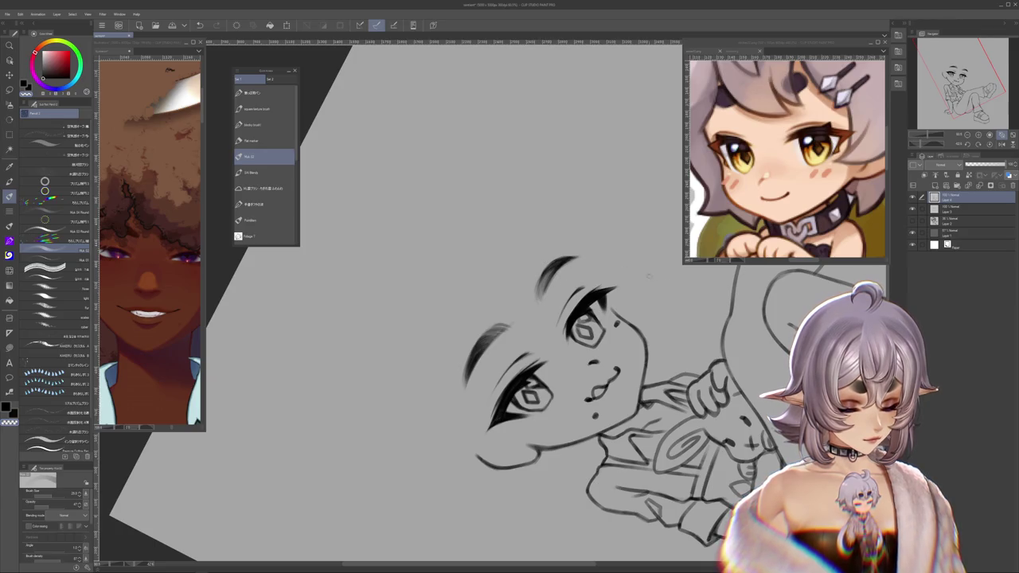
pyautogui.moveTo(509, 319); pyautogui.dragTo(494, 335)
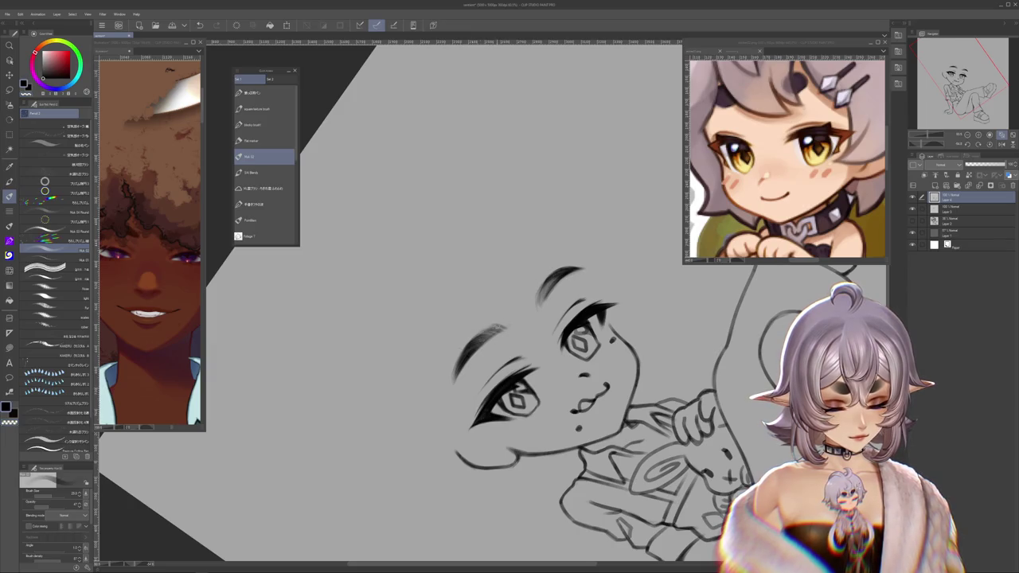
pyautogui.moveTo(484, 329); pyautogui.dragTo(475, 340)
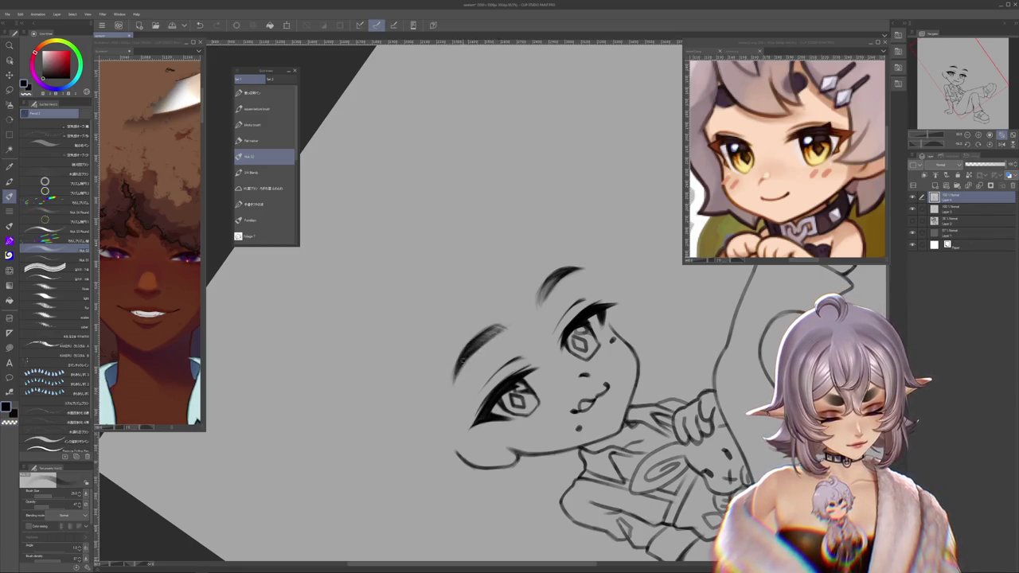
pyautogui.moveTo(589, 446)
pyautogui.mouseDown()
pyautogui.moveTo(738, 325)
pyautogui.moveTo(740, 541)
pyautogui.mouseUp()
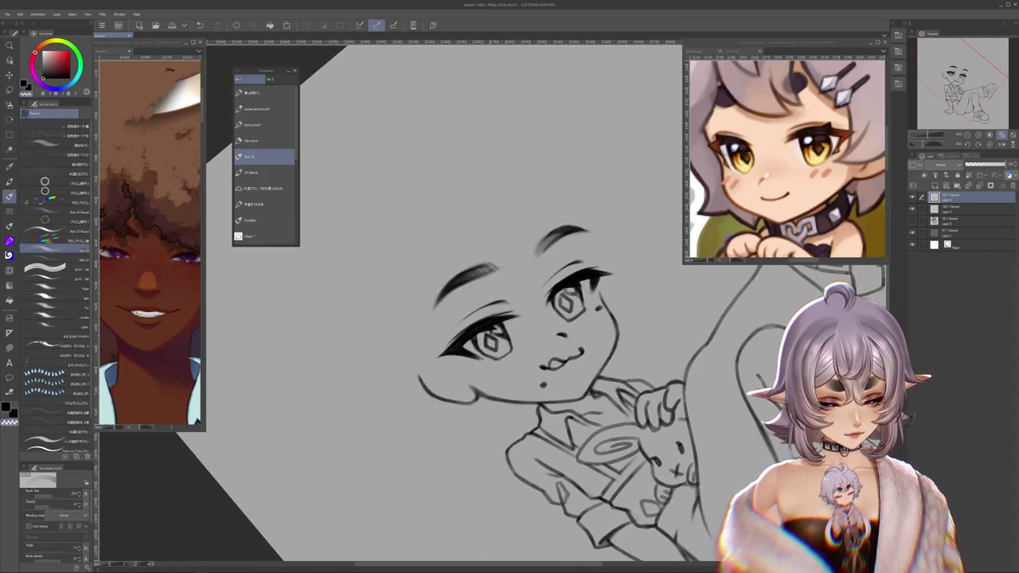
pyautogui.moveTo(740, 478); pyautogui.dragTo(605, 303)
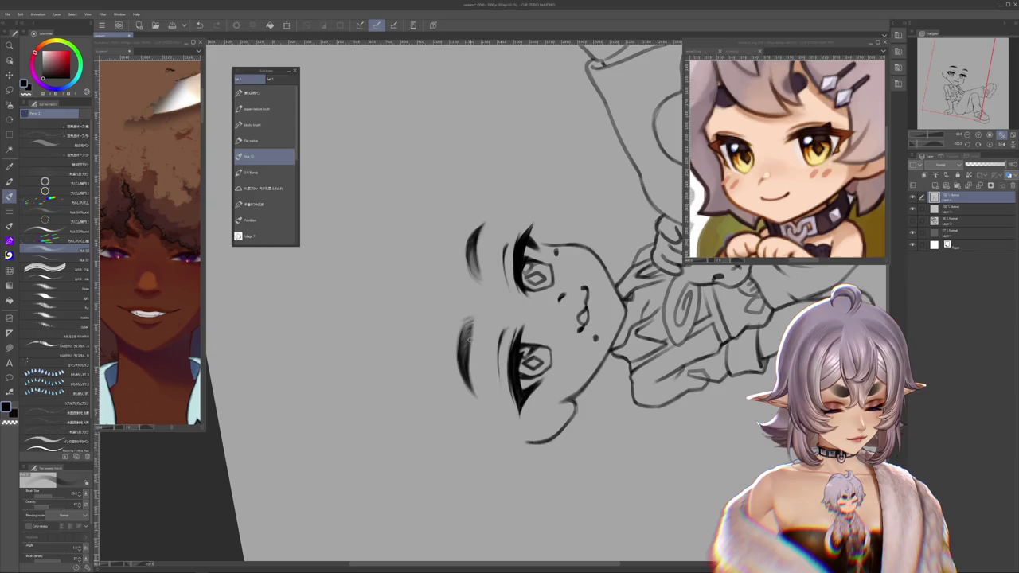
pyautogui.moveTo(557, 398); pyautogui.dragTo(676, 239)
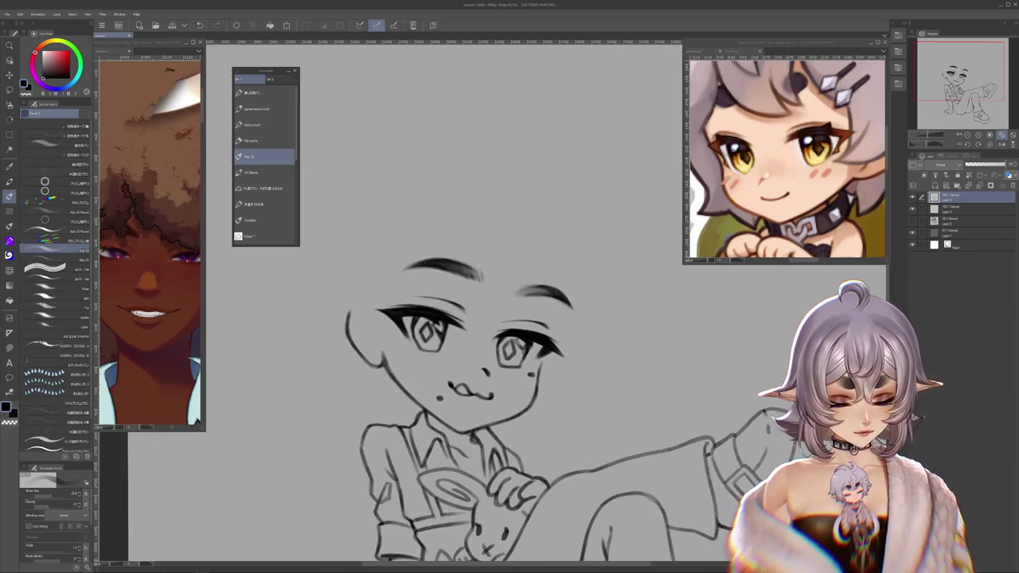
# Step: Reset the canvas orientation, lasso the right eyebrow and start transforming it with Ctrl+T
pyautogui.press('r')
pyautogui.moveTo(557, 398); pyautogui.dragTo(747, 348)
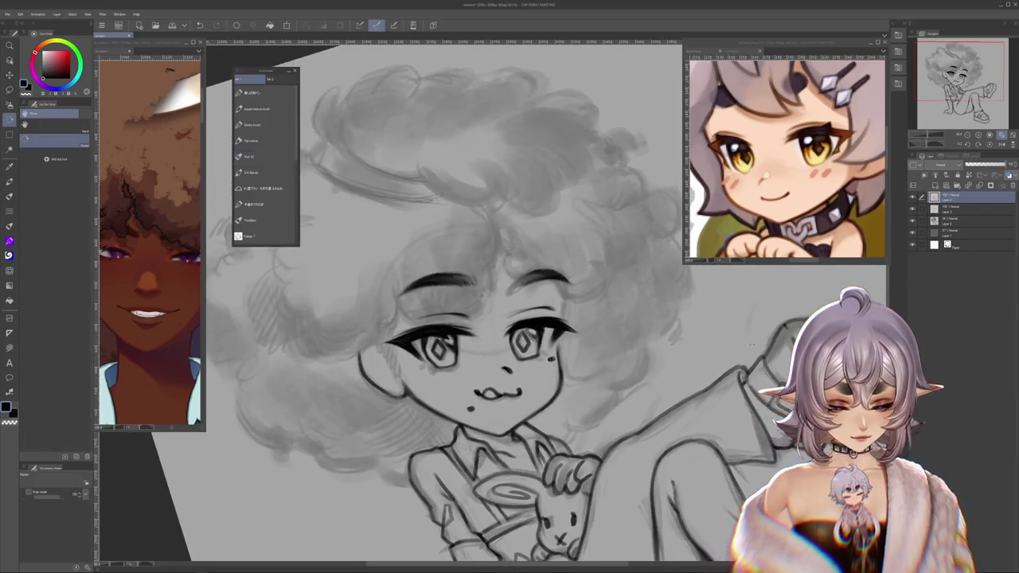
pyautogui.press('p')
pyautogui.hotkey('ctrl', 'z')
pyautogui.press('h')
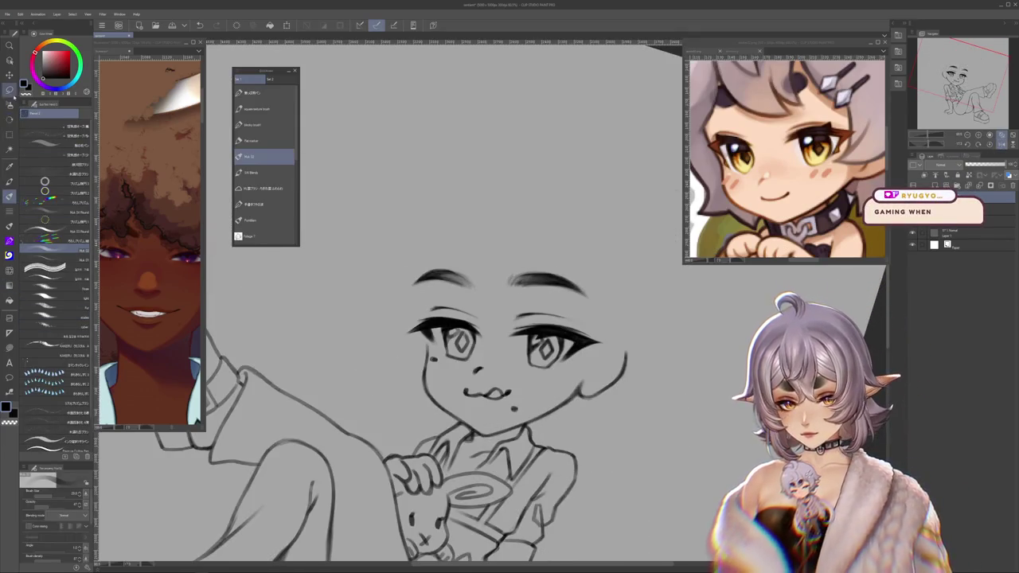
pyautogui.press('m')
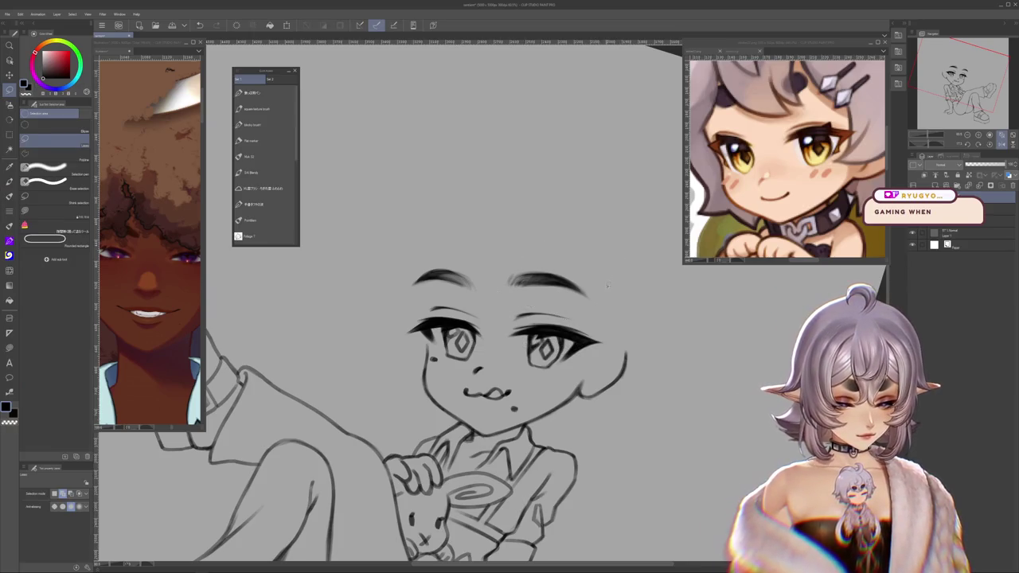
pyautogui.moveTo(519, 301); pyautogui.dragTo(492, 269)
pyautogui.hotkey('ctrl', 't')
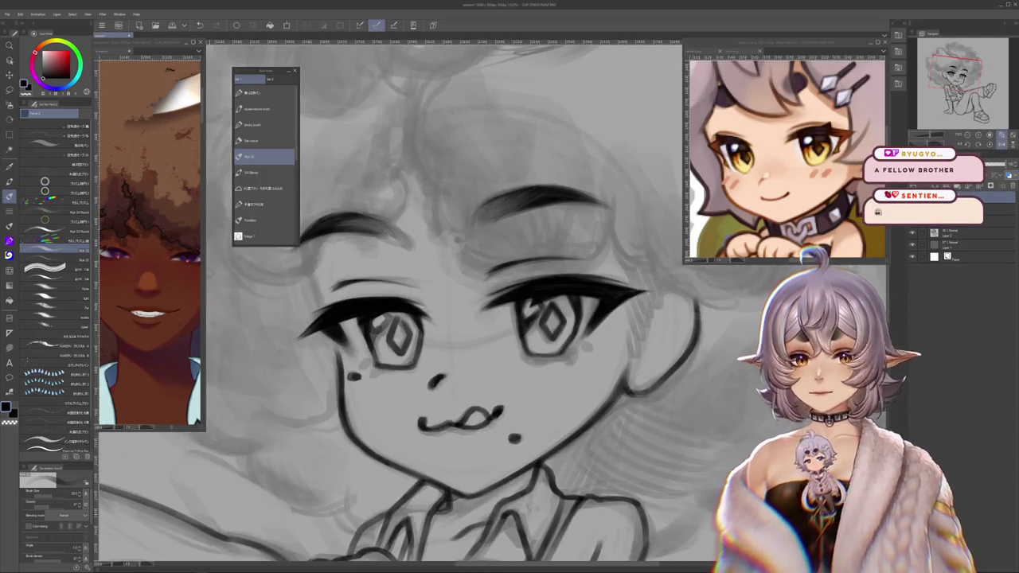
# Step: Widen the reference image sub-view, then return to the main drawing
pyautogui.scroll(-5, 170, 281)
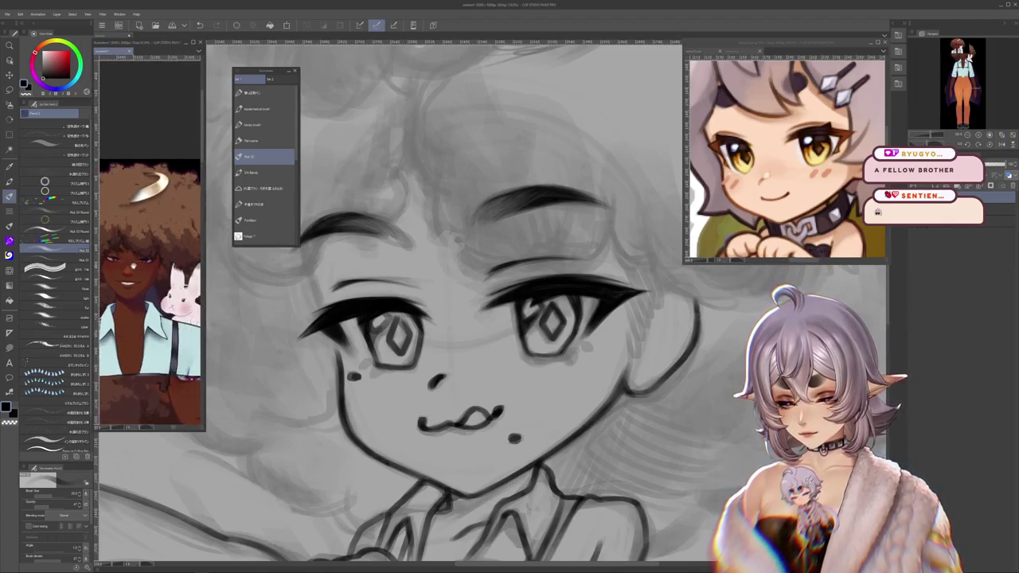
pyautogui.moveTo(208, 273); pyautogui.dragTo(252, 273)
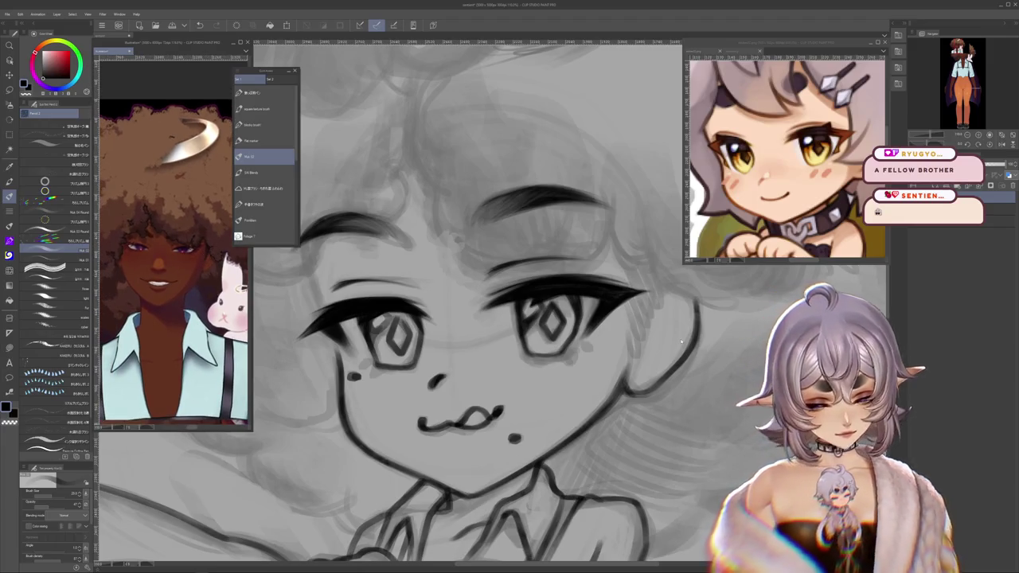
pyautogui.hotkey('ctrl', 'Tab')
# Step: Ink a forehead curl and the crease above the right eye, redrawing the crease until it looks right
pyautogui.scroll(3, 478, 319)
pyautogui.moveTo(427, 220); pyautogui.dragTo(446, 347)
pyautogui.scroll(-1, 441, 328)
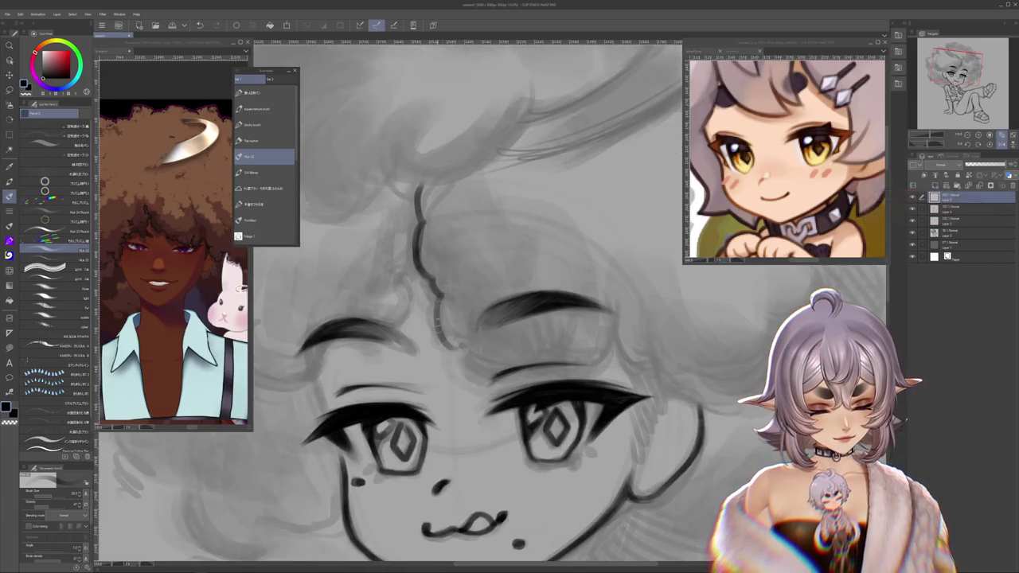
pyautogui.moveTo(498, 382); pyautogui.dragTo(561, 370)
pyautogui.hotkey('ctrl', 'z')
pyautogui.moveTo(488, 390); pyautogui.dragTo(559, 368)
pyautogui.hotkey('ctrl', 'z')
pyautogui.moveTo(489, 388); pyautogui.dragTo(562, 368)
pyautogui.moveTo(622, 378)
pyautogui.mouseDown()
pyautogui.moveTo(578, 401)
pyautogui.moveTo(557, 310)
pyautogui.moveTo(562, 265)
pyautogui.mouseUp()
# Step: Ink curly hairline strokes across the forehead, above the left eyebrow and toward the right
pyautogui.moveTo(575, 375); pyautogui.dragTo(513, 352)
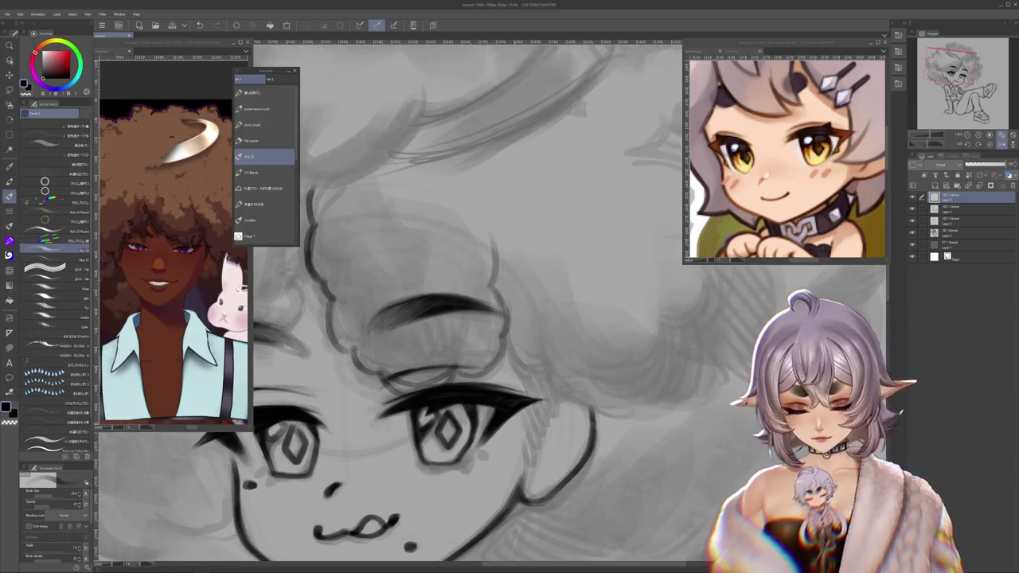
pyautogui.moveTo(310, 240)
pyautogui.mouseDown()
pyautogui.moveTo(390, 251)
pyautogui.moveTo(429, 276)
pyautogui.mouseUp()
pyautogui.moveTo(428, 227)
pyautogui.mouseDown()
pyautogui.moveTo(417, 284)
pyautogui.moveTo(442, 273)
pyautogui.moveTo(406, 332)
pyautogui.mouseUp()
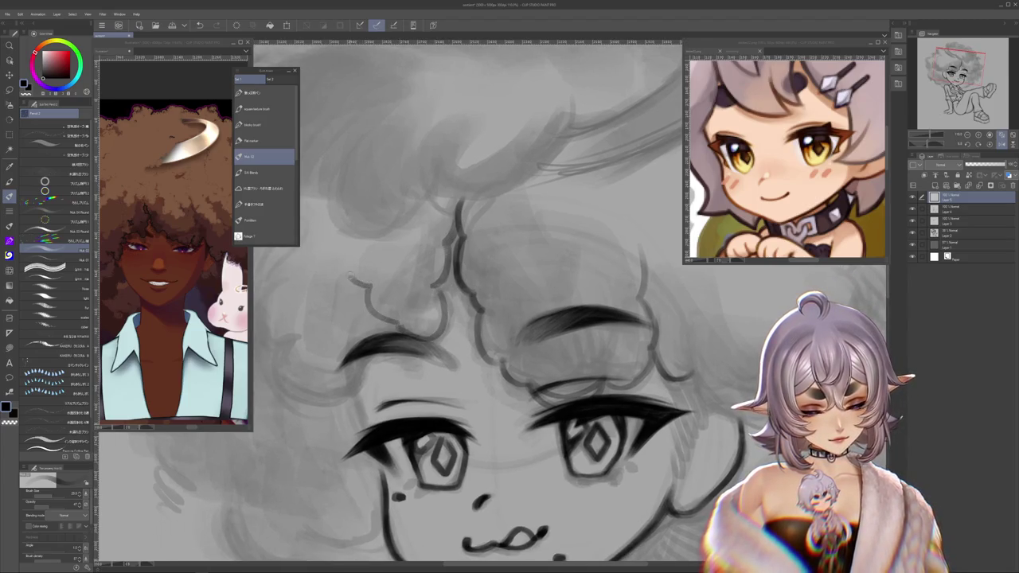
pyautogui.hotkey('ctrl', 'z')
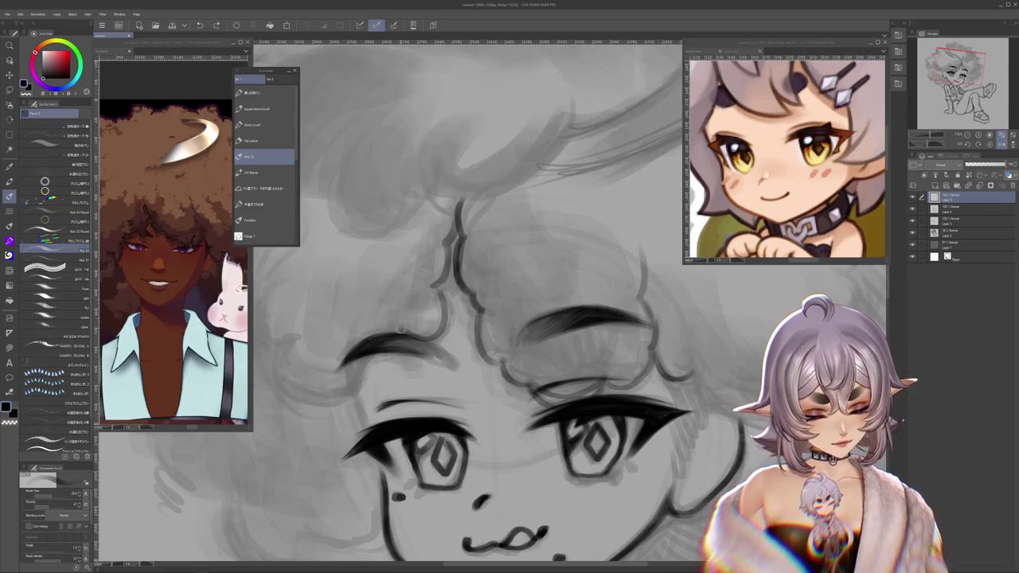
pyautogui.moveTo(351, 276)
pyautogui.mouseDown()
pyautogui.moveTo(364, 302)
pyautogui.moveTo(514, 287)
pyautogui.mouseUp()
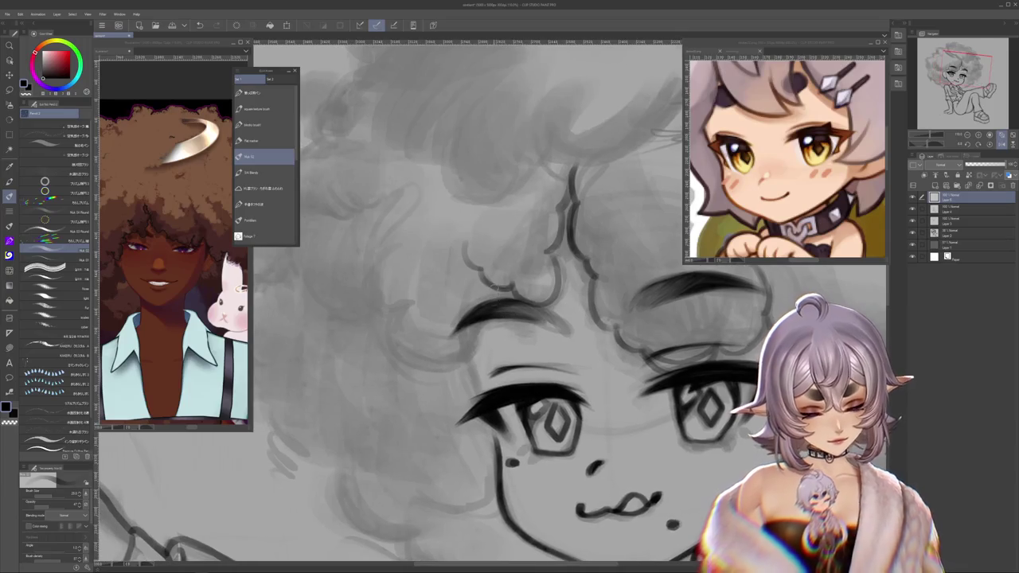
pyautogui.moveTo(481, 319); pyautogui.dragTo(406, 355)
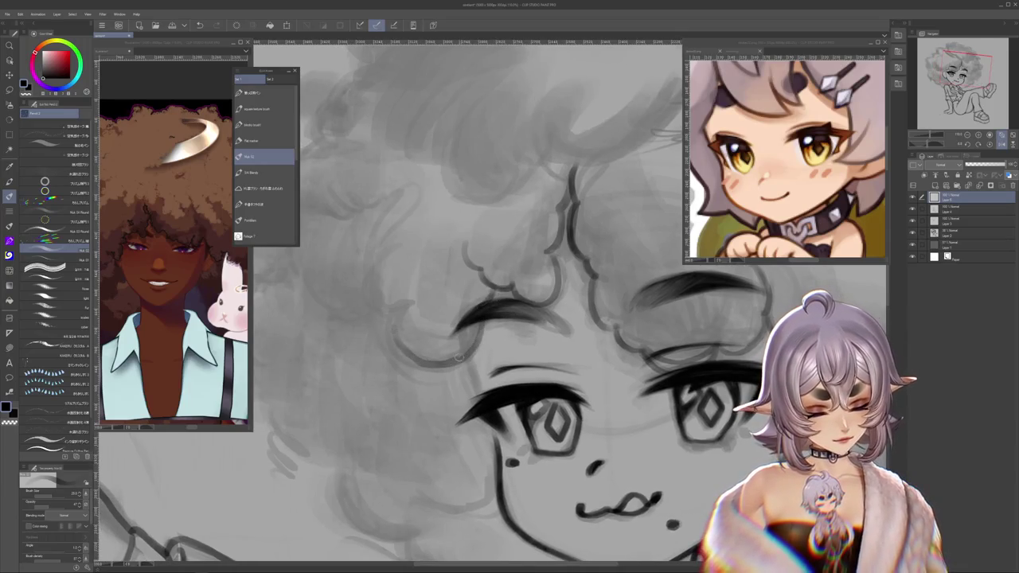
pyautogui.moveTo(478, 353)
pyautogui.mouseDown()
pyautogui.moveTo(398, 312)
pyautogui.moveTo(371, 276)
pyautogui.mouseUp()
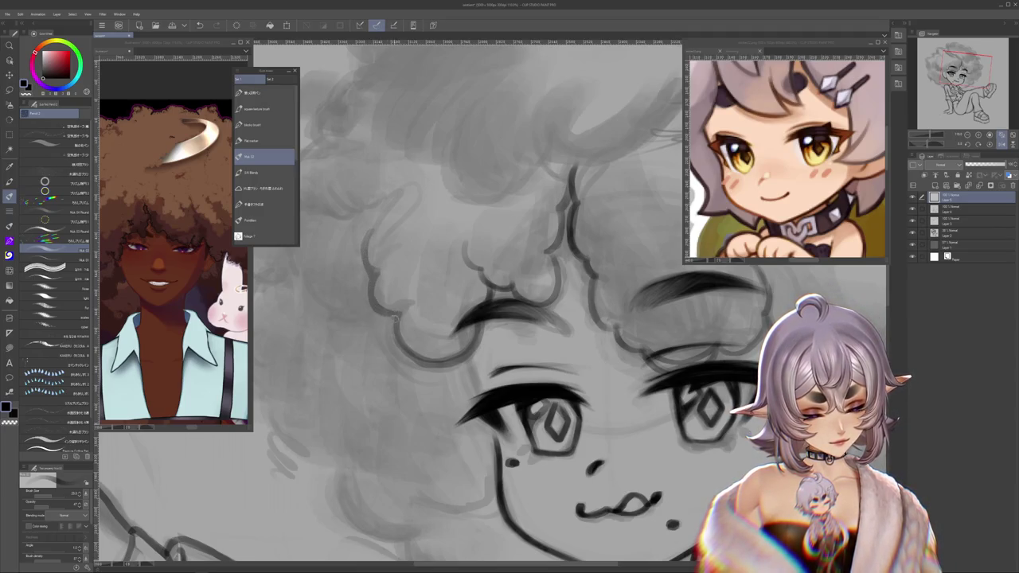
pyautogui.moveTo(647, 351)
pyautogui.mouseDown()
pyautogui.moveTo(407, 340)
pyautogui.moveTo(438, 295)
pyautogui.mouseUp()
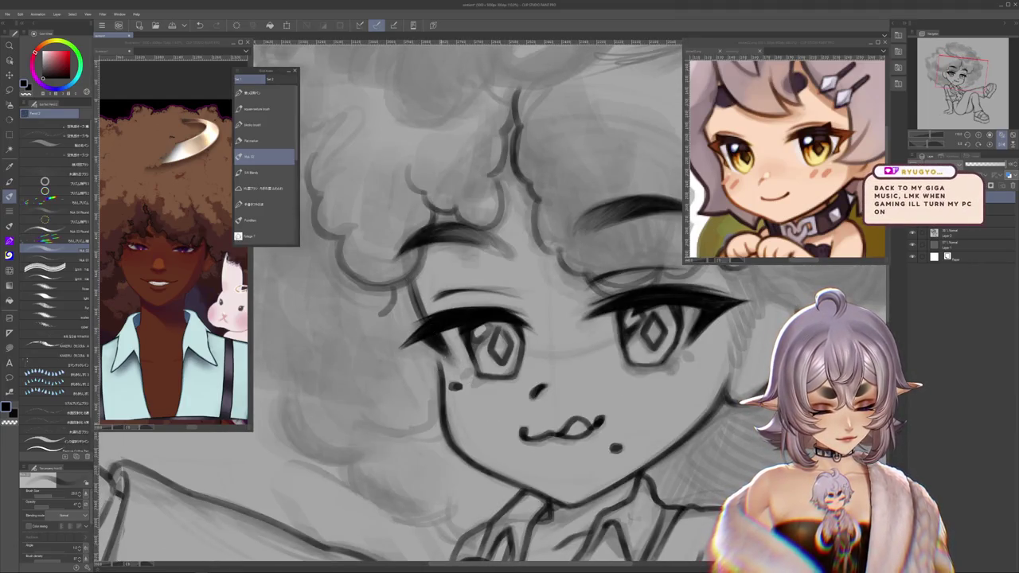
pyautogui.moveTo(409, 290); pyautogui.dragTo(360, 363)
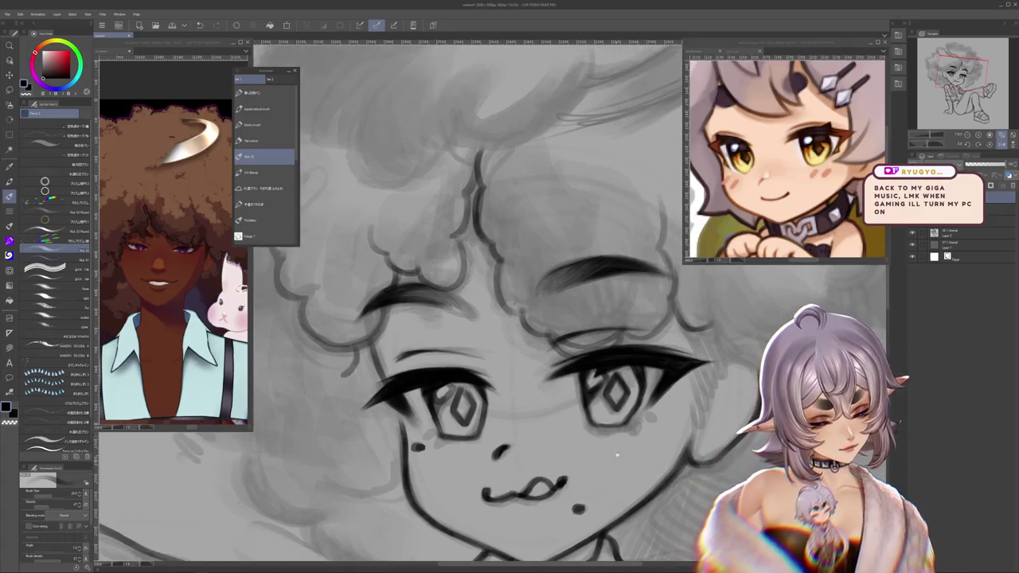
pyautogui.moveTo(450, 201); pyautogui.dragTo(417, 253)
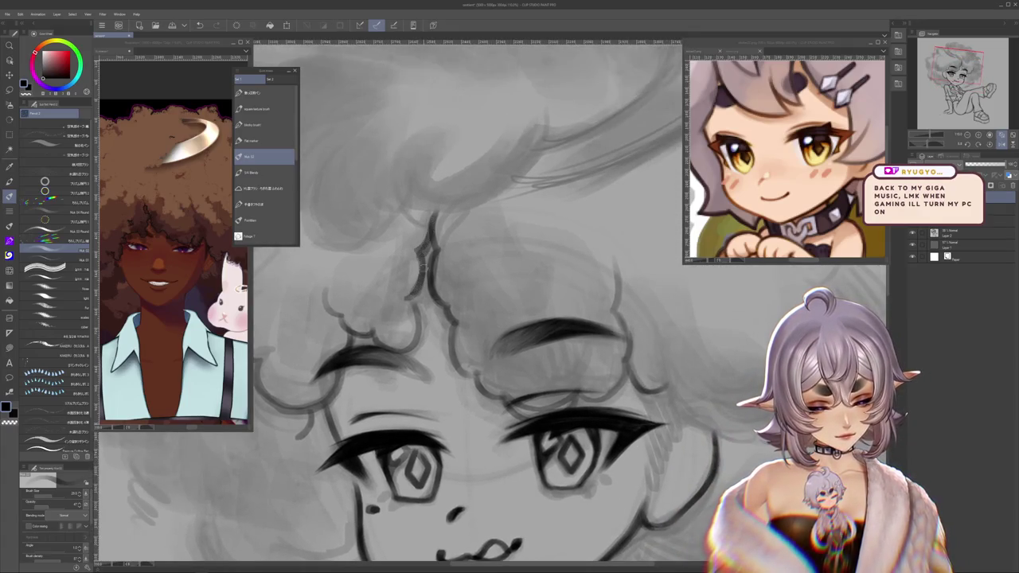
pyautogui.moveTo(436, 218)
pyautogui.mouseDown()
pyautogui.moveTo(357, 175)
pyautogui.moveTo(357, 250)
pyautogui.mouseUp()
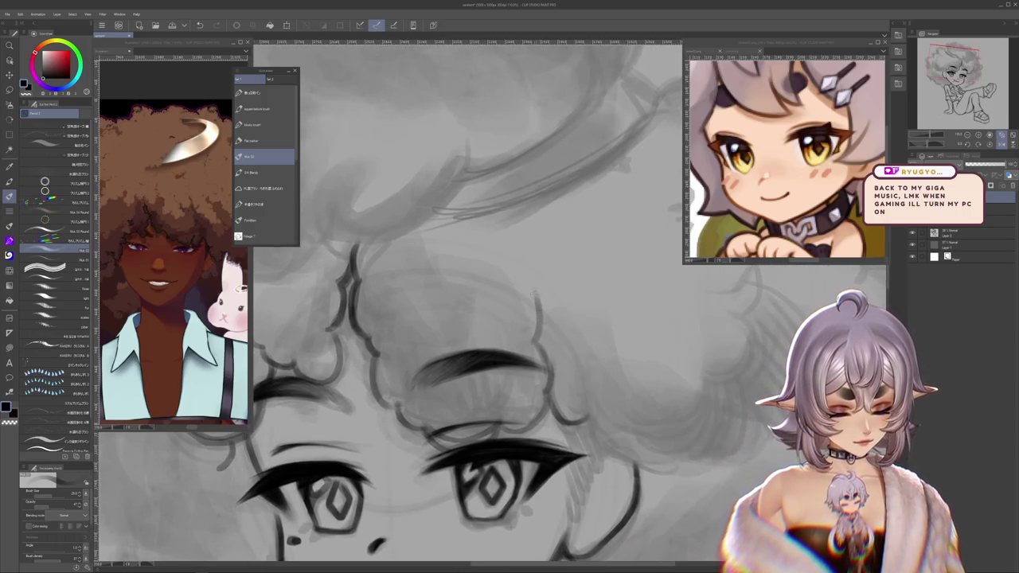
pyautogui.moveTo(538, 300); pyautogui.dragTo(516, 338)
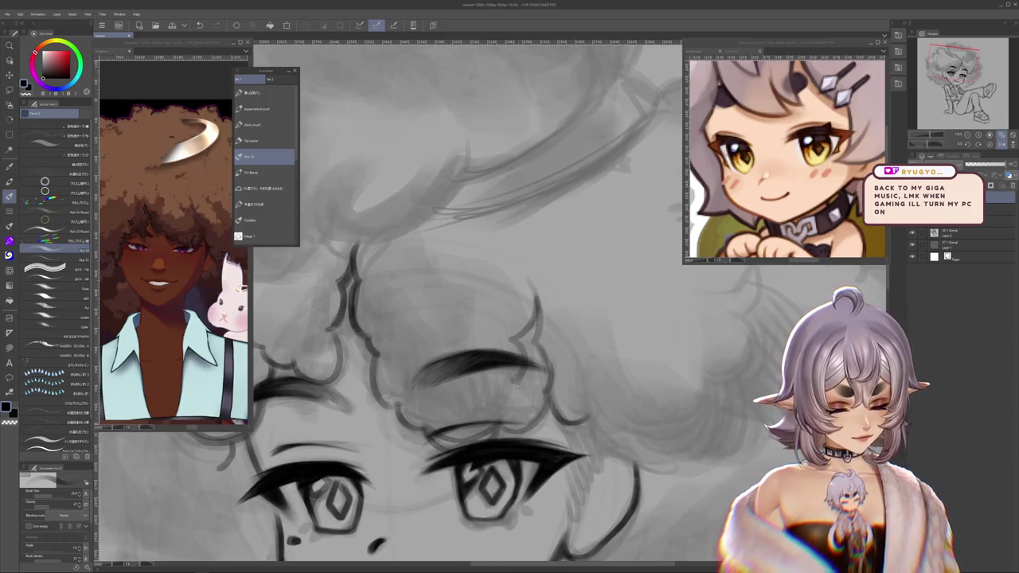
pyautogui.scroll(-5, 402, 352)
pyautogui.moveTo(446, 366); pyautogui.dragTo(403, 352)
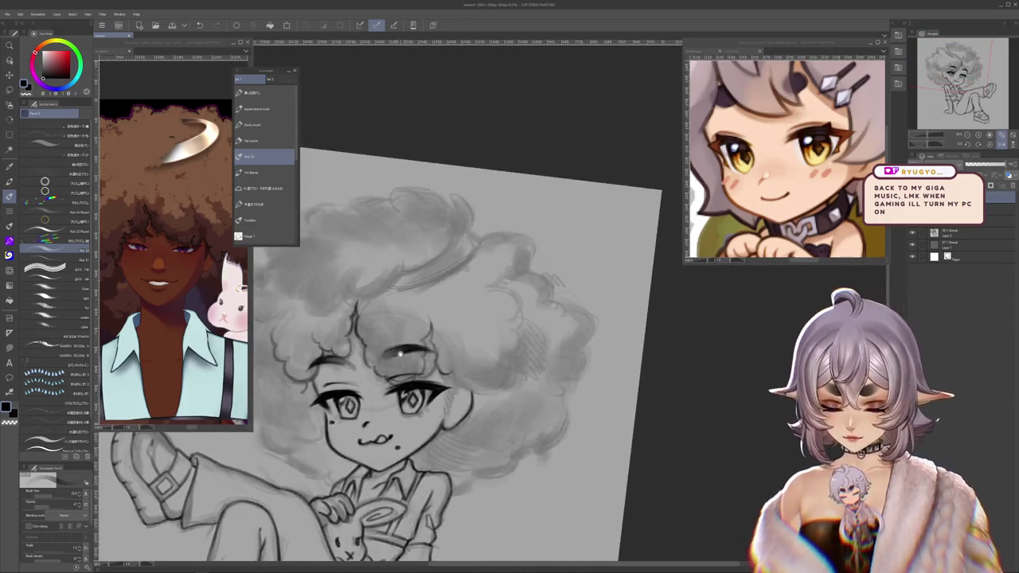
pyautogui.scroll(1, 403, 353)
pyautogui.scroll(1, 430, 348)
pyautogui.scroll(-3, 478, 334)
pyautogui.scroll(2, 477, 335)
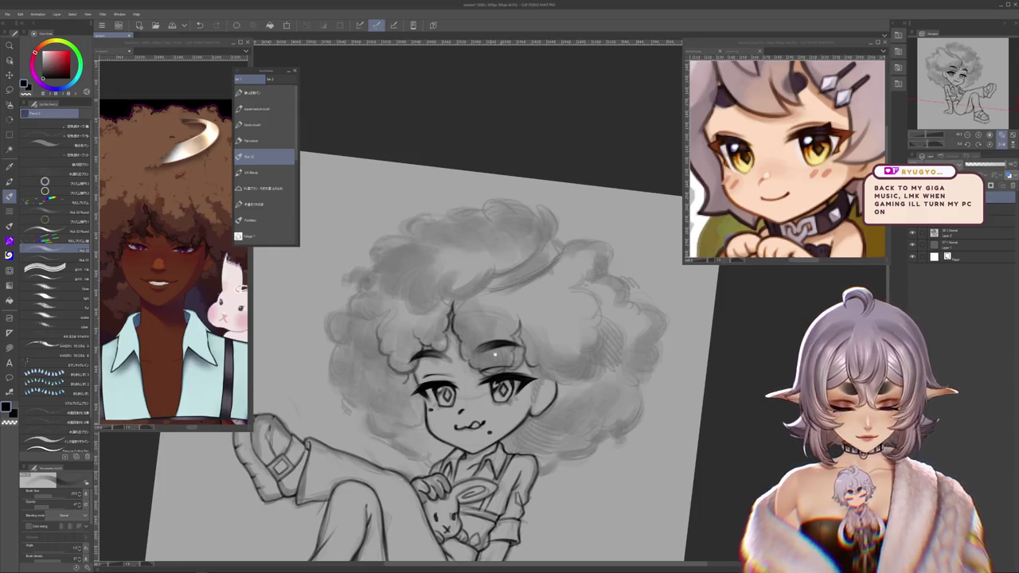
pyautogui.scroll(2, 477, 422)
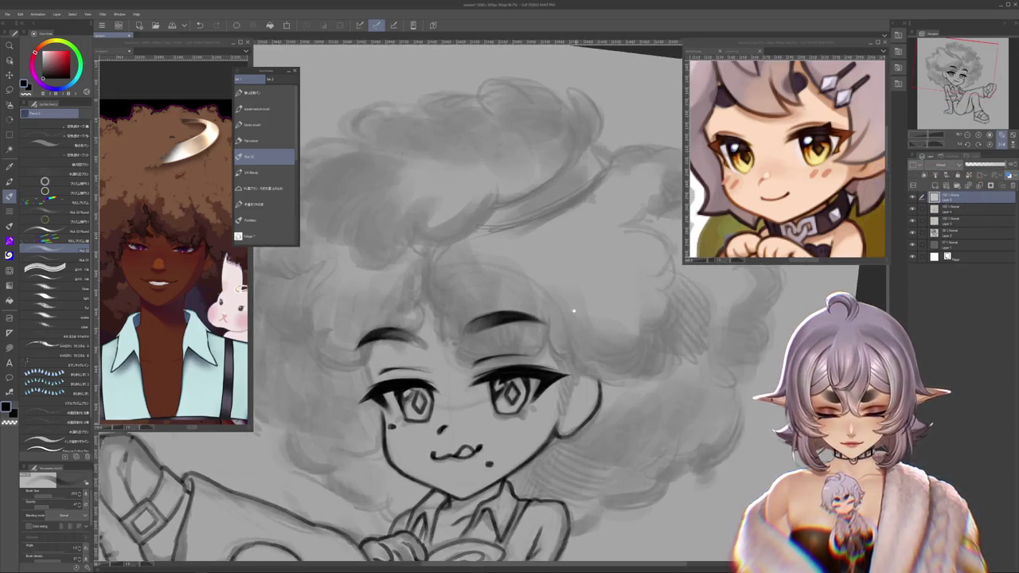
pyautogui.scroll(-1, 499, 298)
pyautogui.scroll(-2, 502, 287)
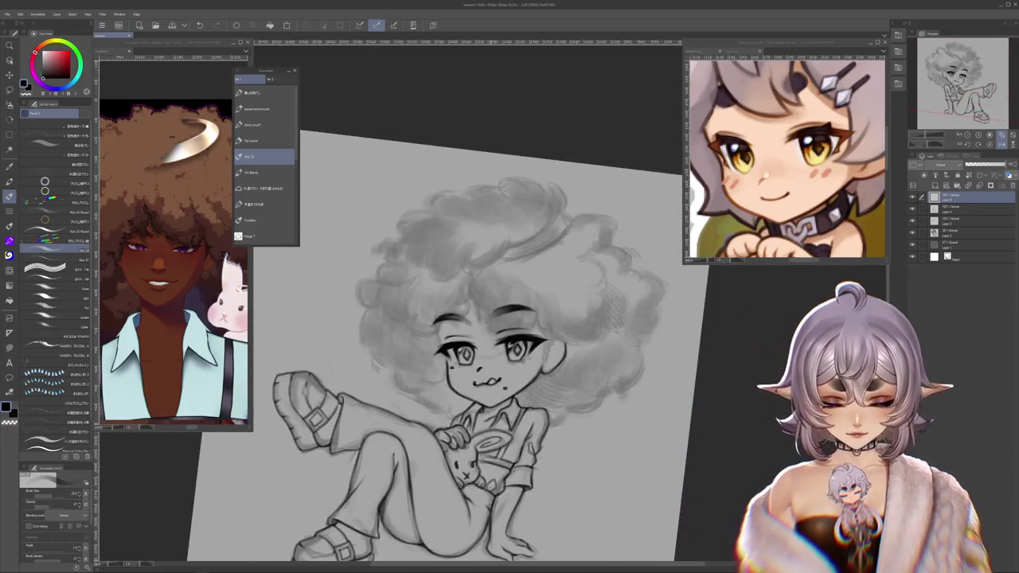
pyautogui.scroll(1, 478, 294)
pyautogui.scroll(1, 462, 298)
pyautogui.scroll(1, 440, 305)
pyautogui.moveTo(440, 306); pyautogui.dragTo(408, 321)
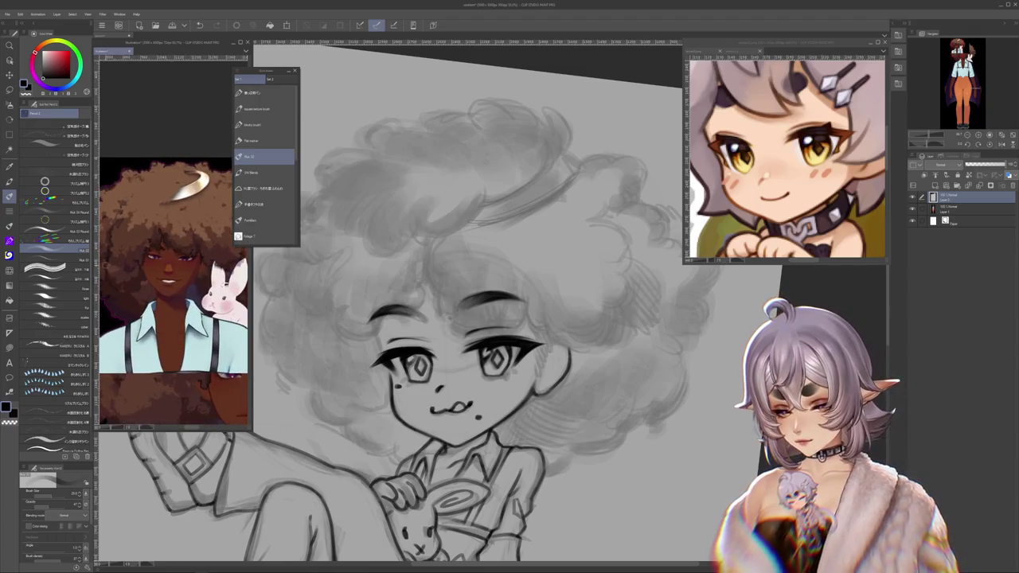
pyautogui.scroll(1, 476, 276)
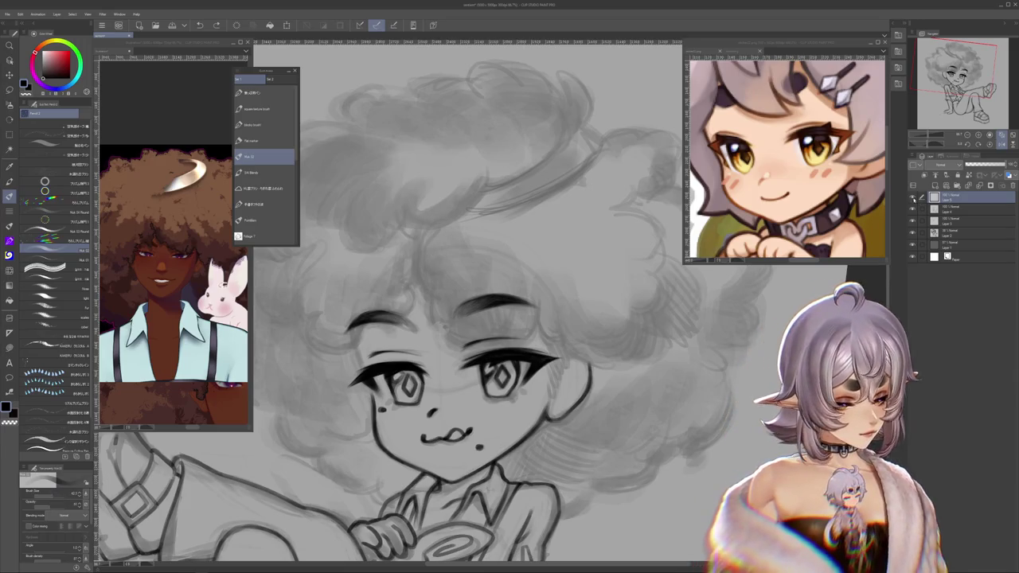
pyautogui.moveTo(522, 233); pyautogui.dragTo(482, 217)
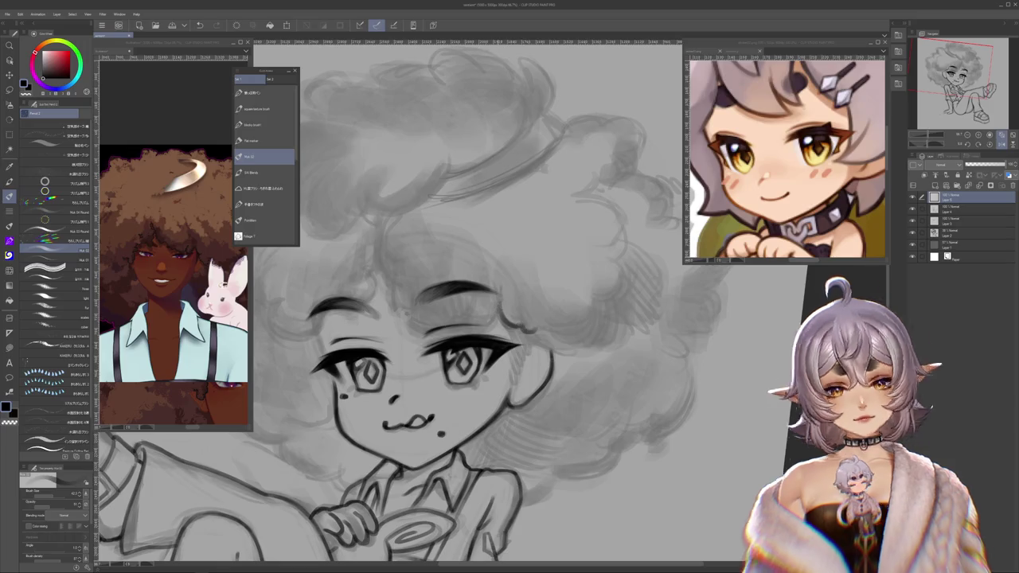
# Step: Ink and touch up the dark curl on the right of the hairline over the grey sketch
pyautogui.scroll(1, 477, 319)
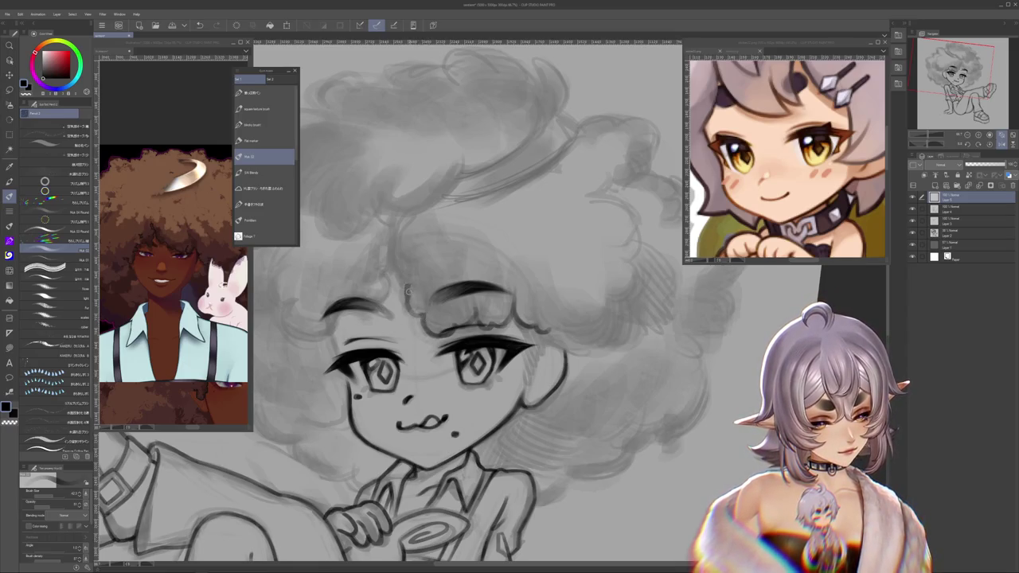
pyautogui.moveTo(407, 283)
pyautogui.mouseDown()
pyautogui.moveTo(391, 253)
pyautogui.moveTo(448, 319)
pyautogui.mouseUp()
pyautogui.hotkey('ctrl', 'z')
pyautogui.moveTo(531, 343)
pyautogui.mouseDown()
pyautogui.moveTo(531, 291)
pyautogui.moveTo(531, 301)
pyautogui.mouseUp()
pyautogui.moveTo(644, 346); pyautogui.dragTo(620, 327)
pyautogui.moveTo(541, 334); pyautogui.dragTo(548, 350)
pyautogui.moveTo(557, 385); pyautogui.dragTo(556, 355)
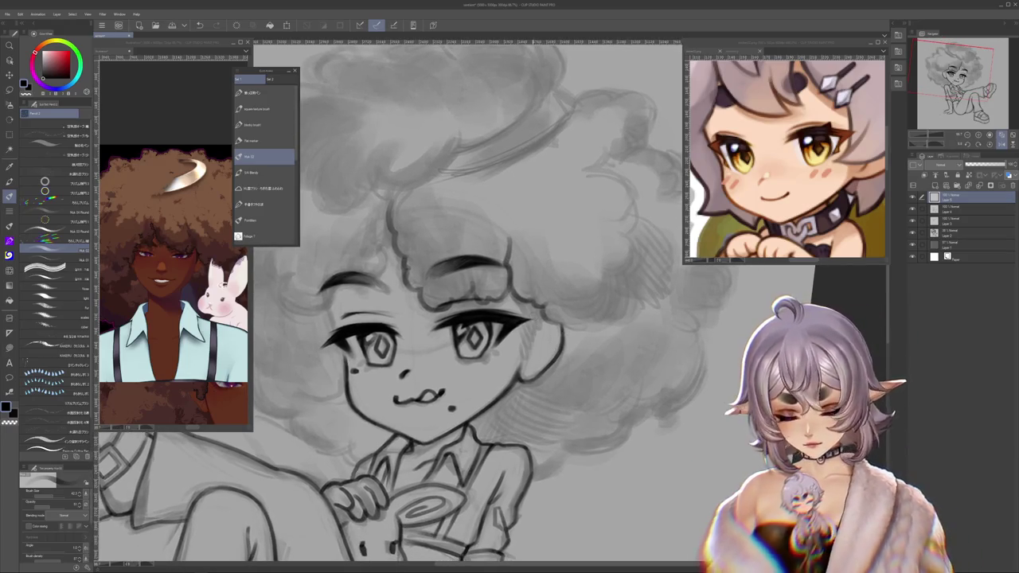
pyautogui.moveTo(527, 325)
pyautogui.mouseDown()
pyautogui.moveTo(526, 348)
pyautogui.moveTo(535, 312)
pyautogui.mouseUp()
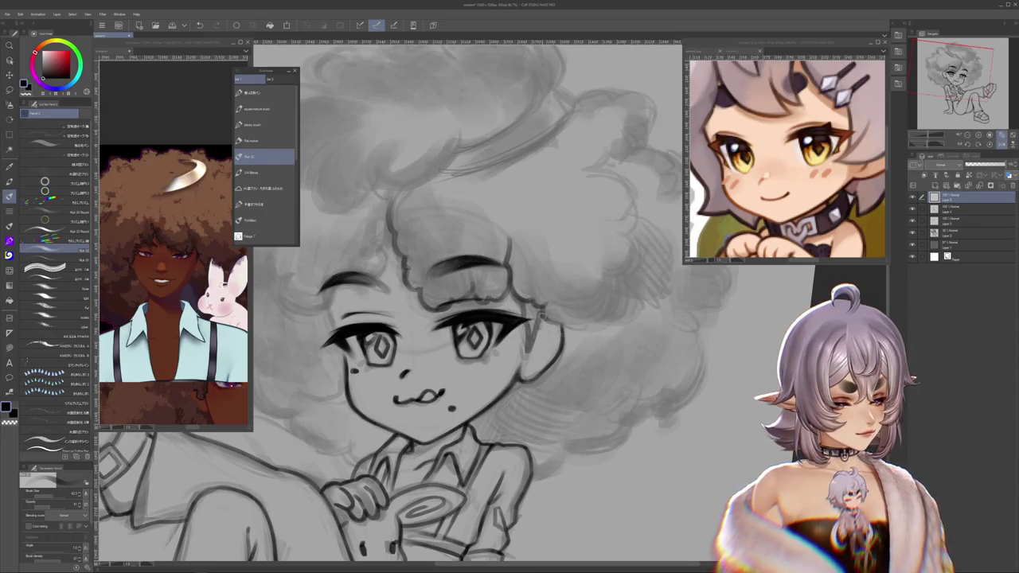
pyautogui.moveTo(538, 316)
pyautogui.mouseDown()
pyautogui.moveTo(545, 328)
pyautogui.moveTo(517, 361)
pyautogui.mouseUp()
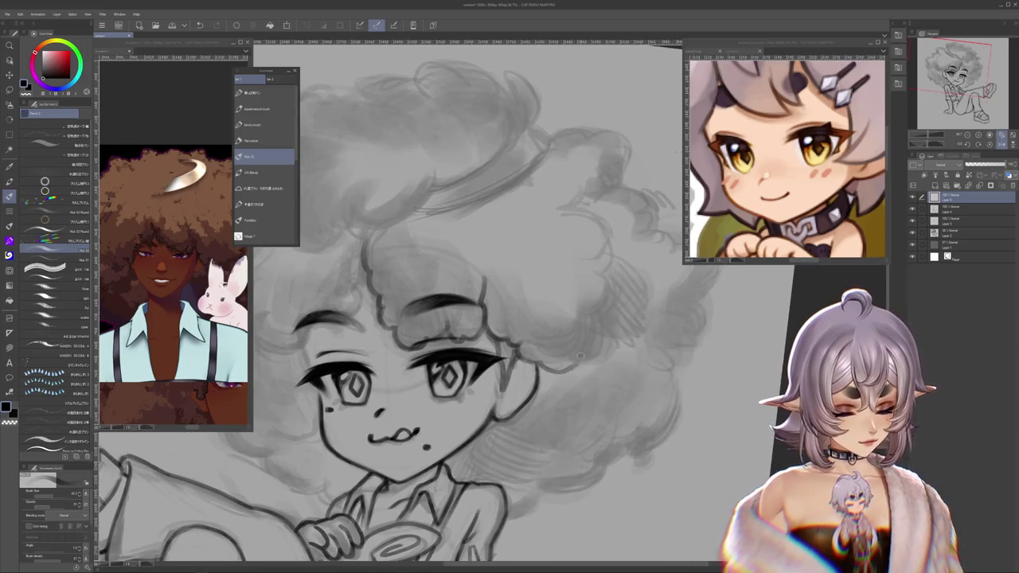
pyautogui.moveTo(557, 475)
pyautogui.mouseDown()
pyautogui.moveTo(642, 388)
pyautogui.moveTo(718, 434)
pyautogui.mouseUp()
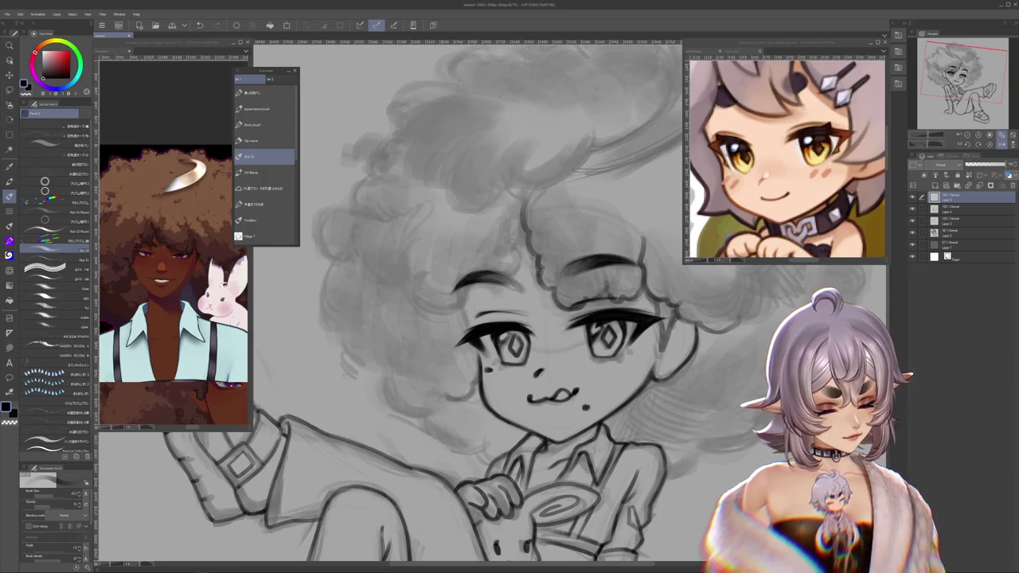
pyautogui.moveTo(718, 434); pyautogui.dragTo(727, 505)
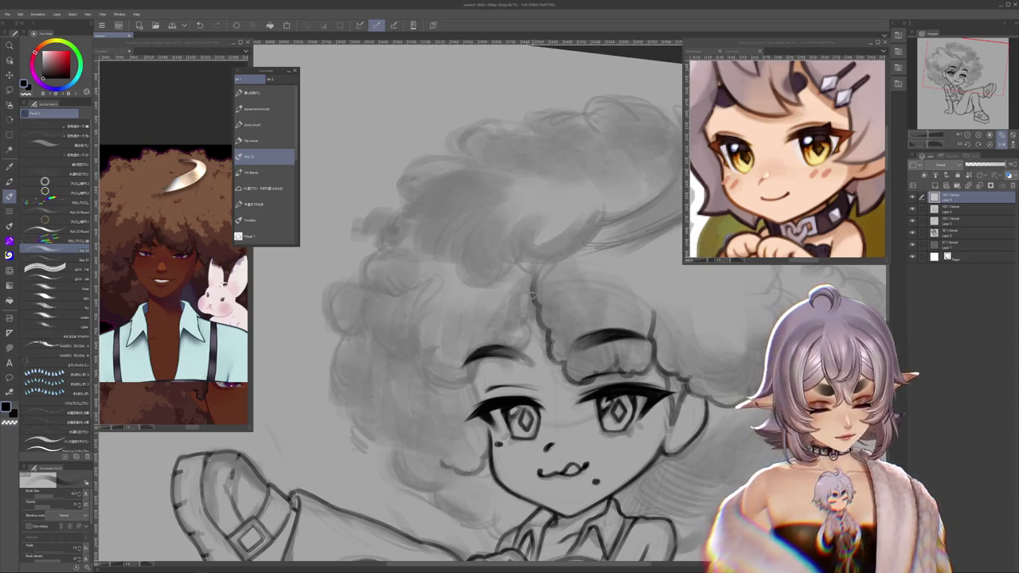
# Step: Ink a dark curl on the hair's right side and bring the hair top into view
pyautogui.moveTo(534, 291); pyautogui.dragTo(527, 345)
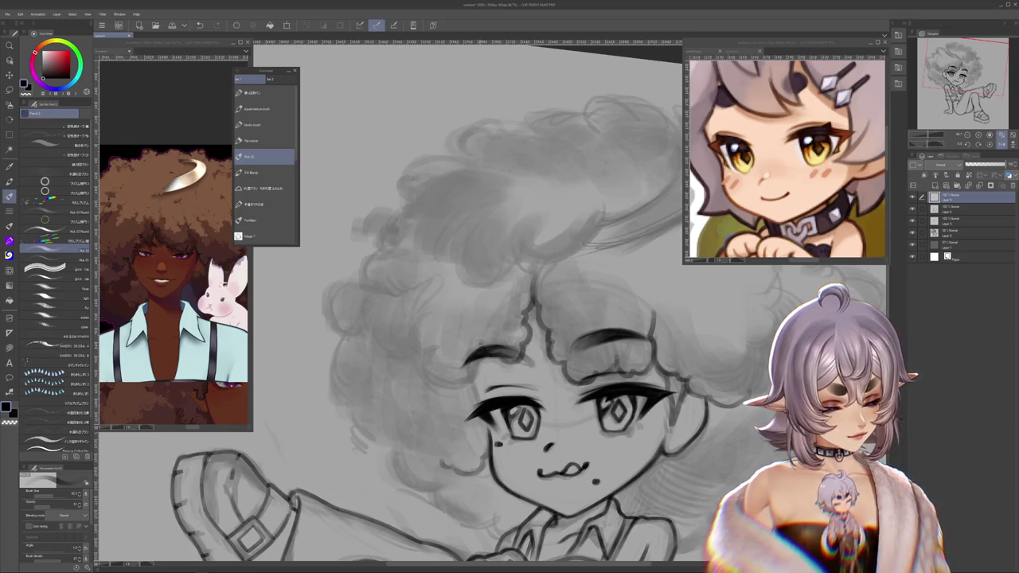
pyautogui.moveTo(483, 346); pyautogui.dragTo(502, 319)
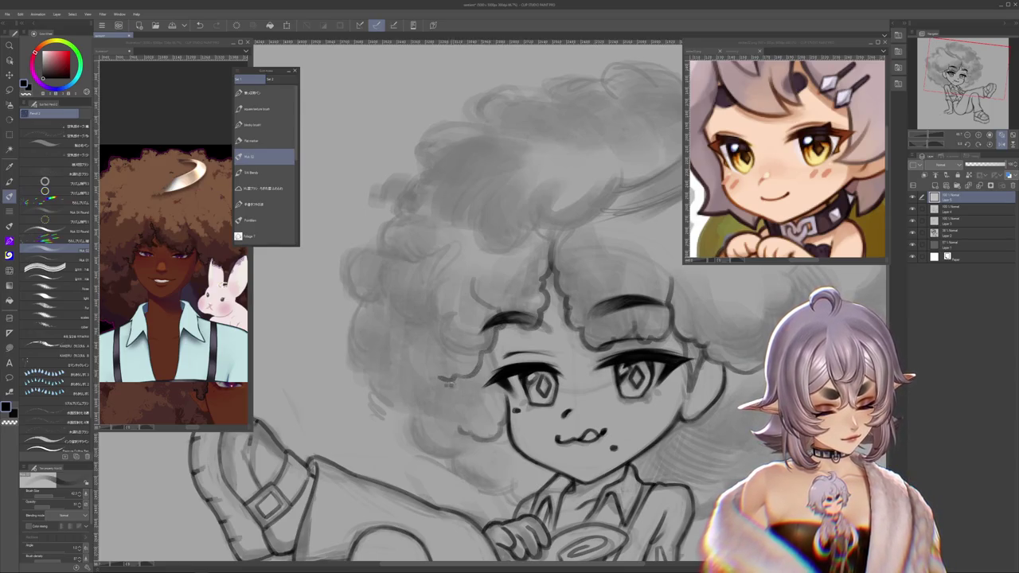
pyautogui.moveTo(448, 387); pyautogui.dragTo(547, 236)
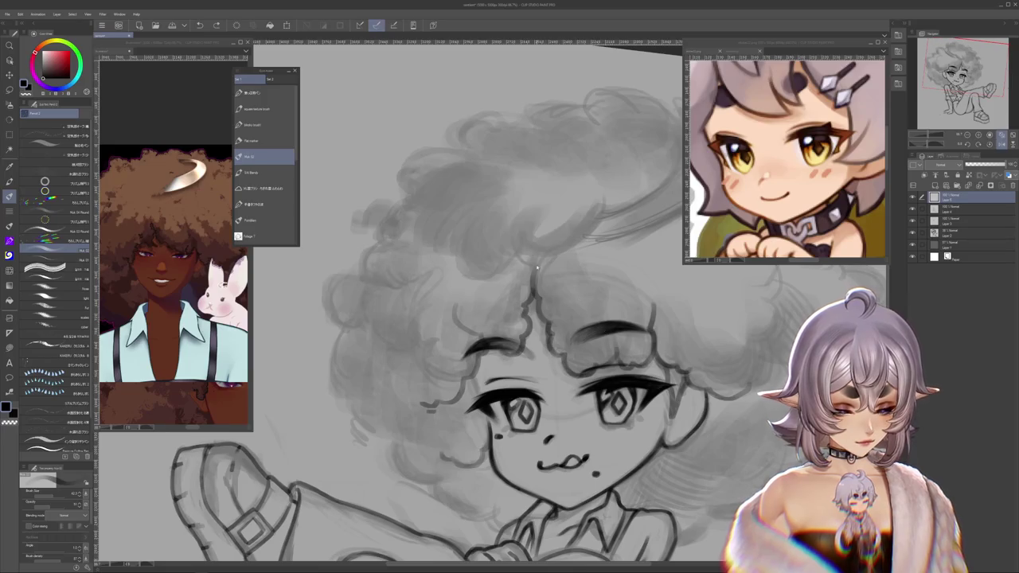
pyautogui.moveTo(547, 236)
pyautogui.mouseDown()
pyautogui.moveTo(575, 216)
pyautogui.moveTo(562, 203)
pyautogui.mouseUp()
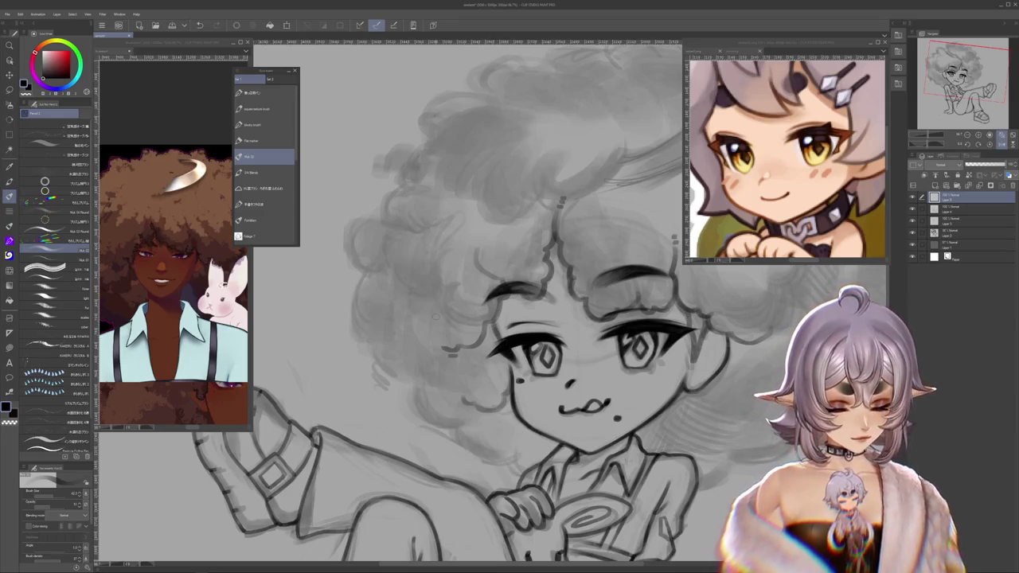
pyautogui.moveTo(561, 203); pyautogui.dragTo(540, 193)
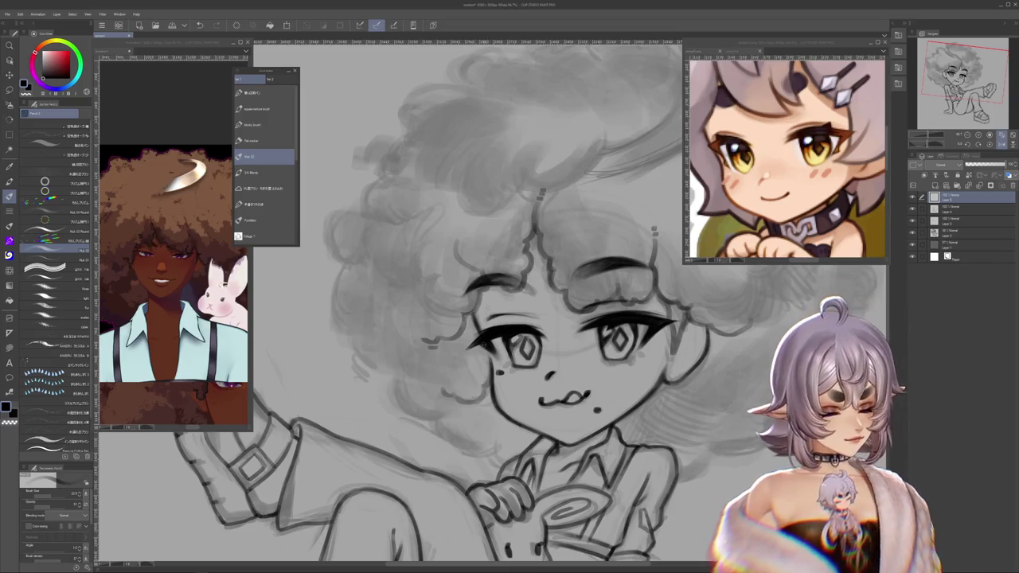
pyautogui.moveTo(510, 318); pyautogui.dragTo(478, 366)
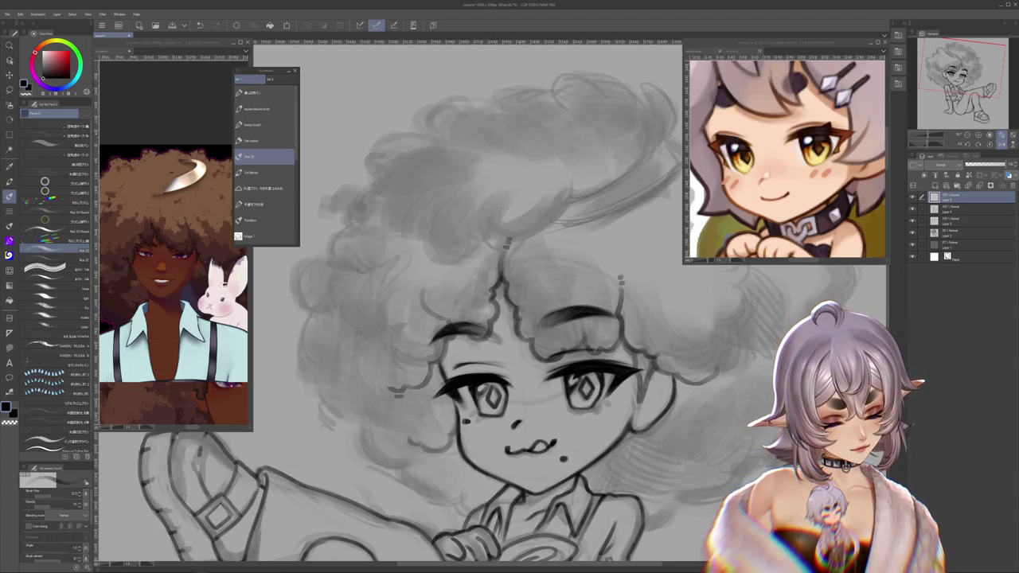
pyautogui.moveTo(509, 334); pyautogui.dragTo(510, 298)
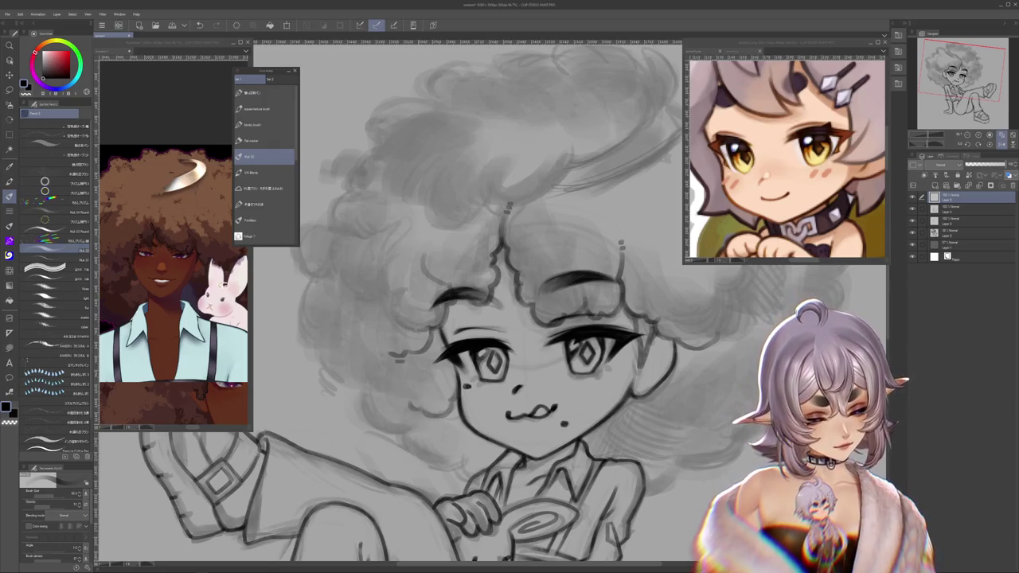
pyautogui.moveTo(494, 355); pyautogui.dragTo(558, 343)
pyautogui.moveTo(445, 385); pyautogui.dragTo(437, 298)
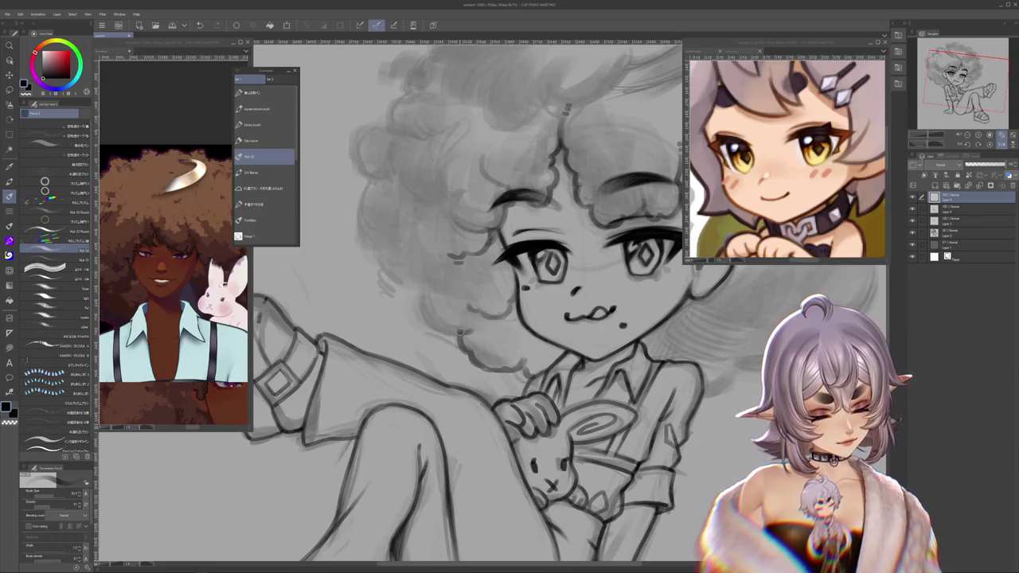
# Step: Ink scalloped curls along the hair outline above the forehead and across the crown
pyautogui.moveTo(443, 331); pyautogui.dragTo(422, 321)
pyautogui.moveTo(427, 324); pyautogui.dragTo(415, 292)
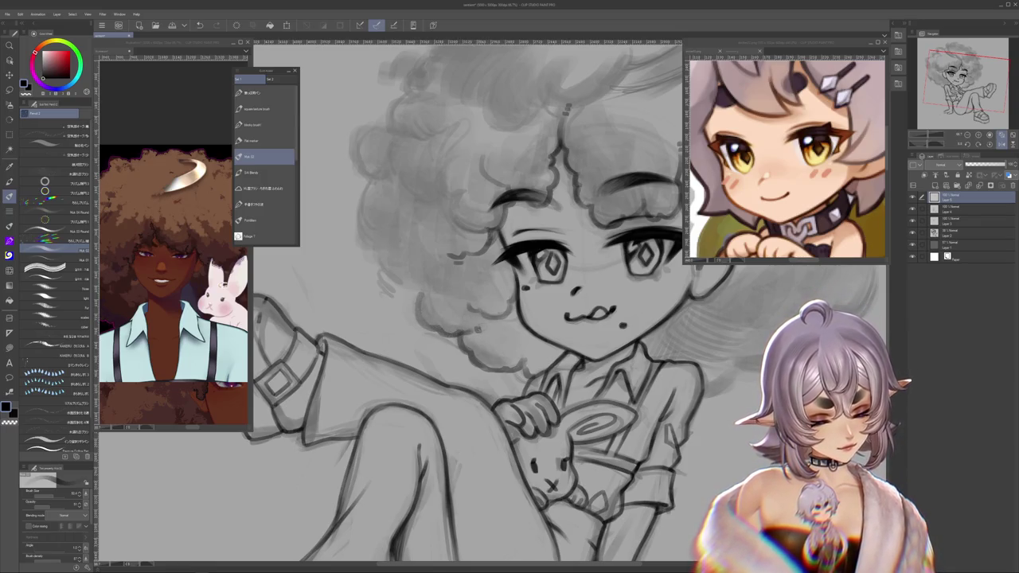
pyautogui.moveTo(651, 410); pyautogui.dragTo(671, 465)
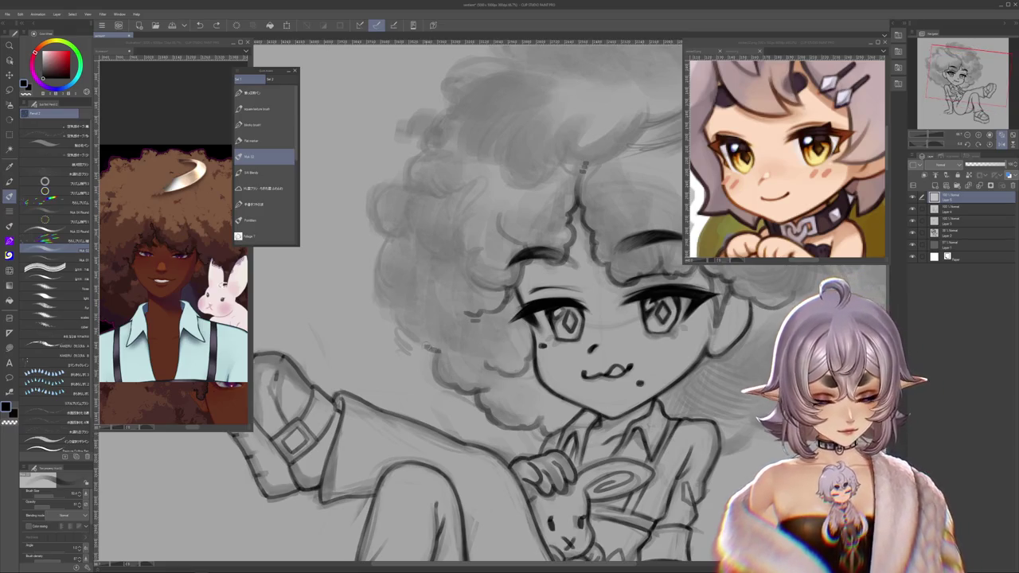
pyautogui.moveTo(403, 309)
pyautogui.mouseDown()
pyautogui.moveTo(396, 326)
pyautogui.moveTo(373, 269)
pyautogui.moveTo(376, 234)
pyautogui.moveTo(409, 346)
pyautogui.moveTo(392, 306)
pyautogui.moveTo(422, 290)
pyautogui.moveTo(351, 360)
pyautogui.mouseUp()
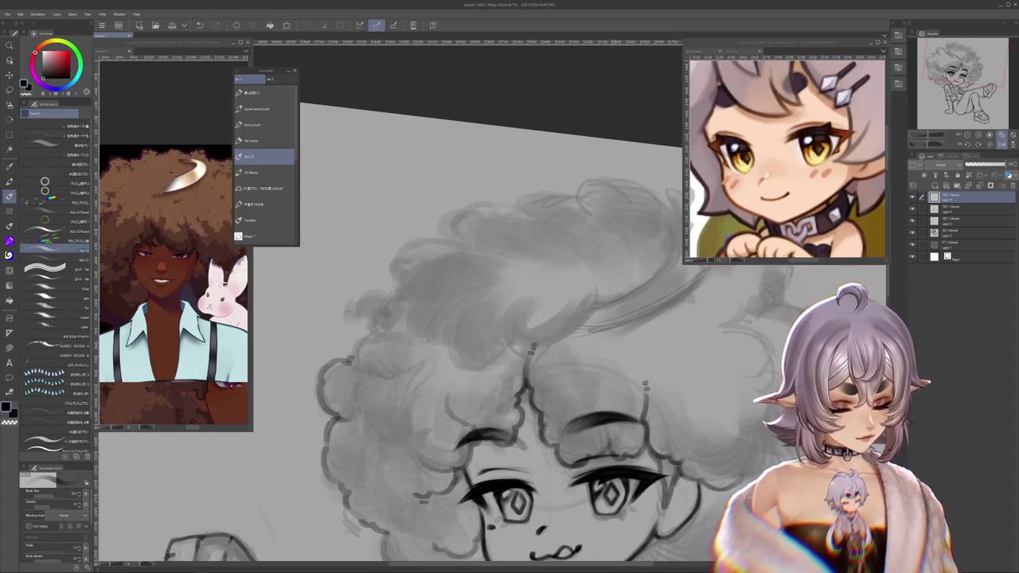
pyautogui.moveTo(611, 288)
pyautogui.mouseDown()
pyautogui.moveTo(543, 314)
pyautogui.moveTo(512, 343)
pyautogui.mouseUp()
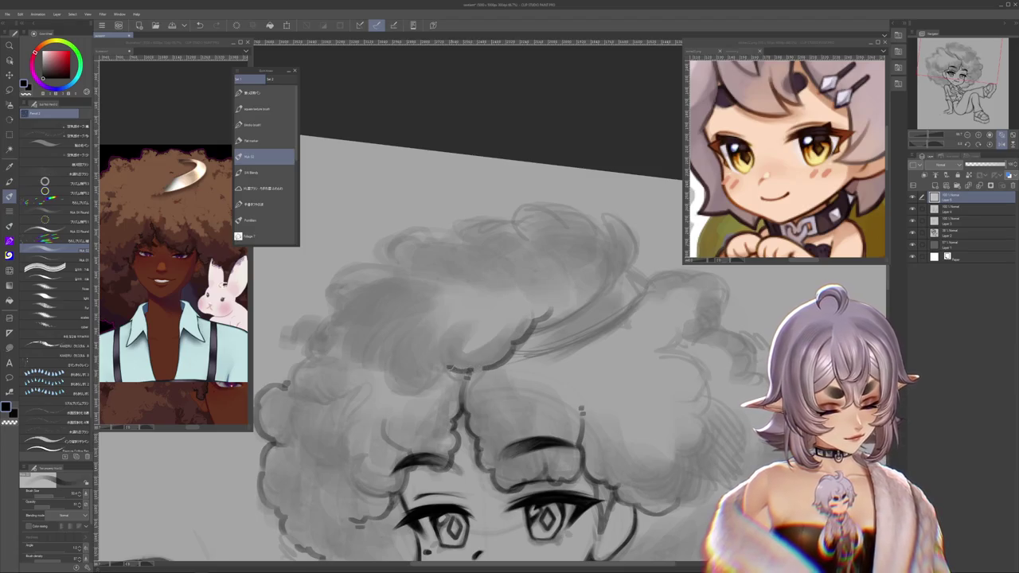
pyautogui.moveTo(468, 368)
pyautogui.mouseDown()
pyautogui.moveTo(440, 349)
pyautogui.moveTo(445, 325)
pyautogui.moveTo(438, 358)
pyautogui.mouseUp()
pyautogui.hotkey('ctrl', 'z')
pyautogui.moveTo(450, 321); pyautogui.dragTo(479, 305)
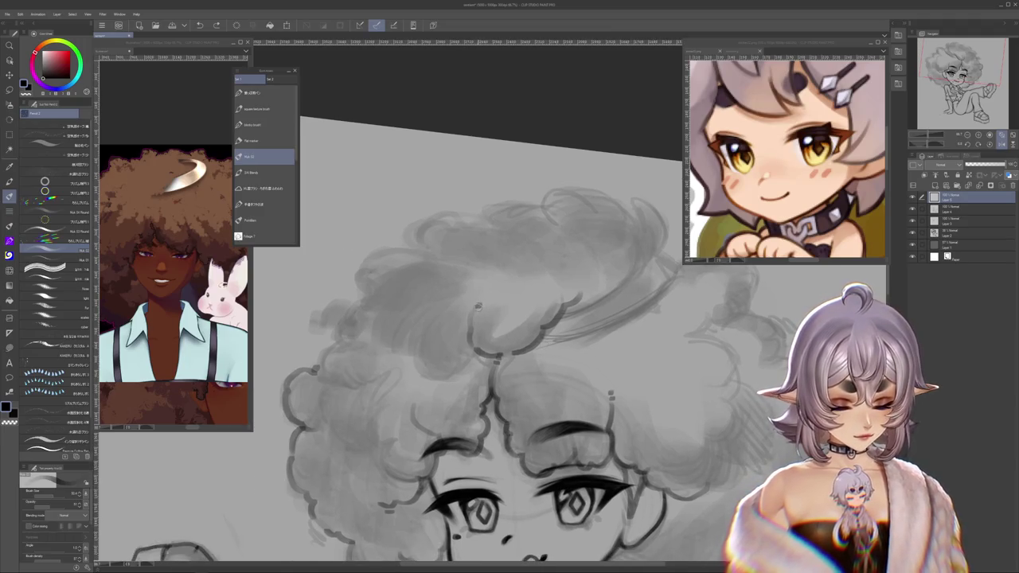
# Step: Ink the curly hair edge along the upper right of the afro
pyautogui.moveTo(646, 299); pyautogui.dragTo(555, 339)
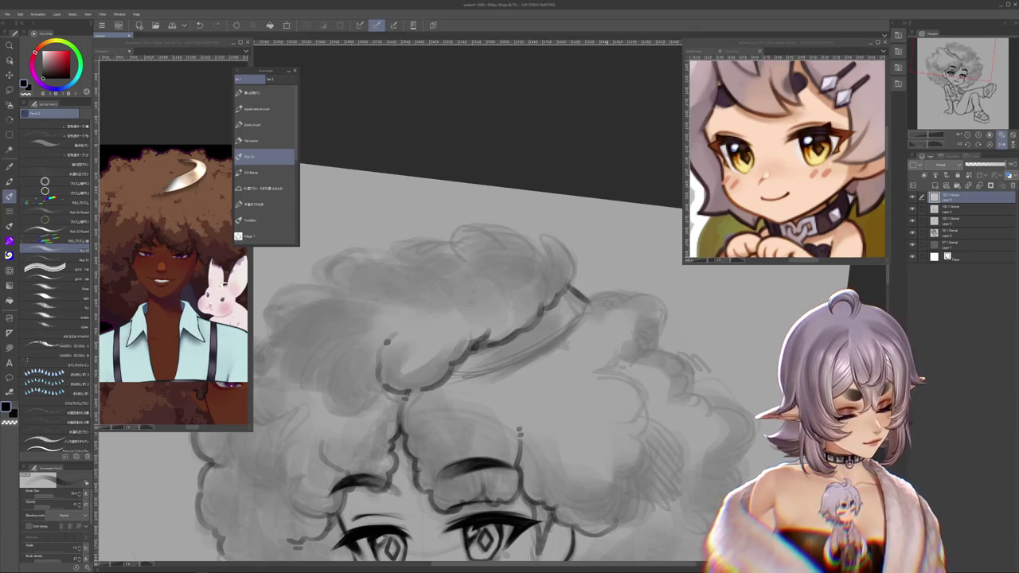
pyautogui.scroll(-1, 568, 287)
pyautogui.moveTo(560, 318); pyautogui.dragTo(591, 313)
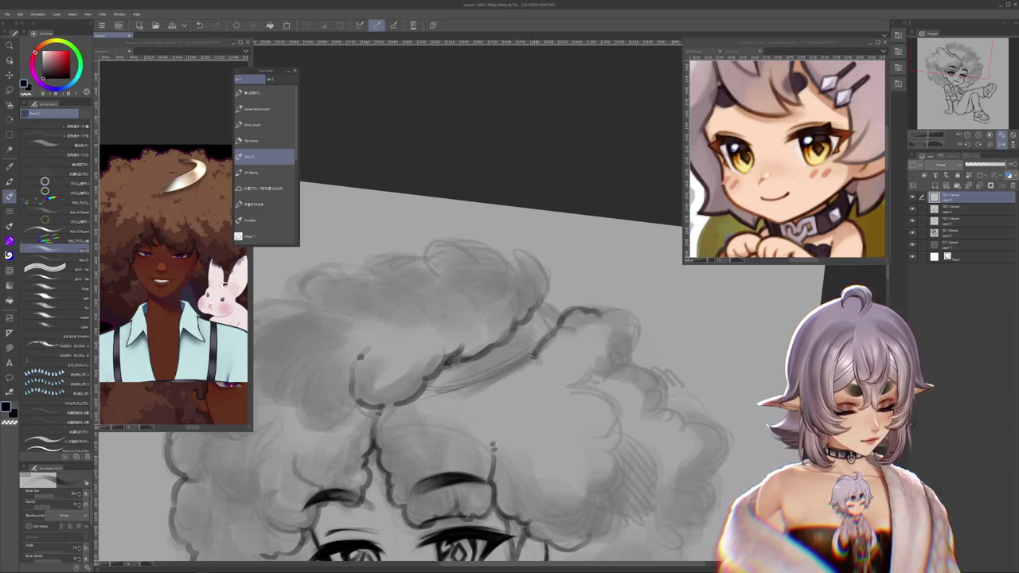
pyautogui.scroll(1, 478, 358)
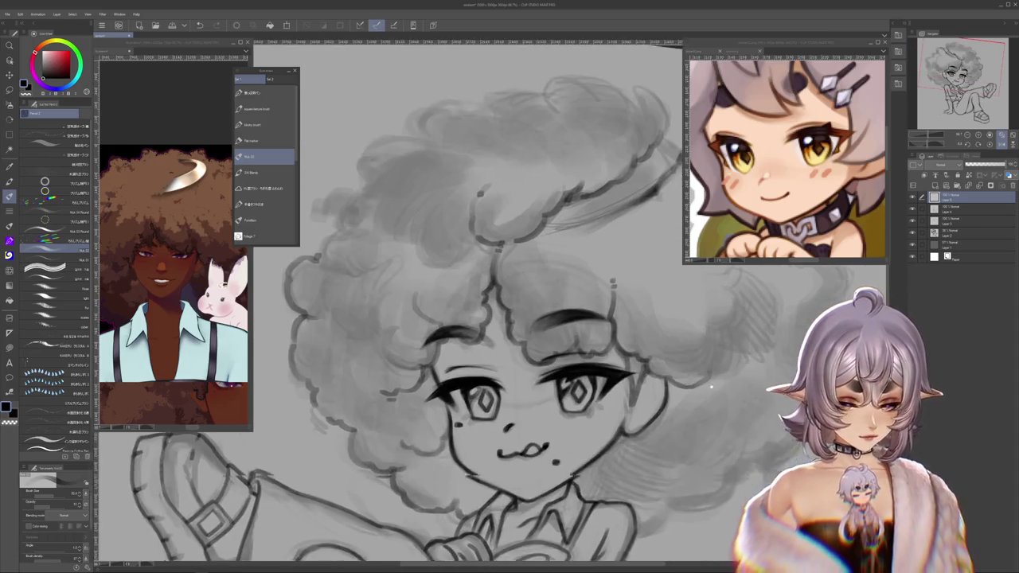
pyautogui.moveTo(566, 323); pyautogui.dragTo(678, 394)
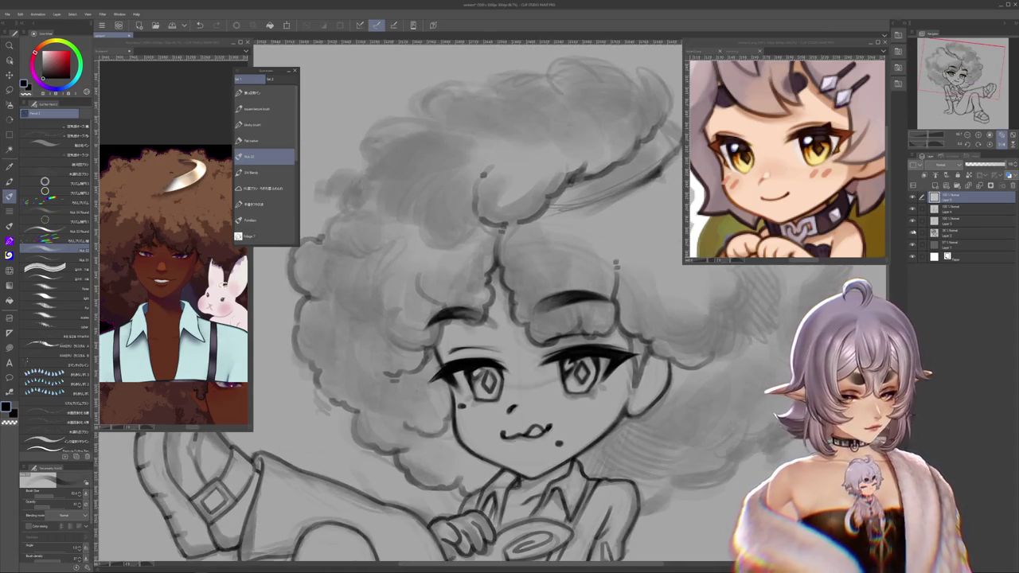
pyautogui.moveTo(614, 357); pyautogui.dragTo(576, 277)
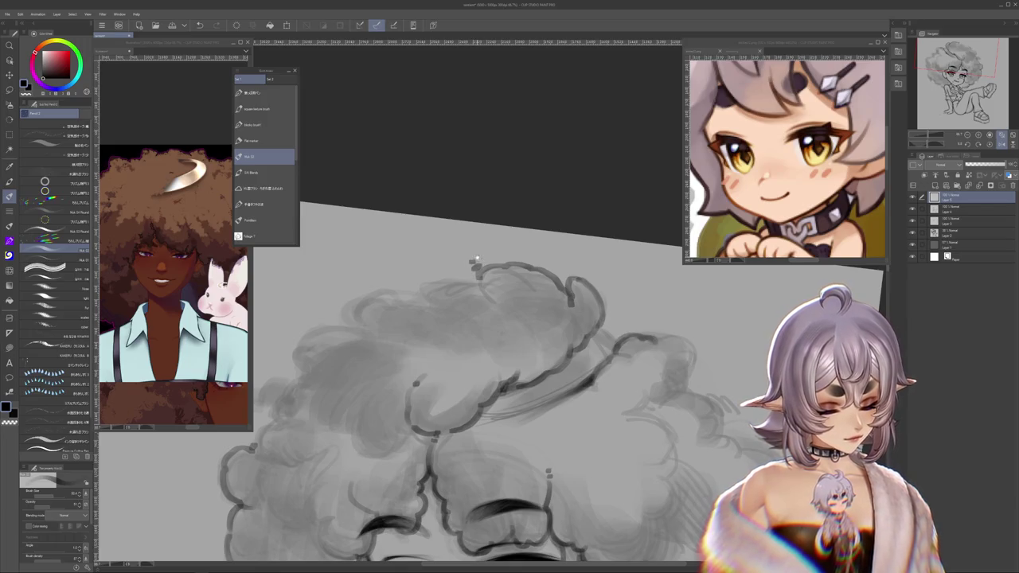
pyautogui.moveTo(474, 259); pyautogui.dragTo(521, 271)
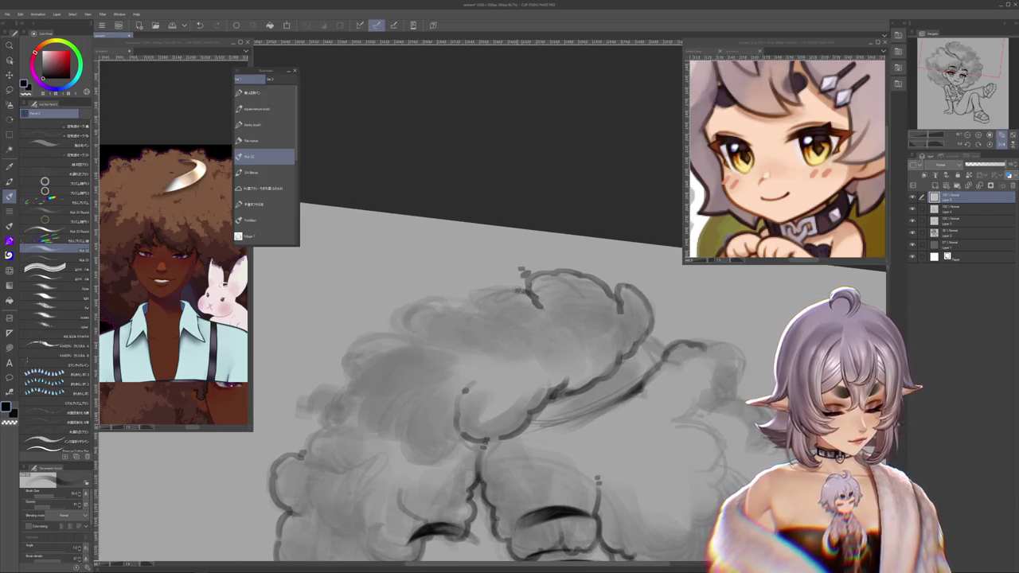
pyautogui.scroll(-1, 567, 397)
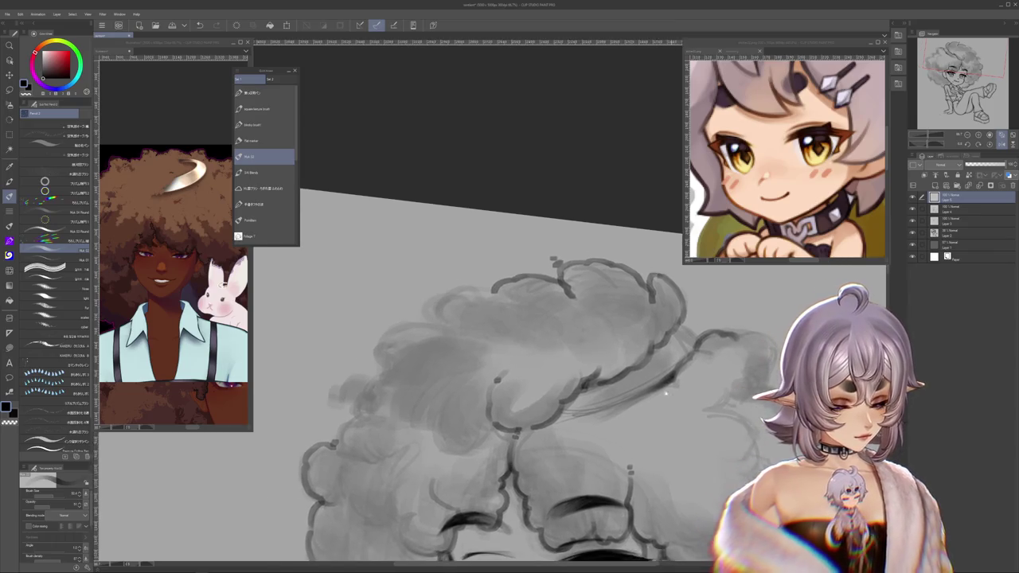
pyautogui.scroll(-1, 605, 382)
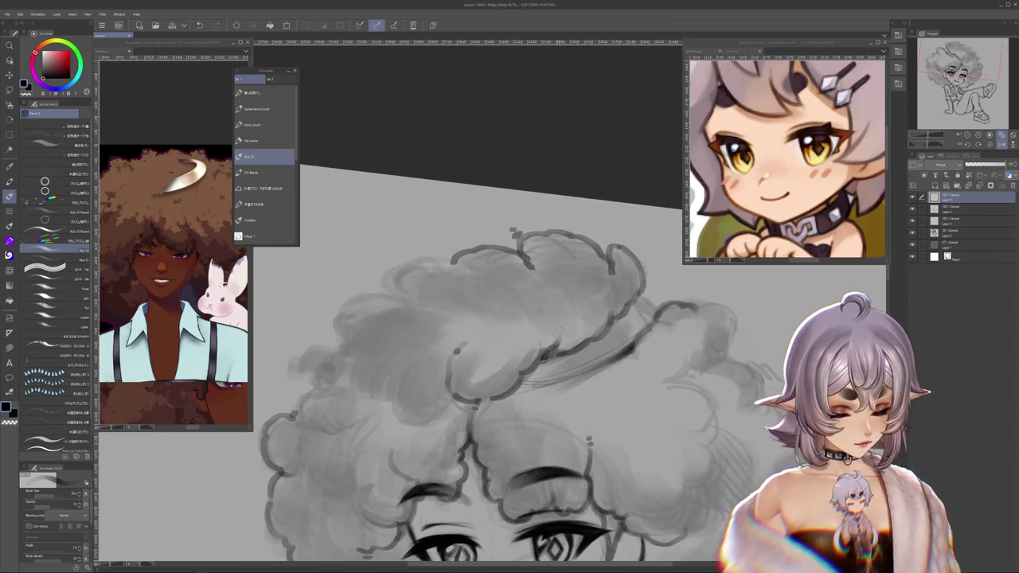
pyautogui.moveTo(625, 372); pyautogui.dragTo(708, 383)
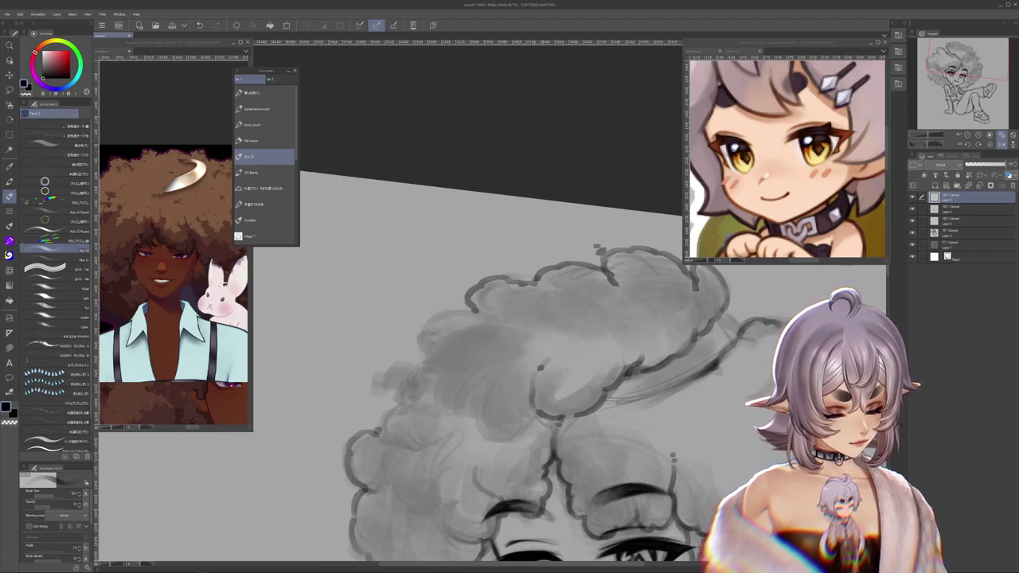
pyautogui.scroll(-2, 557, 358)
pyautogui.moveTo(504, 280); pyautogui.dragTo(467, 292)
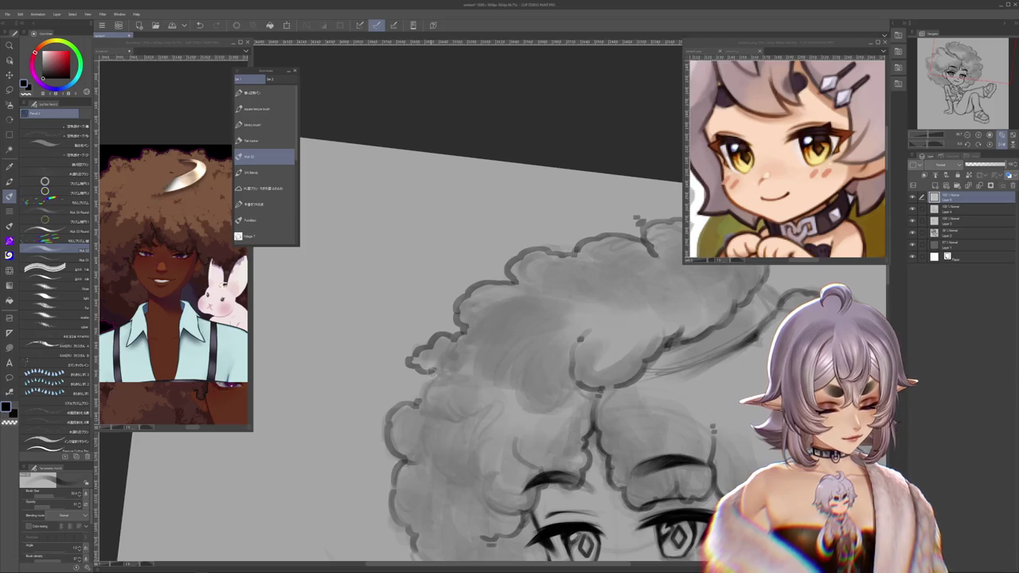
pyautogui.scroll(-3, 557, 450)
pyautogui.scroll(-2, 561, 449)
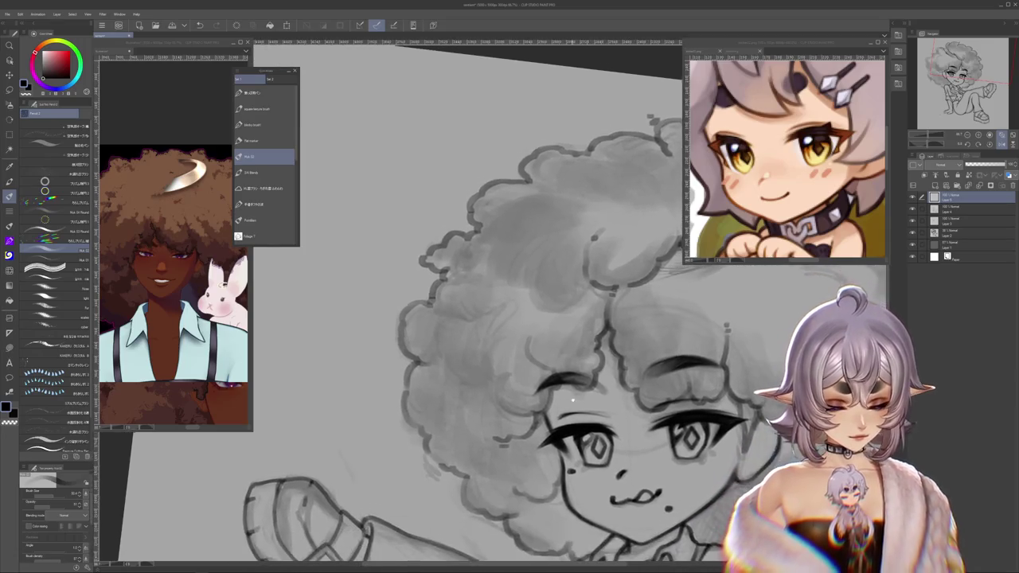
pyautogui.scroll(-2, 567, 449)
pyautogui.scroll(-1, 577, 447)
pyautogui.hscroll(2, 510, 318)
pyautogui.hscroll(1, 509, 319)
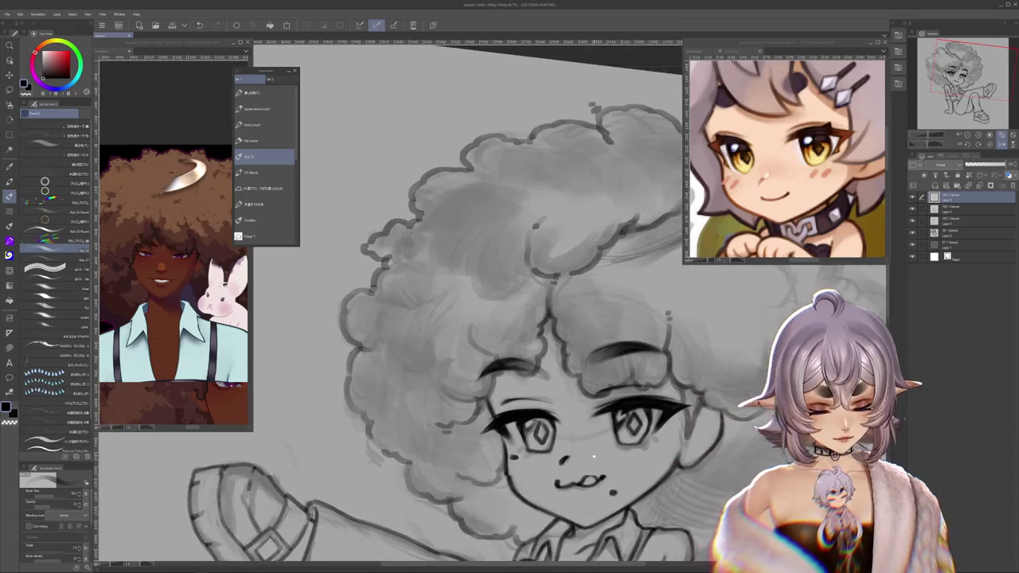
pyautogui.hscroll(1, 510, 319)
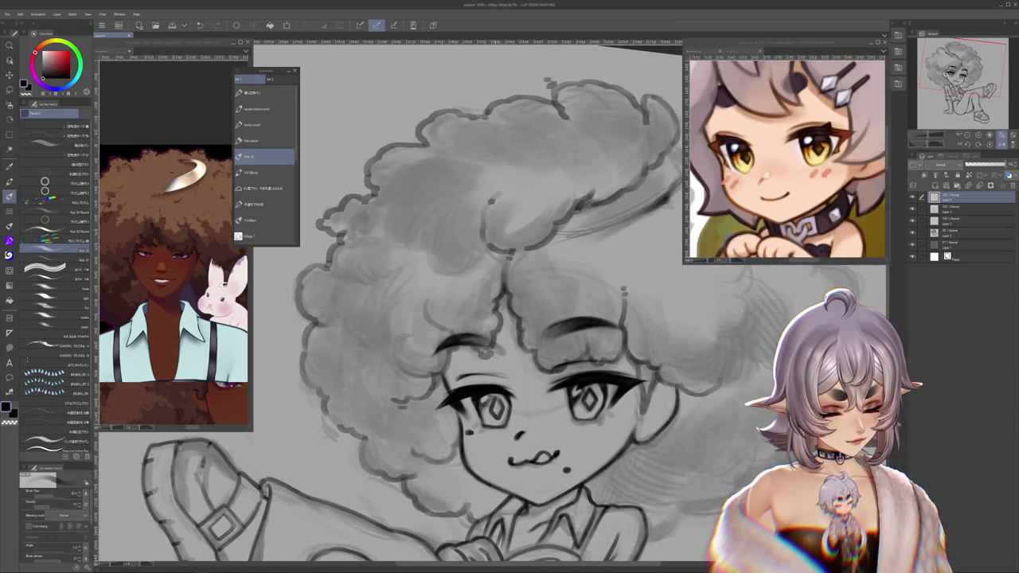
pyautogui.moveTo(477, 319); pyautogui.dragTo(448, 307)
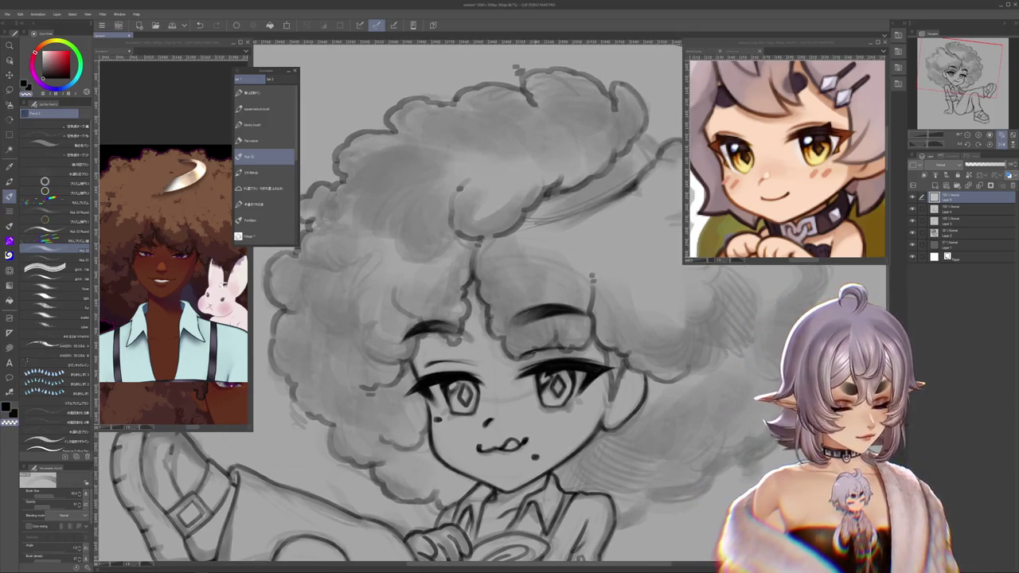
pyautogui.moveTo(658, 383)
pyautogui.mouseDown()
pyautogui.moveTo(625, 395)
pyautogui.moveTo(594, 362)
pyautogui.mouseUp()
pyautogui.moveTo(494, 361)
pyautogui.mouseDown()
pyautogui.moveTo(570, 401)
pyautogui.moveTo(642, 302)
pyautogui.moveTo(681, 452)
pyautogui.mouseUp()
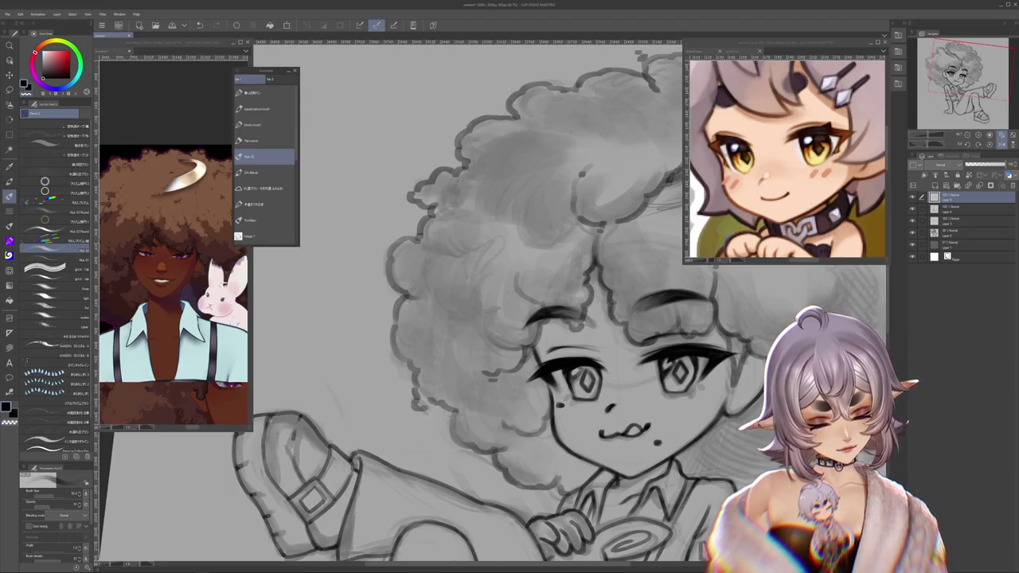
pyautogui.moveTo(743, 374); pyautogui.dragTo(520, 381)
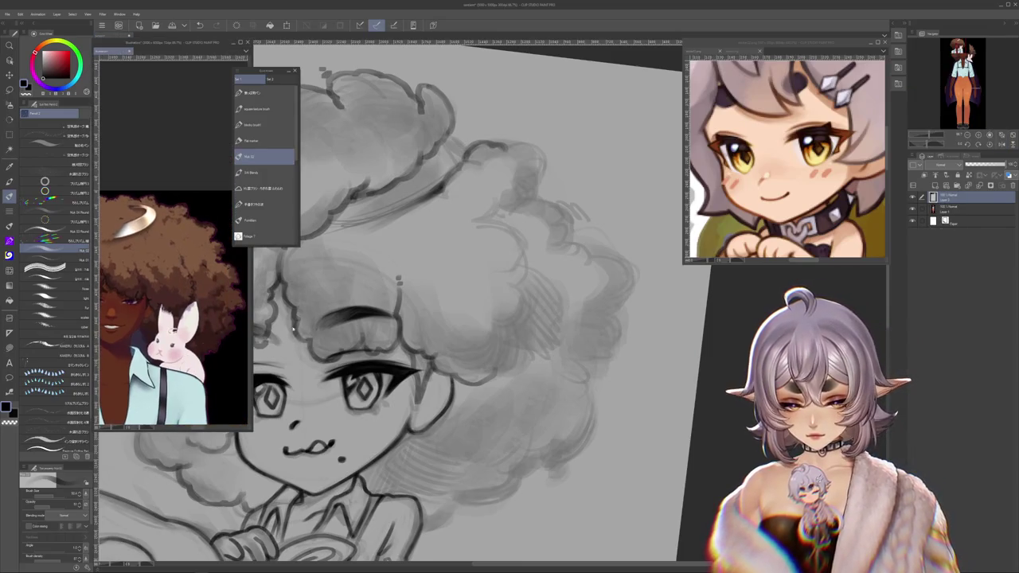
# Step: Ink short scalloped curls down the hair's right edge toward the cheek
pyautogui.moveTo(524, 262); pyautogui.dragTo(503, 309)
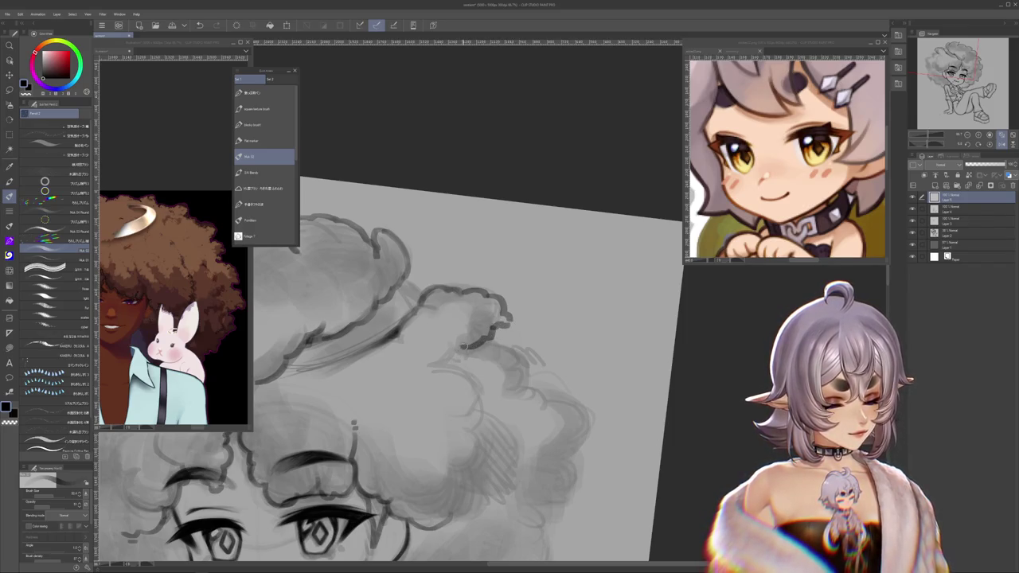
pyautogui.moveTo(510, 342)
pyautogui.mouseDown()
pyautogui.moveTo(509, 290)
pyautogui.moveTo(537, 307)
pyautogui.moveTo(519, 336)
pyautogui.mouseUp()
pyautogui.moveTo(450, 309)
pyautogui.mouseDown()
pyautogui.moveTo(446, 288)
pyautogui.moveTo(472, 304)
pyautogui.moveTo(483, 330)
pyautogui.moveTo(501, 327)
pyautogui.mouseUp()
pyautogui.moveTo(472, 411); pyautogui.dragTo(497, 392)
pyautogui.moveTo(393, 352); pyautogui.dragTo(434, 359)
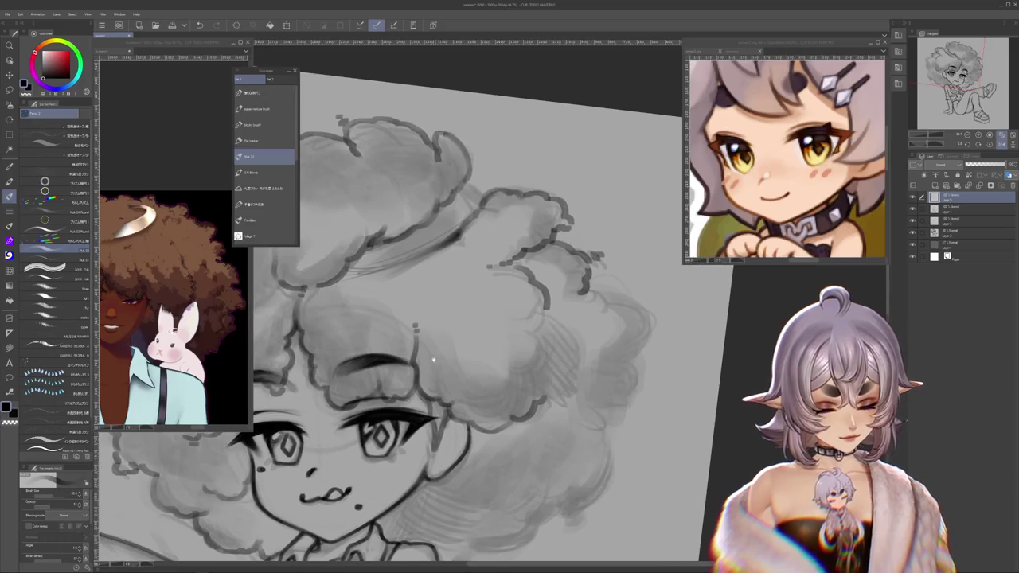
pyautogui.moveTo(586, 388)
pyautogui.mouseDown()
pyautogui.moveTo(599, 380)
pyautogui.moveTo(566, 423)
pyautogui.mouseUp()
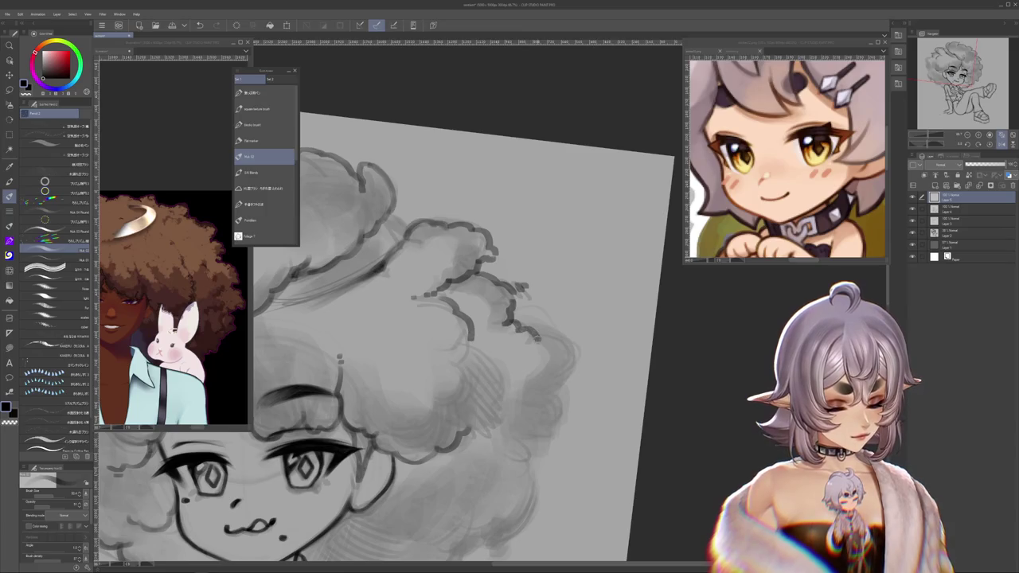
pyautogui.moveTo(567, 342); pyautogui.dragTo(573, 376)
pyautogui.hotkey('ctrl', 'z')
pyautogui.moveTo(557, 334); pyautogui.dragTo(564, 383)
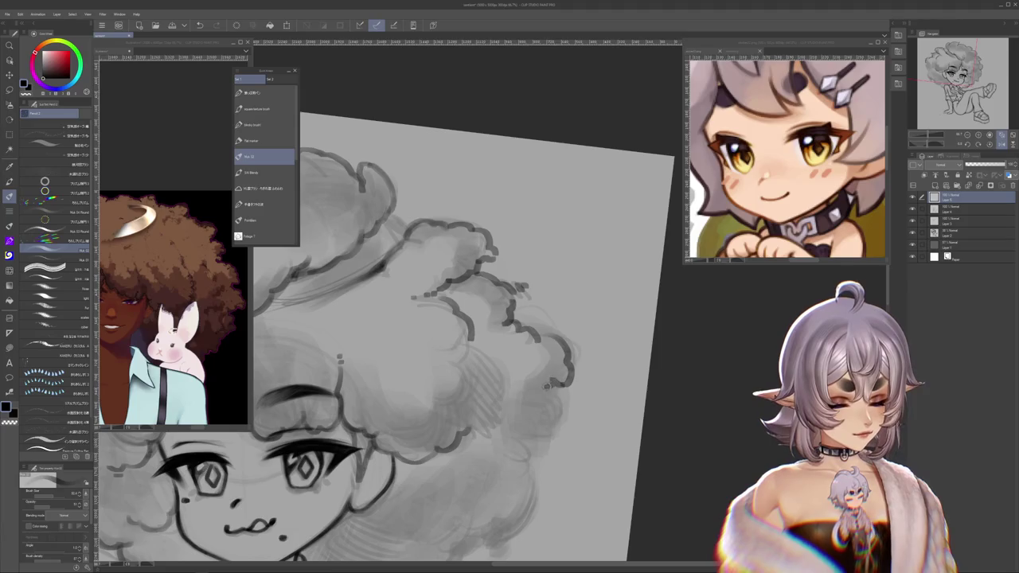
pyautogui.moveTo(576, 431)
pyautogui.mouseDown()
pyautogui.moveTo(580, 380)
pyautogui.moveTo(536, 390)
pyautogui.mouseUp()
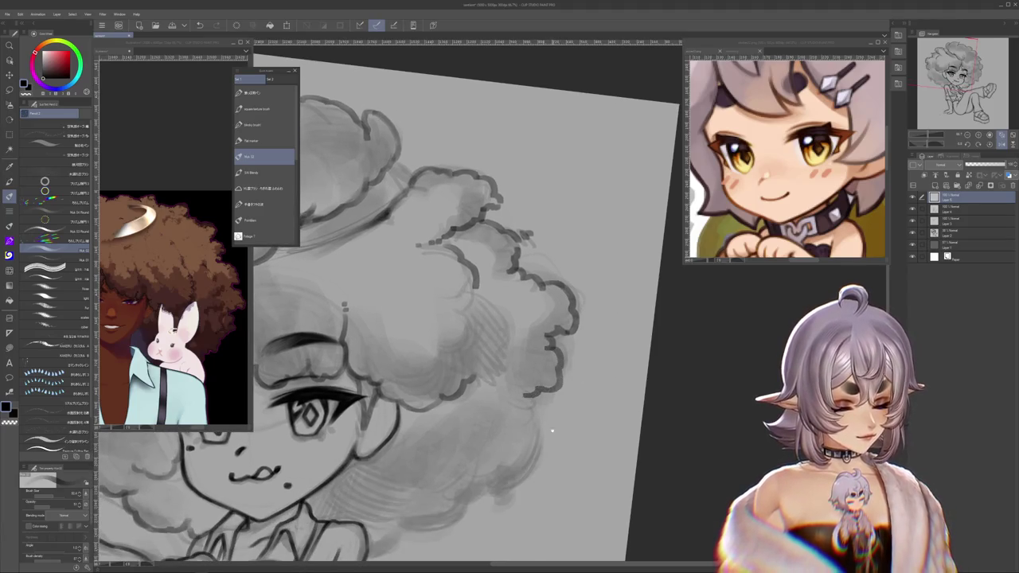
pyautogui.moveTo(548, 430); pyautogui.dragTo(607, 396)
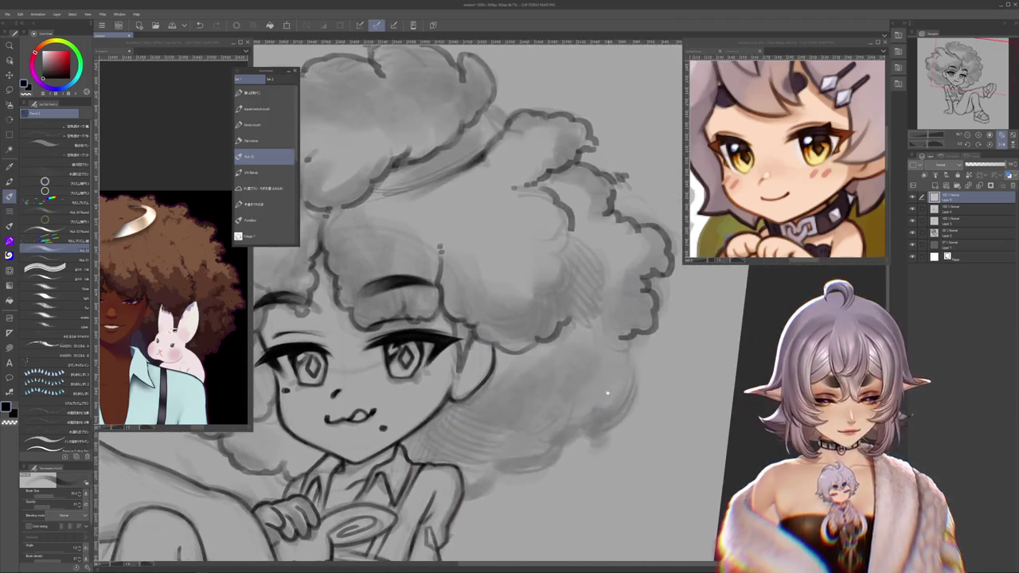
pyautogui.moveTo(627, 335); pyautogui.dragTo(635, 402)
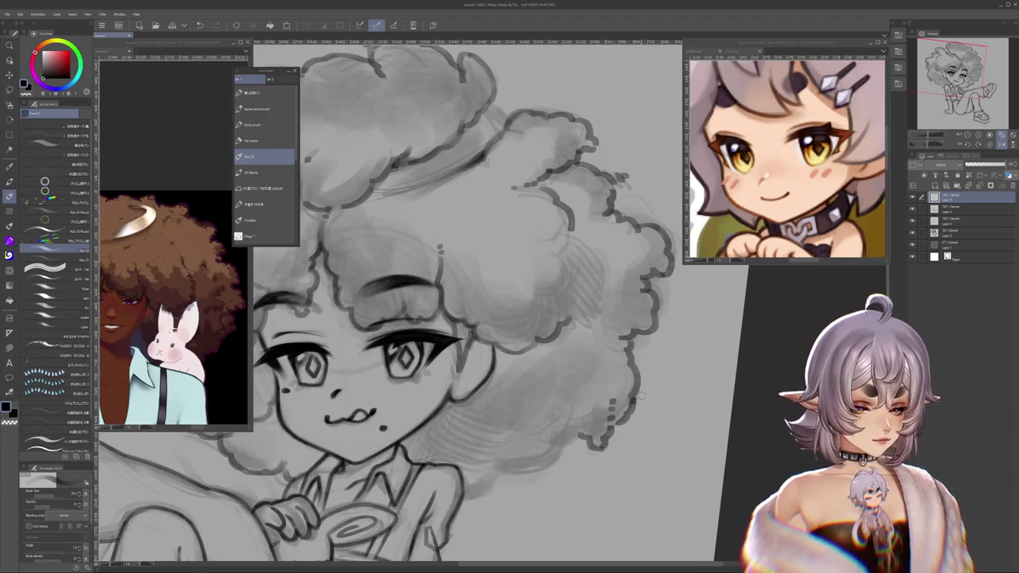
pyautogui.moveTo(629, 399); pyautogui.dragTo(701, 335)
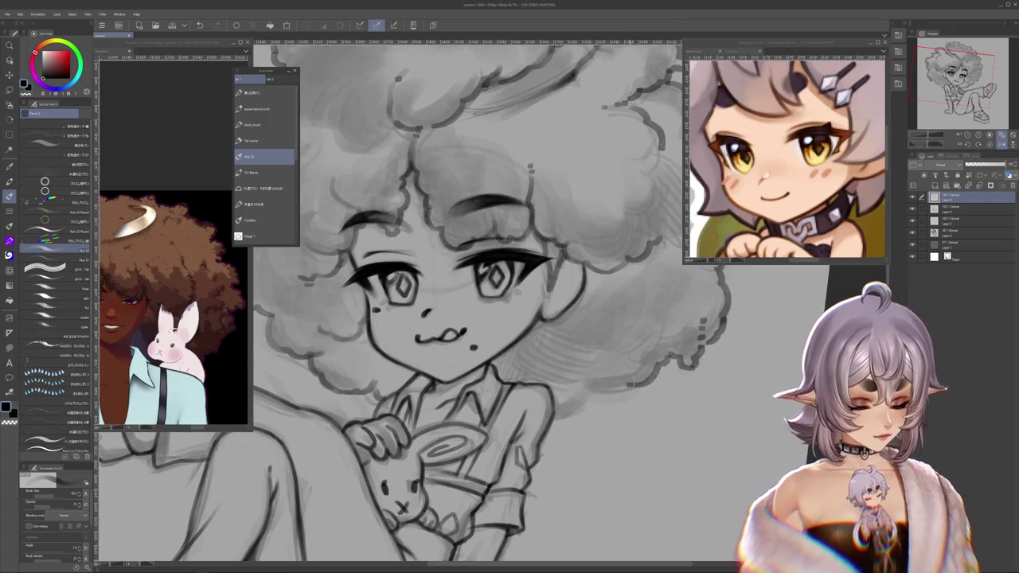
pyautogui.moveTo(593, 398)
pyautogui.mouseDown()
pyautogui.moveTo(614, 411)
pyautogui.moveTo(601, 398)
pyautogui.mouseUp()
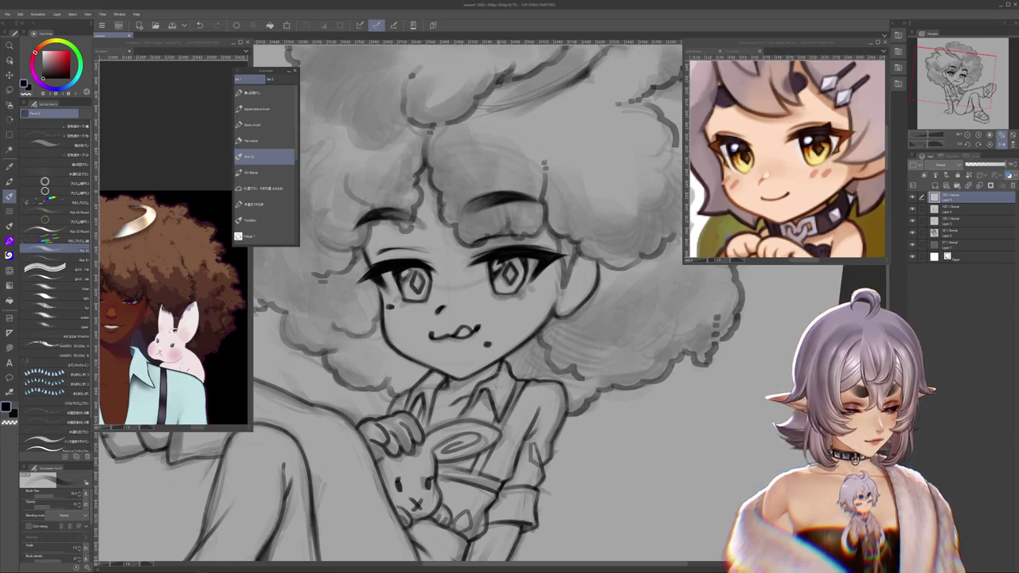
pyautogui.moveTo(557, 319); pyautogui.dragTo(693, 525)
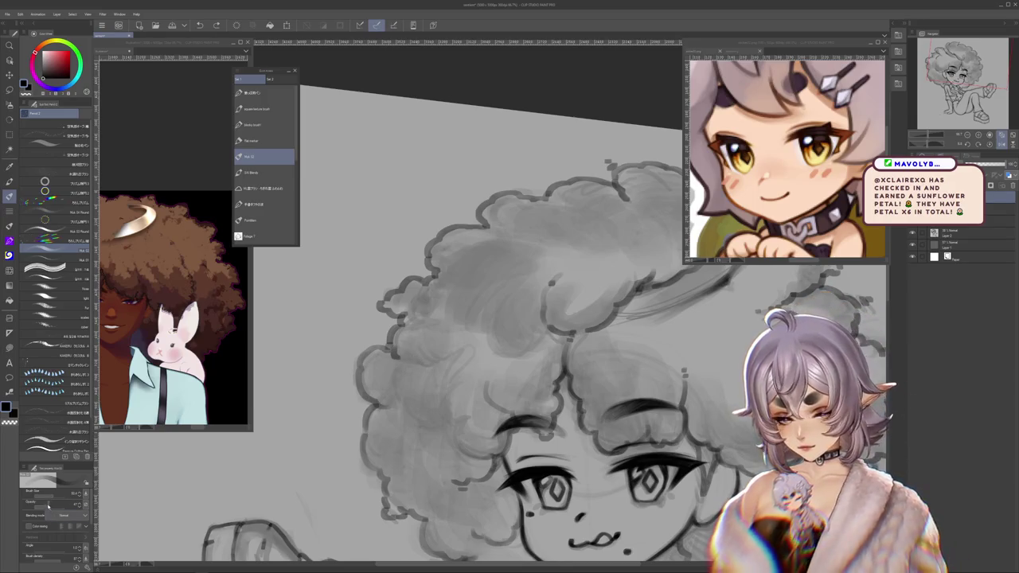
pyautogui.moveTo(414, 361); pyautogui.dragTo(428, 441)
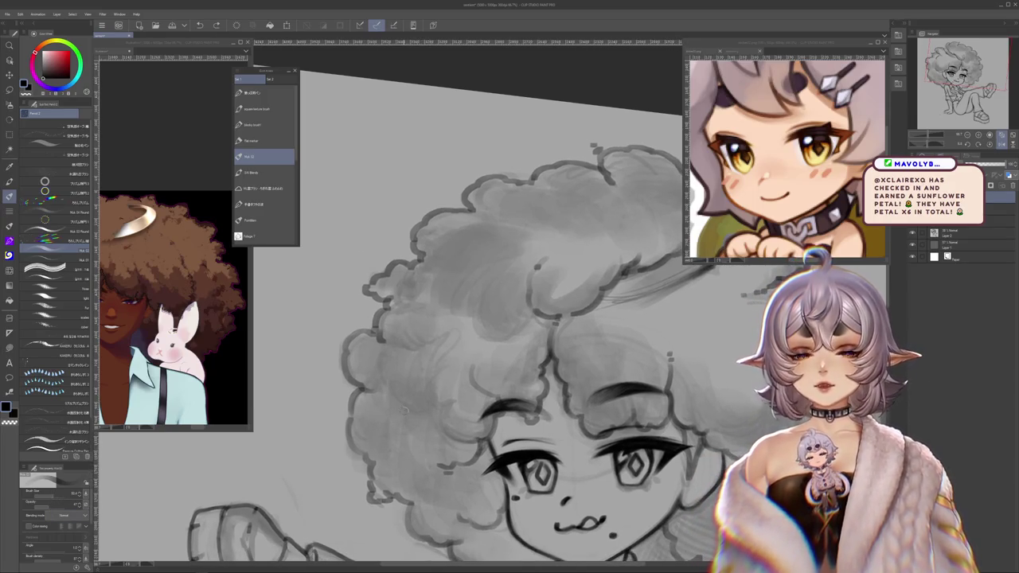
pyautogui.moveTo(492, 303)
pyautogui.mouseDown()
pyautogui.moveTo(398, 360)
pyautogui.moveTo(443, 368)
pyautogui.moveTo(481, 440)
pyautogui.mouseUp()
pyautogui.moveTo(478, 398)
pyautogui.mouseDown()
pyautogui.moveTo(482, 374)
pyautogui.moveTo(454, 375)
pyautogui.mouseUp()
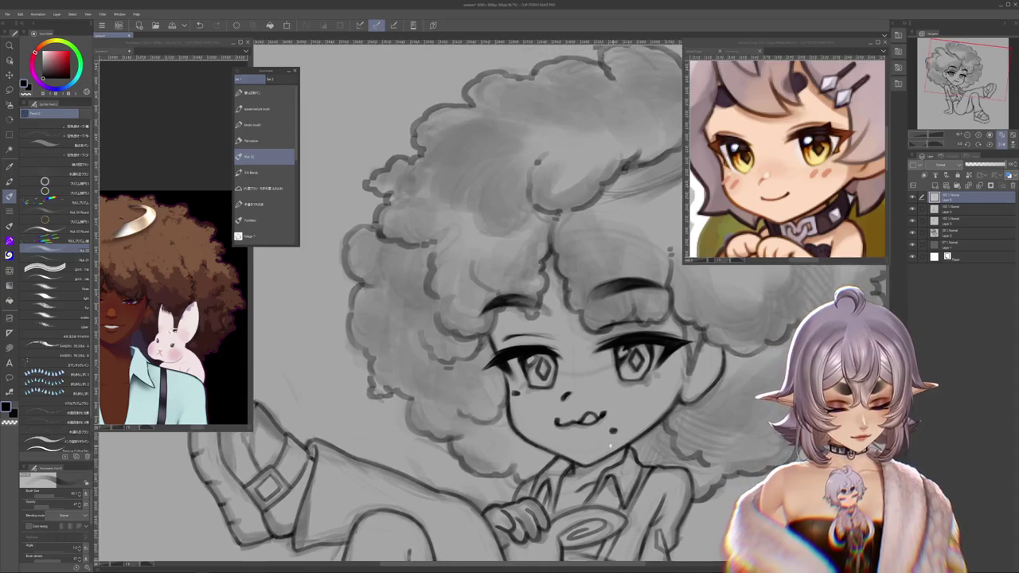
pyautogui.moveTo(509, 425); pyautogui.dragTo(529, 405)
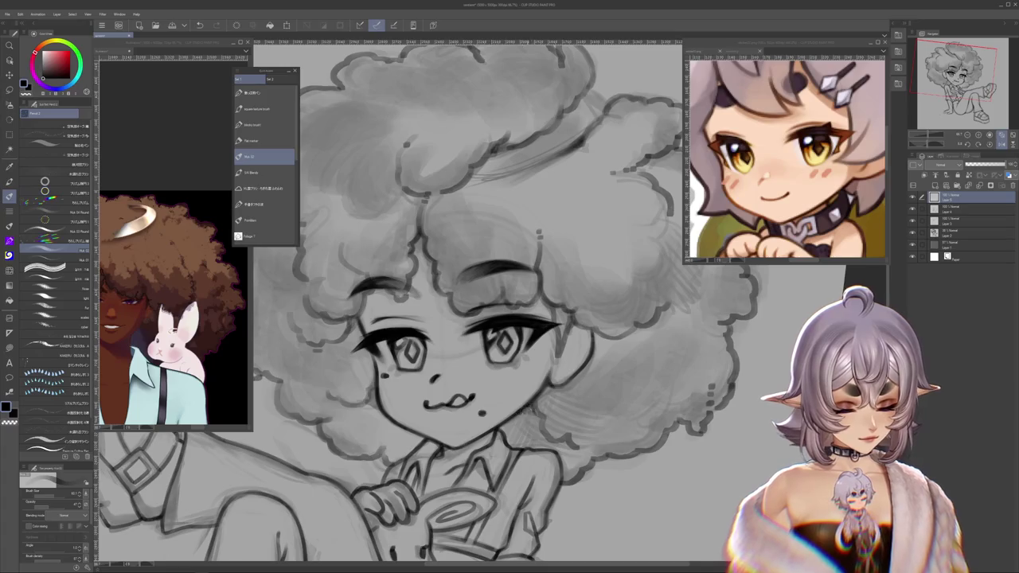
pyautogui.moveTo(610, 371); pyautogui.dragTo(585, 402)
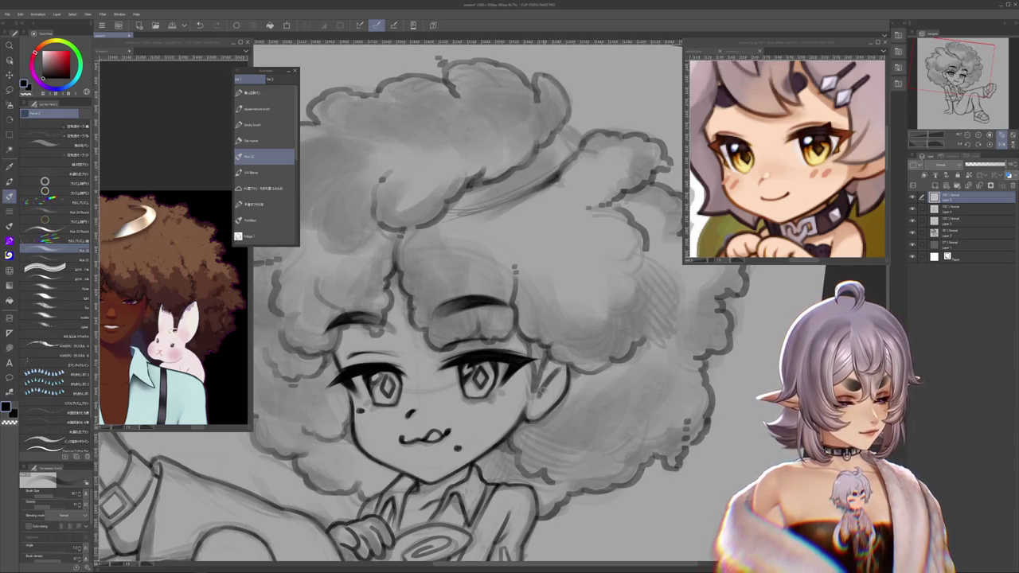
pyautogui.moveTo(422, 318)
pyautogui.mouseDown()
pyautogui.moveTo(414, 323)
pyautogui.moveTo(446, 382)
pyautogui.mouseUp()
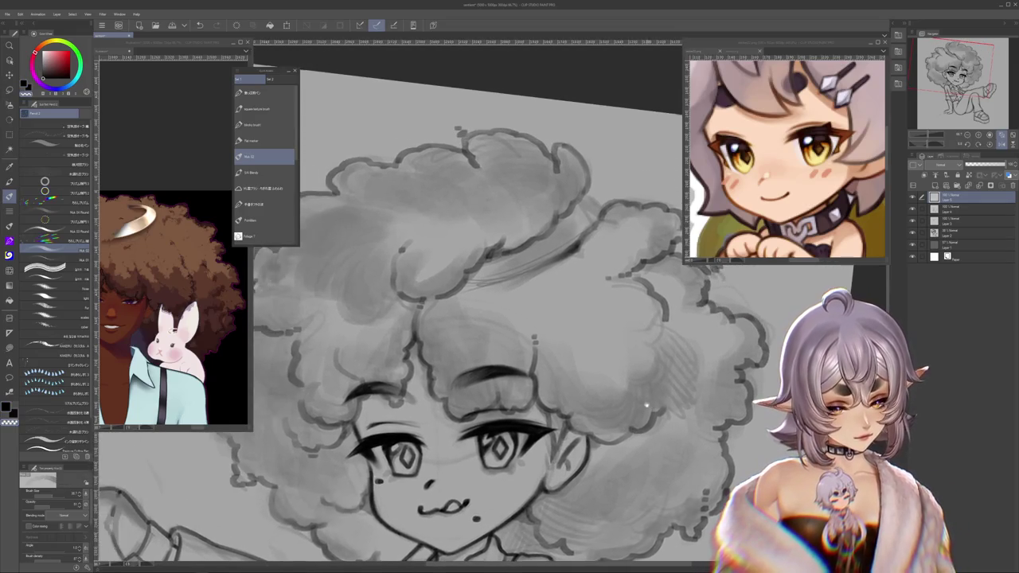
pyautogui.moveTo(446, 319); pyautogui.dragTo(462, 374)
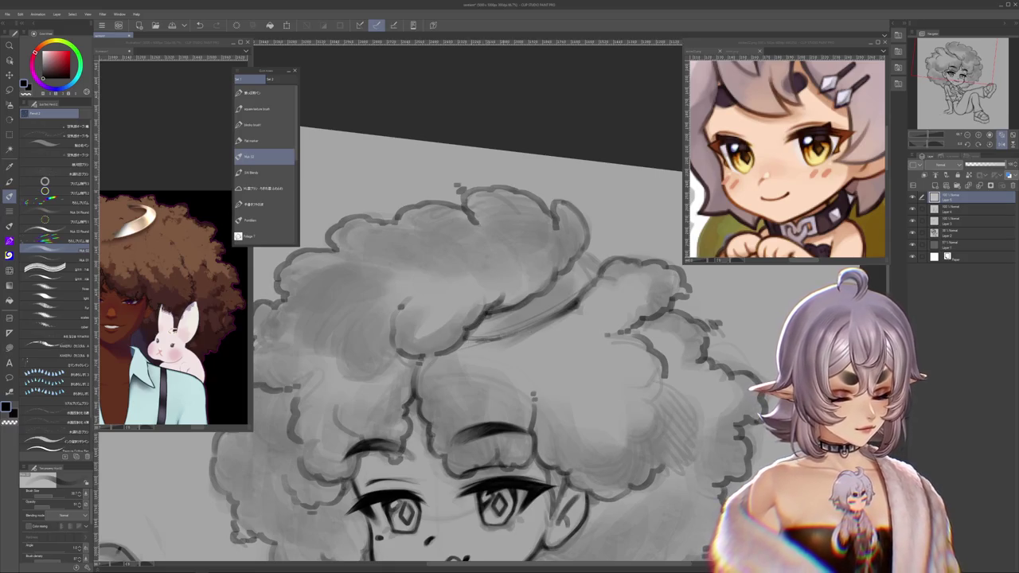
pyautogui.moveTo(509, 331); pyautogui.dragTo(482, 376)
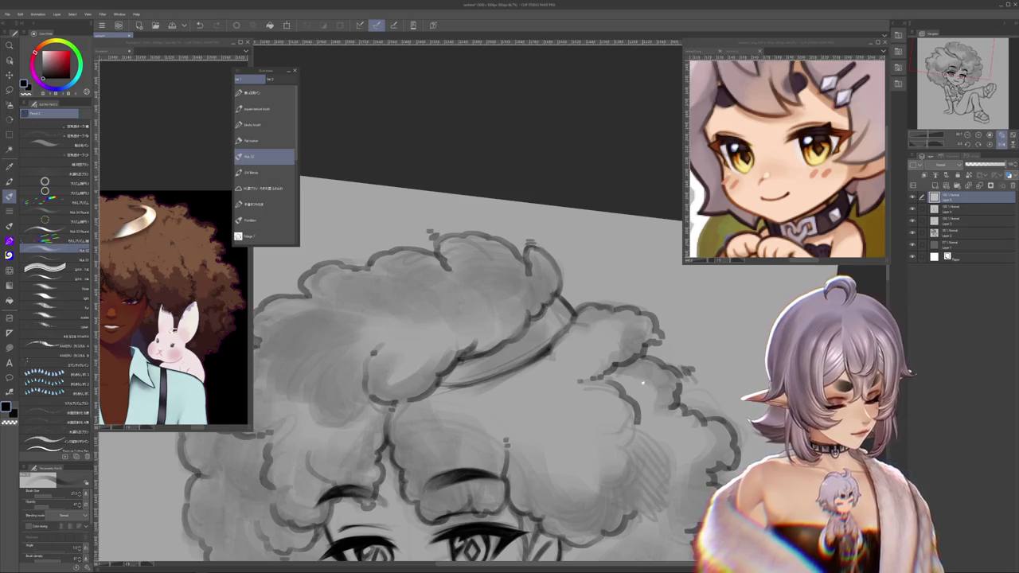
# Step: Zoom out and draw a thin strand line in the hair beside the left eye
pyautogui.scroll(2, 469, 382)
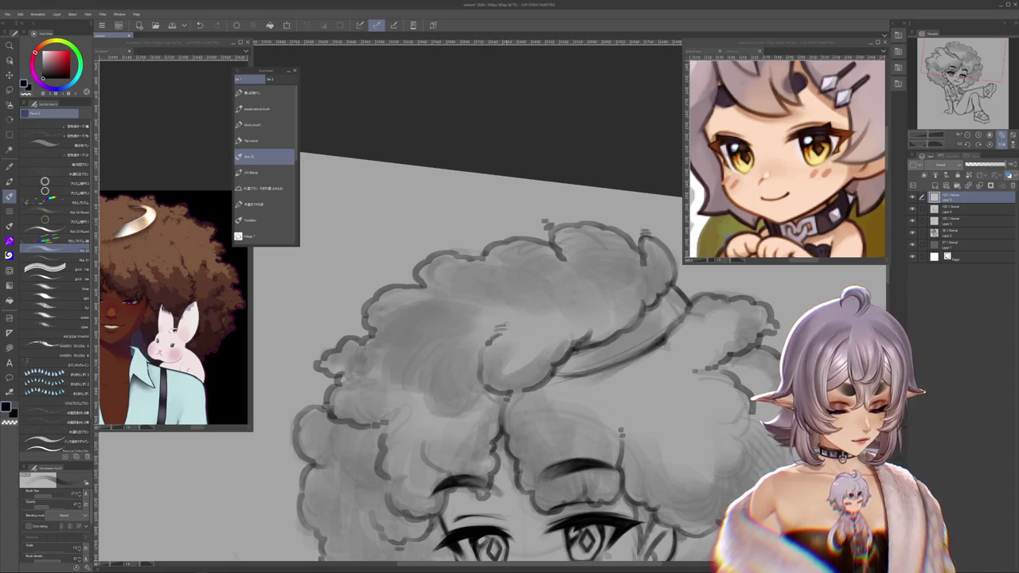
pyautogui.scroll(-2, 686, 433)
pyautogui.scroll(-2, 573, 302)
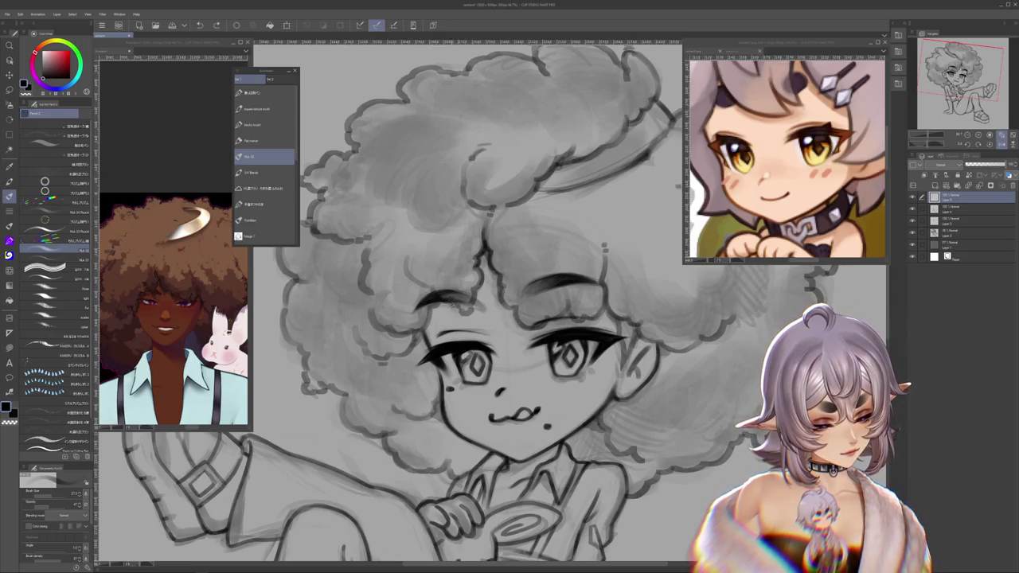
pyautogui.moveTo(435, 303); pyautogui.dragTo(409, 356)
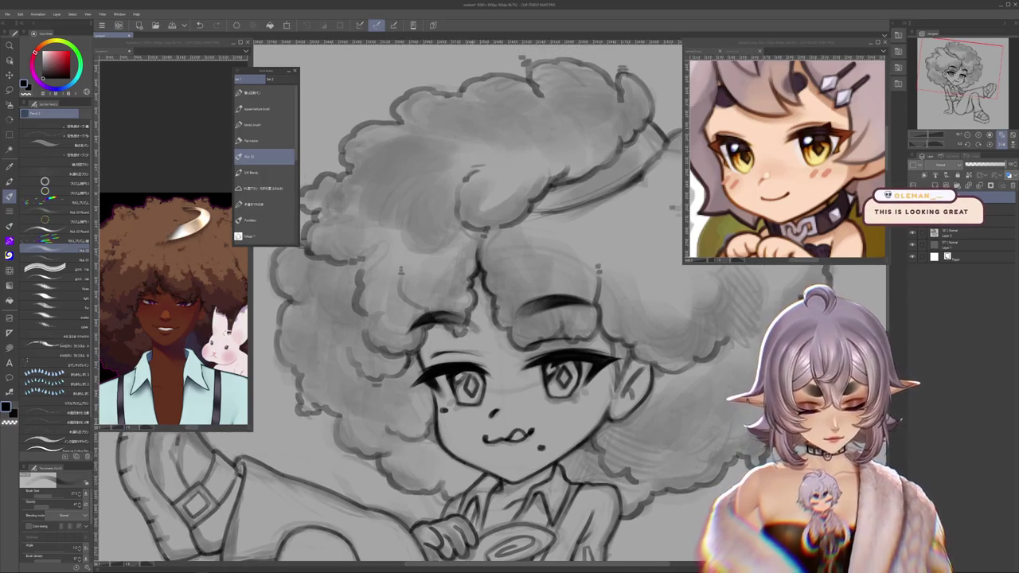
pyautogui.moveTo(400, 269)
pyautogui.mouseDown()
pyautogui.moveTo(520, 300)
pyautogui.moveTo(555, 349)
pyautogui.mouseUp()
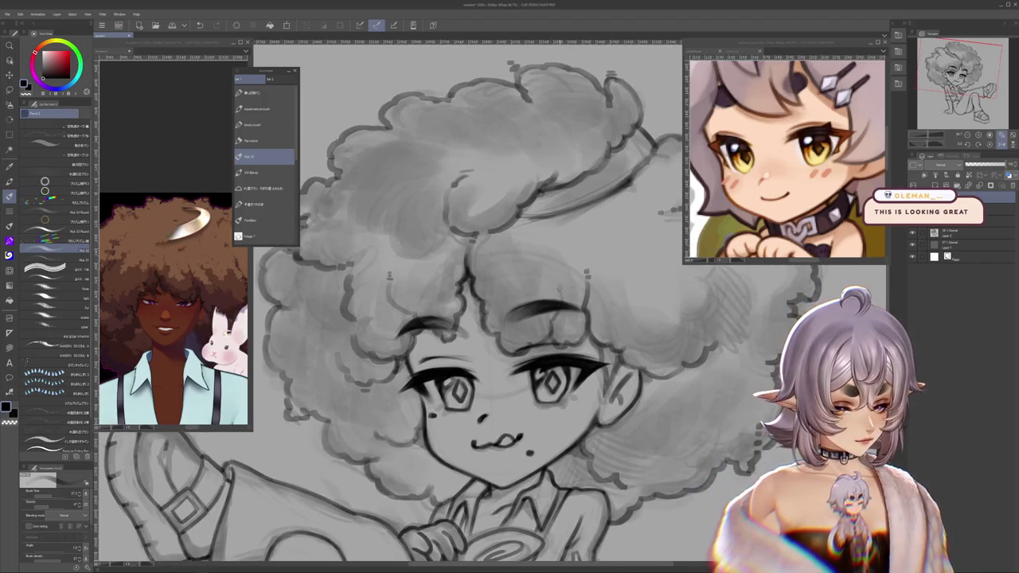
pyautogui.moveTo(551, 316); pyautogui.dragTo(543, 304)
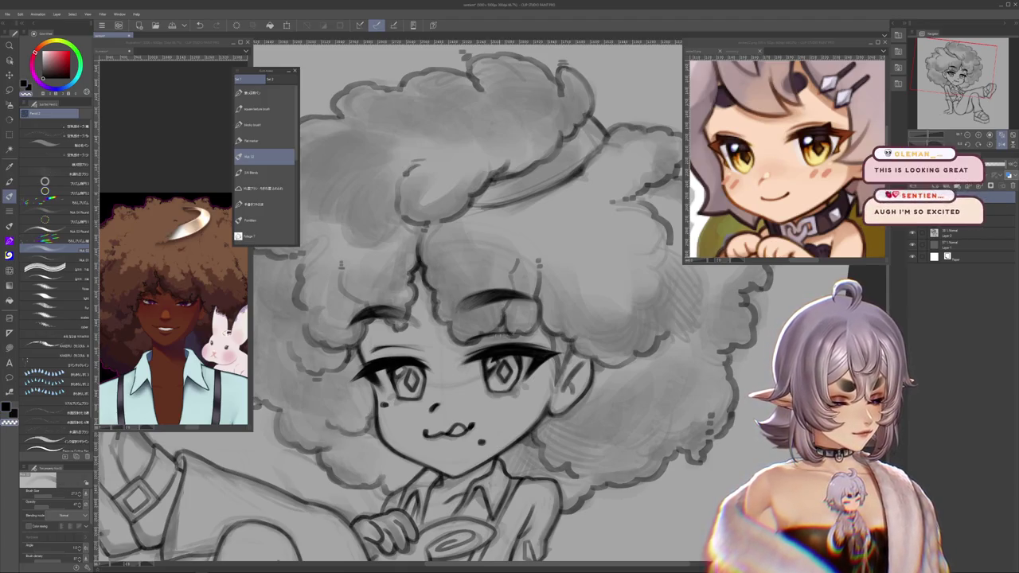
pyautogui.moveTo(537, 352); pyautogui.dragTo(550, 316)
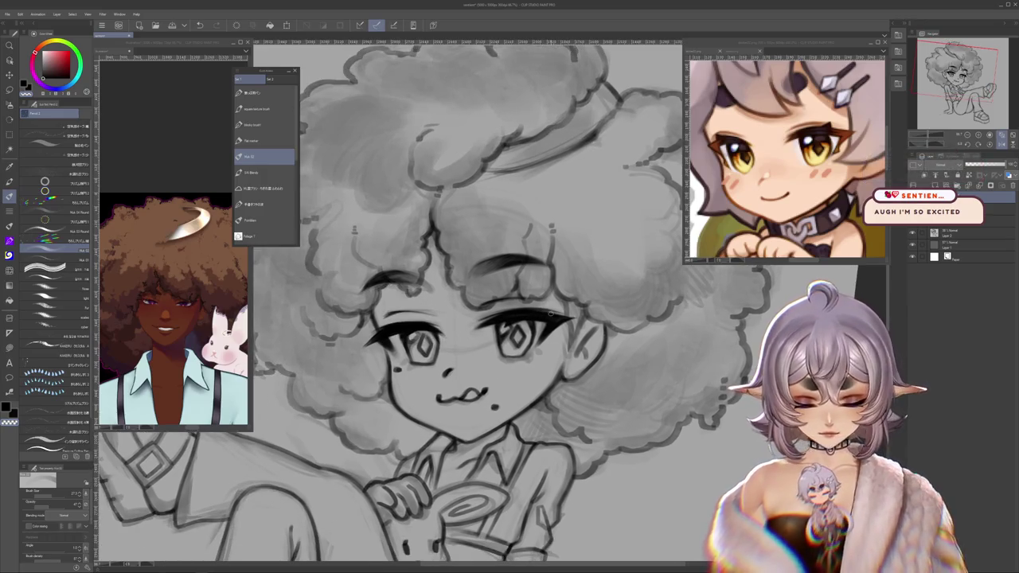
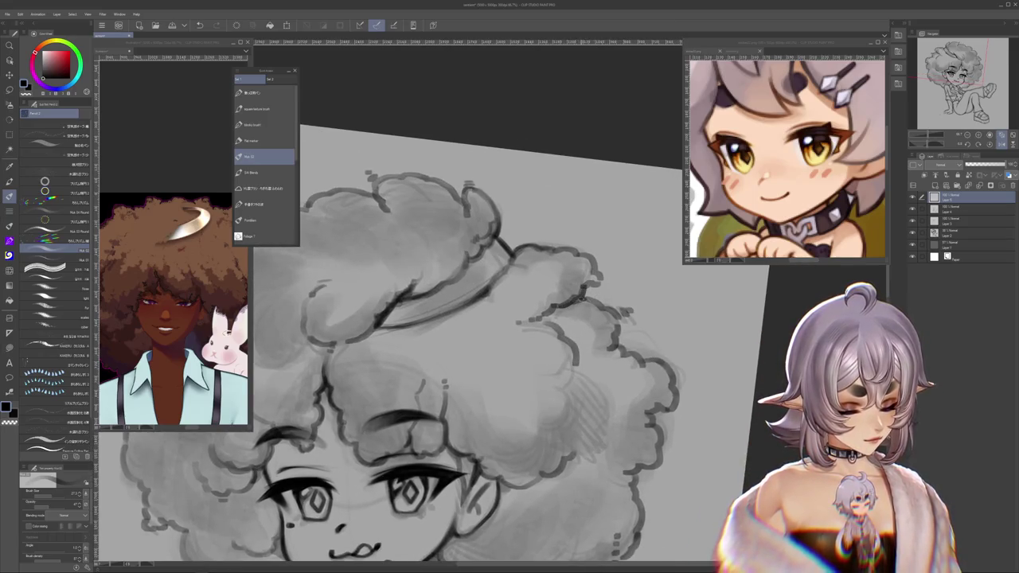
# Step: Straighten the canvas rotation and zoom in on the chibi's afro and face
pyautogui.moveTo(601, 305)
pyautogui.mouseDown()
pyautogui.moveTo(618, 390)
pyautogui.moveTo(589, 375)
pyautogui.mouseUp()
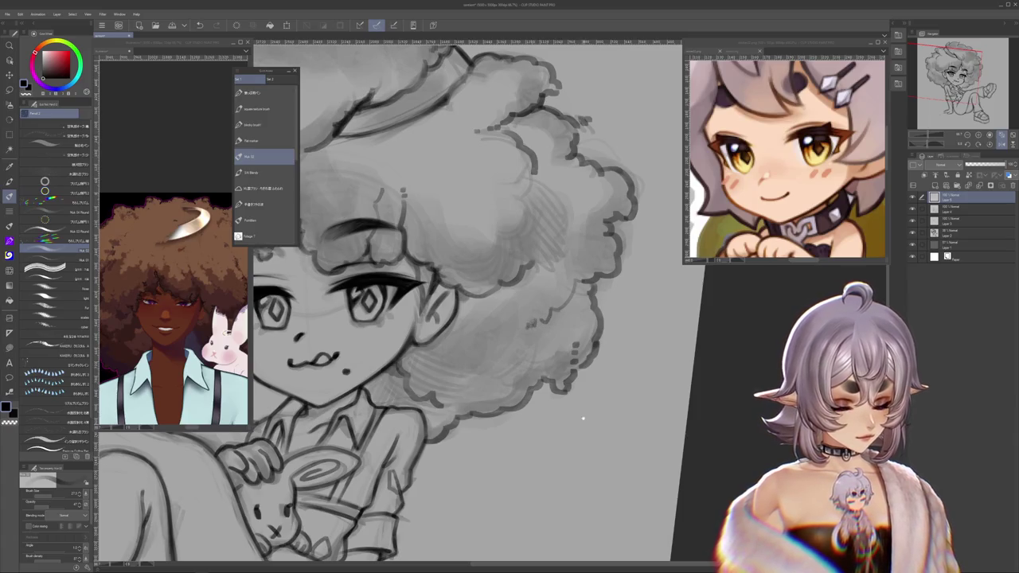
pyautogui.moveTo(582, 416); pyautogui.dragTo(621, 327)
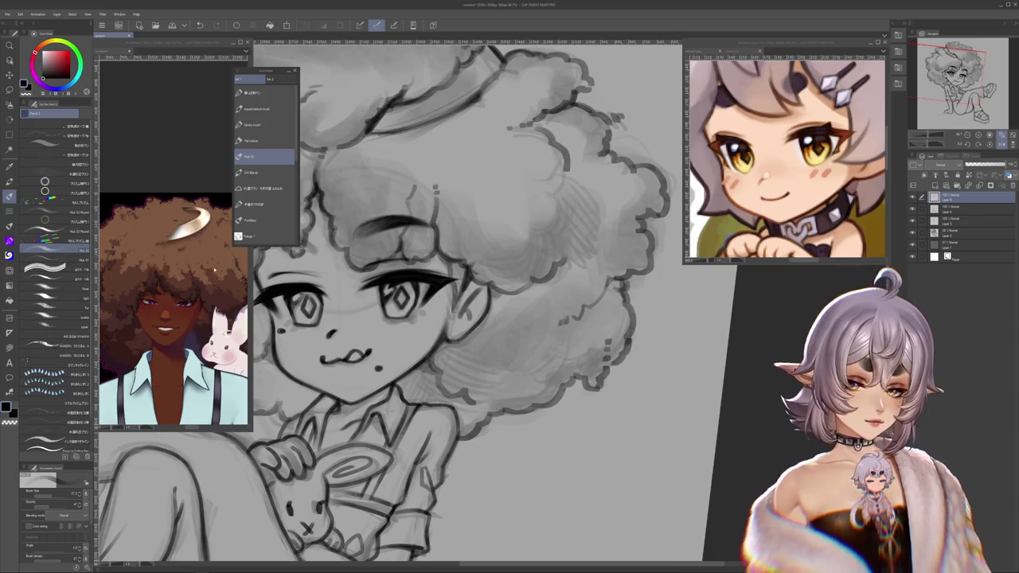
pyautogui.scroll(-1, 765, 319)
pyautogui.scroll(-3, 764, 319)
pyautogui.scroll(-2, 765, 319)
pyautogui.scroll(2, 409, 316)
pyautogui.scroll(4, 408, 316)
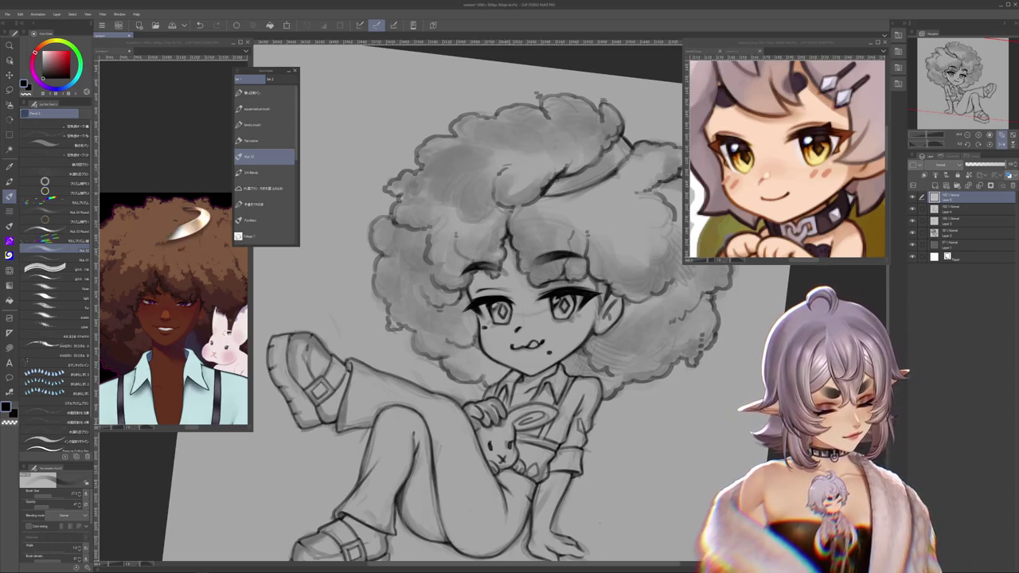
pyautogui.scroll(-1, 501, 303)
pyautogui.scroll(-2, 501, 302)
pyautogui.scroll(-2, 509, 319)
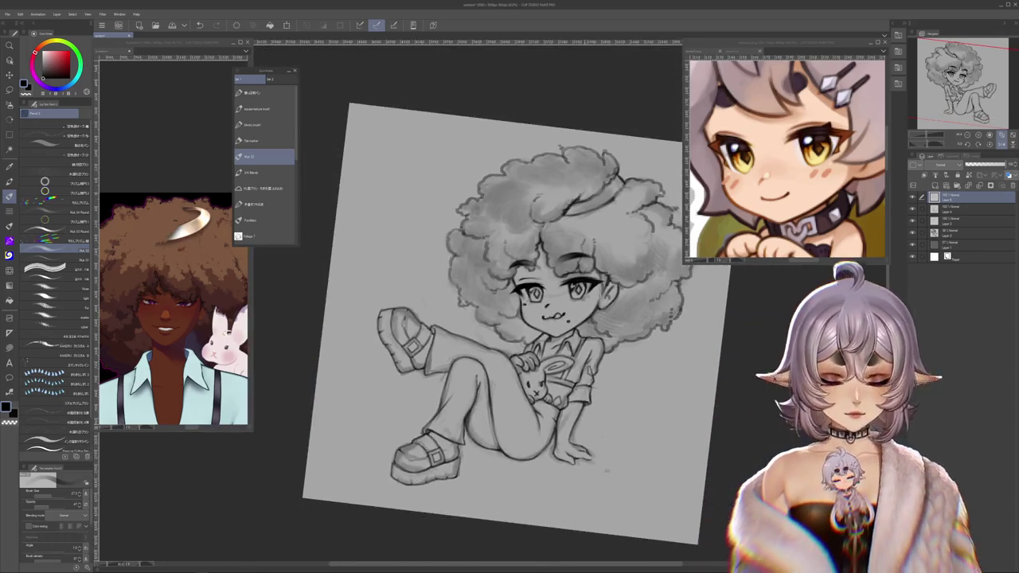
pyautogui.scroll(-1, 510, 318)
pyautogui.scroll(-1, 510, 319)
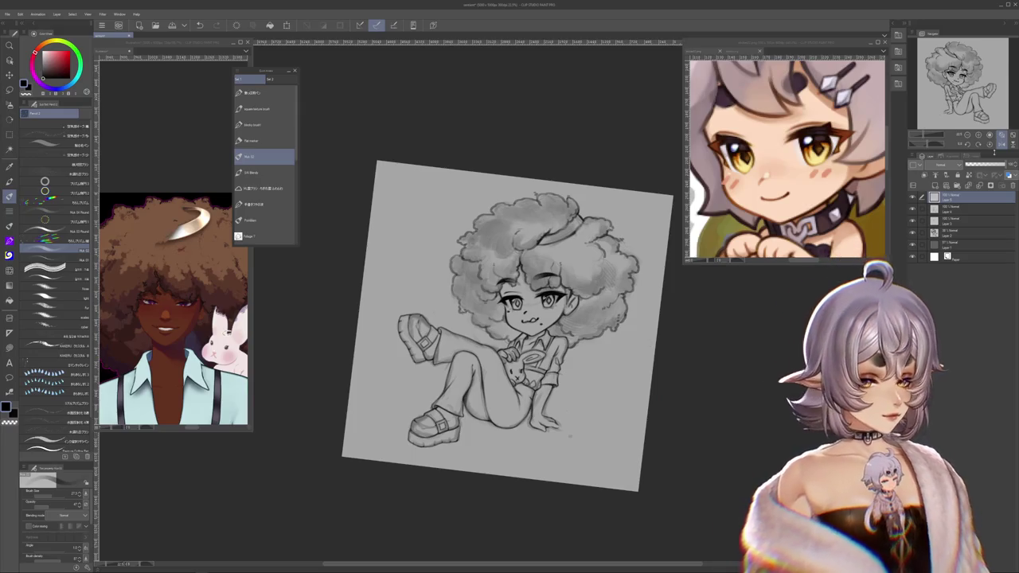
pyautogui.hotkey('ctrl', '@')
pyautogui.scroll(2, 559, 291)
pyautogui.scroll(2, 560, 291)
pyautogui.scroll(1, 560, 290)
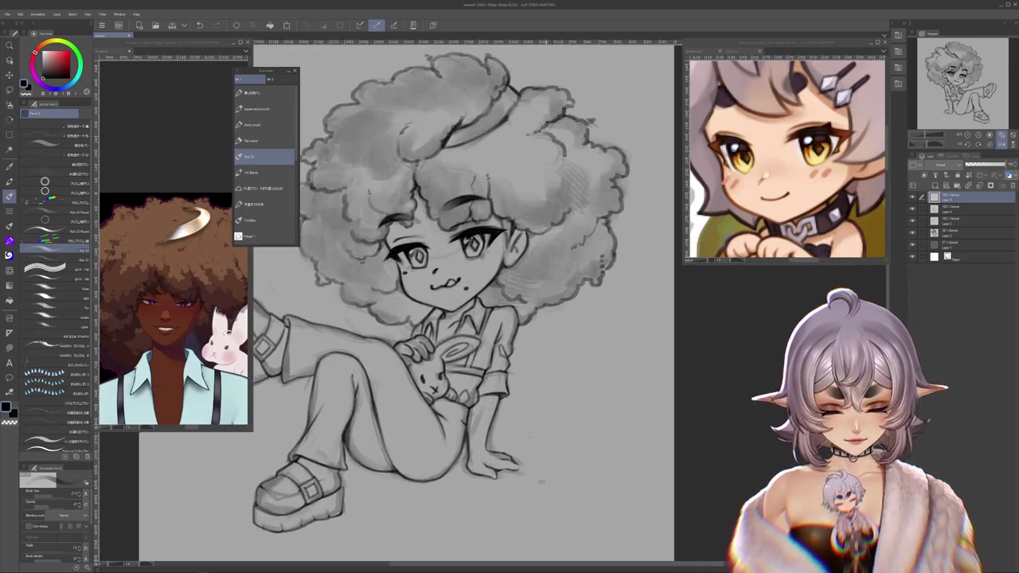
pyautogui.scroll(-1, 560, 291)
pyautogui.scroll(-1, 559, 291)
pyautogui.scroll(2, 559, 291)
pyautogui.scroll(-1, 485, 485)
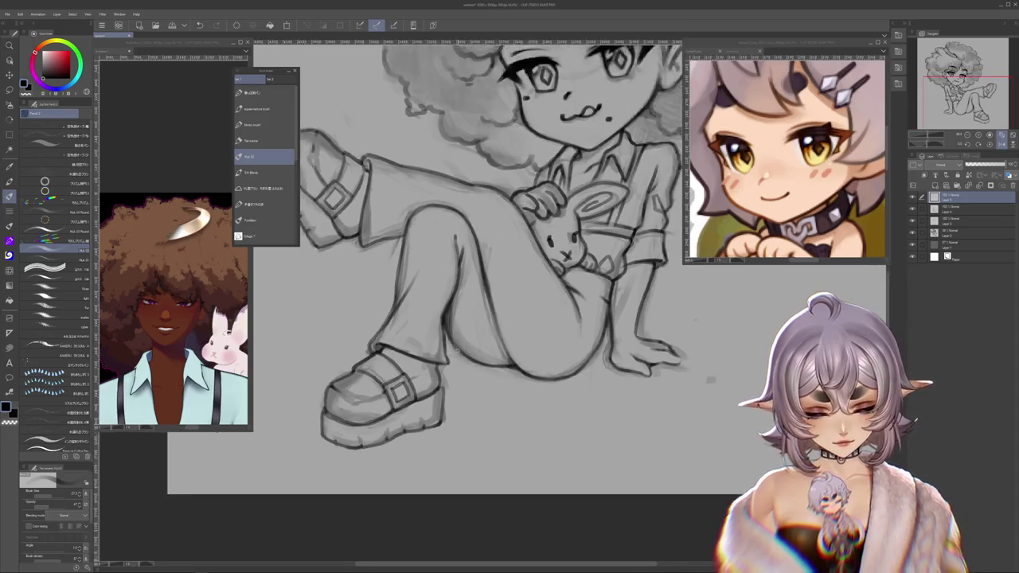
pyautogui.scroll(-1, 486, 486)
pyautogui.scroll(-1, 486, 486)
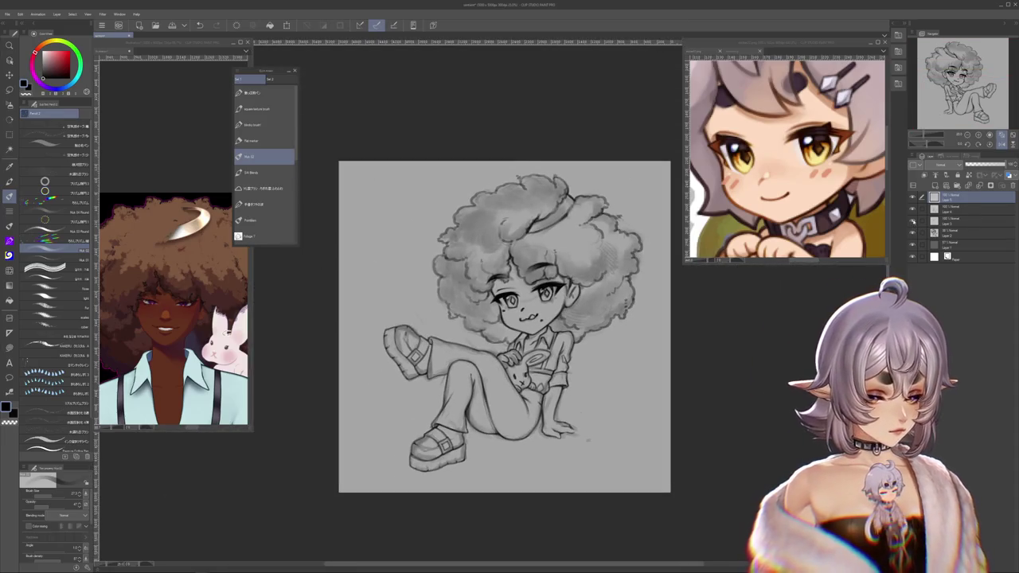
# Step: Hide the grey shading layer so only the line art is visible
pyautogui.click(912, 233)
pyautogui.click(912, 233)
pyautogui.click(913, 233)
# Step: Toggle the hair and body line art layers off and on to check them
pyautogui.moveTo(719, 418); pyautogui.dragTo(676, 448)
pyautogui.click(912, 197)
pyautogui.click(913, 196)
pyautogui.click(912, 209)
pyautogui.click(913, 208)
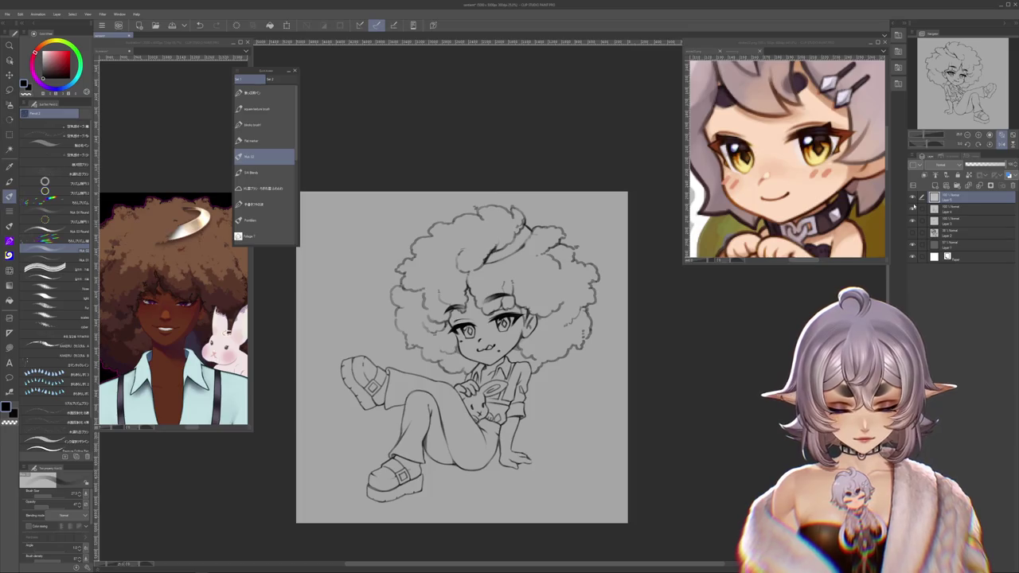
# Step: Rotate the view onto the shoes and ink a stroke along the shoe's left edge
pyautogui.scroll(2, 430, 441)
pyautogui.scroll(2, 430, 442)
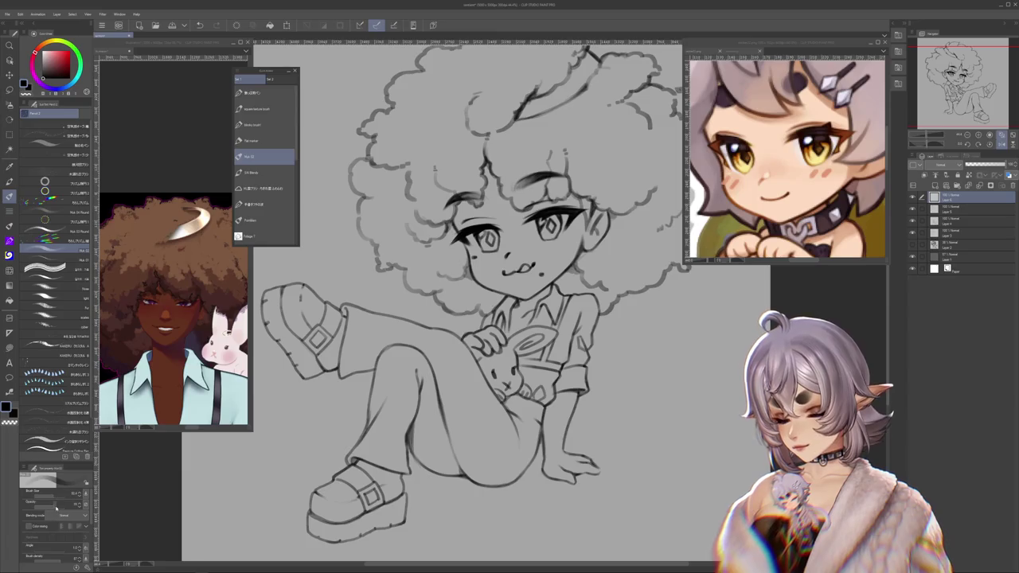
pyautogui.scroll(1, 572, 353)
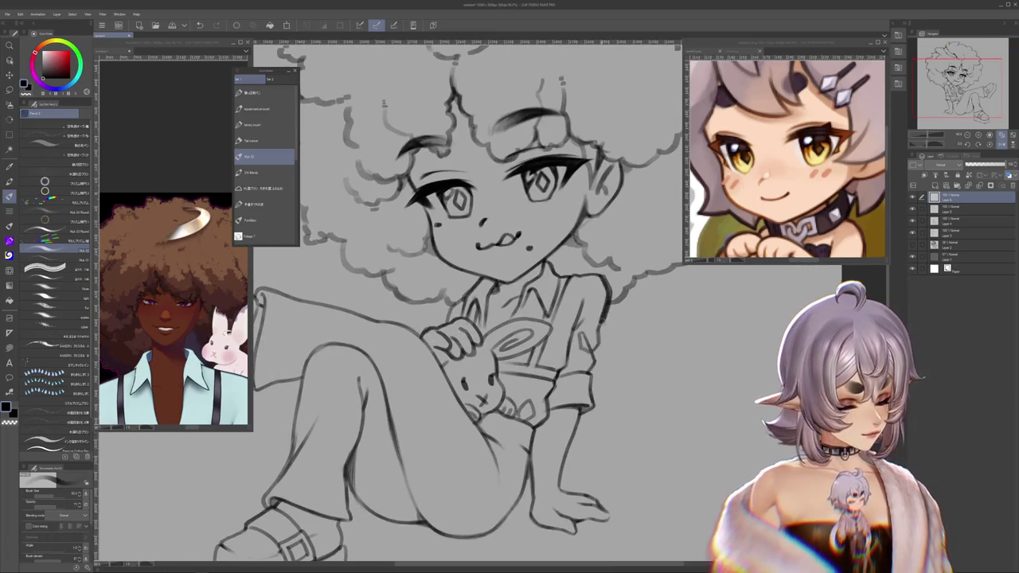
pyautogui.moveTo(478, 318); pyautogui.dragTo(385, 292)
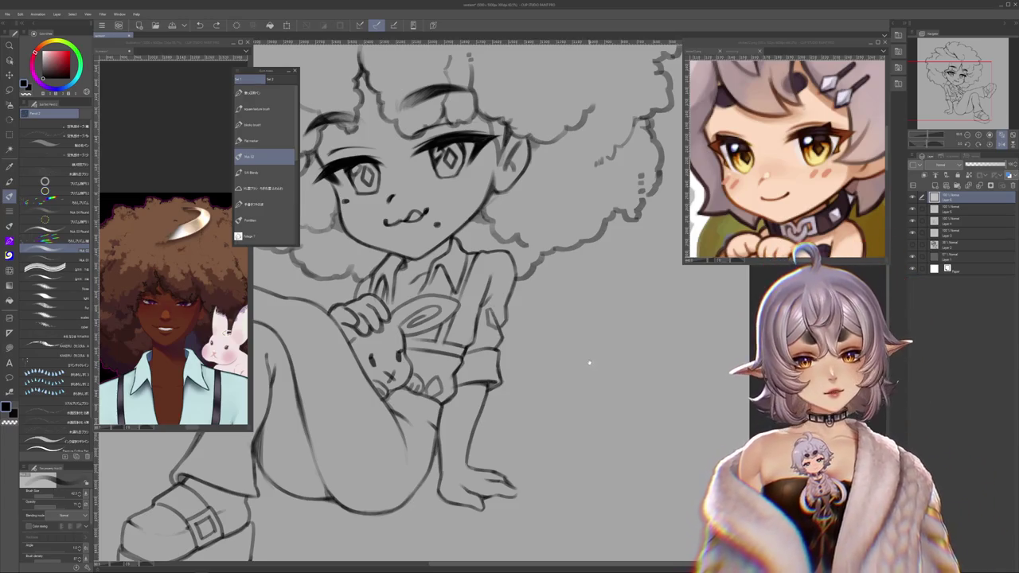
pyautogui.moveTo(512, 262); pyautogui.dragTo(528, 278)
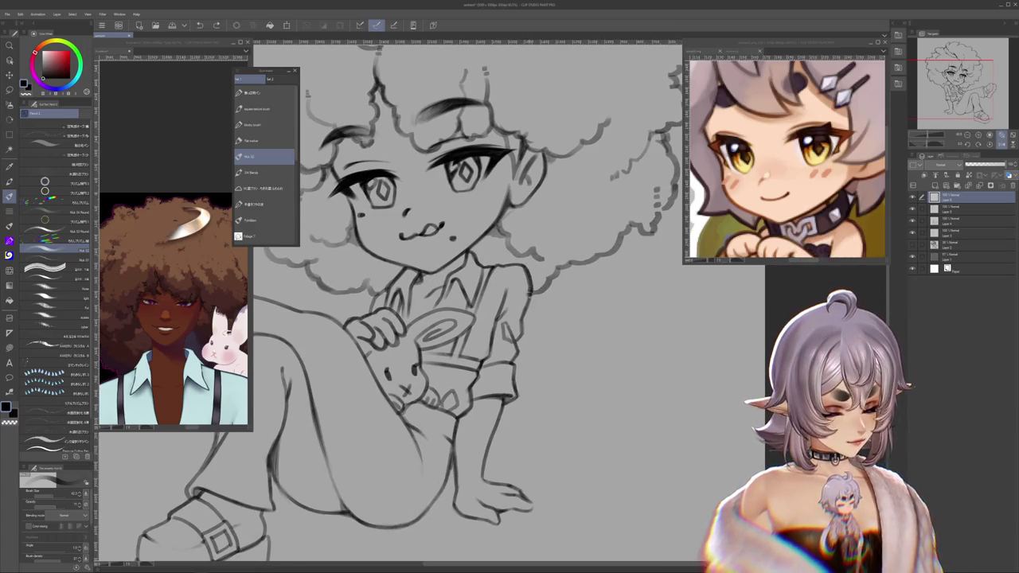
pyautogui.moveTo(528, 374)
pyautogui.mouseDown()
pyautogui.moveTo(542, 310)
pyautogui.moveTo(533, 285)
pyautogui.mouseUp()
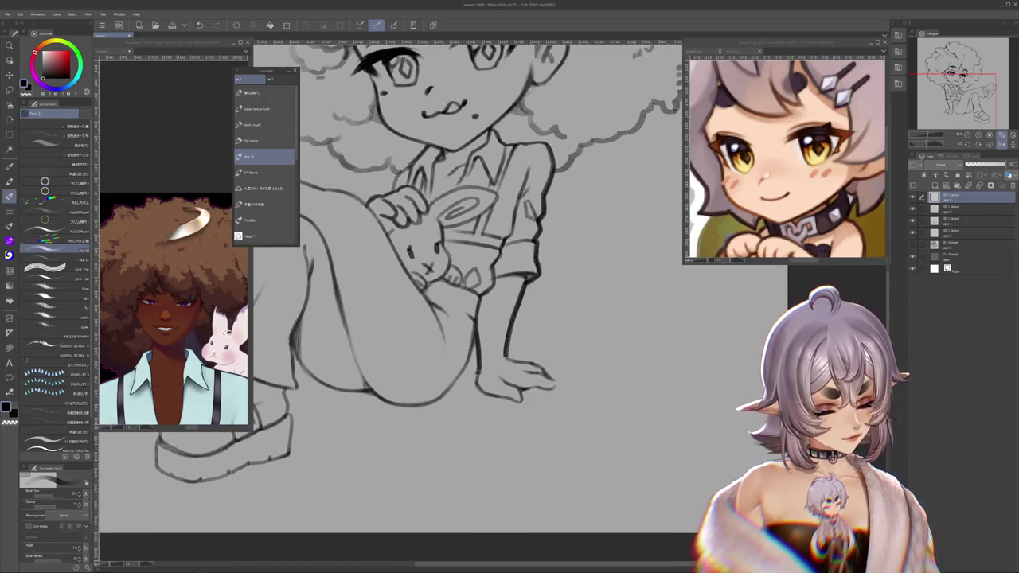
pyautogui.moveTo(525, 319); pyautogui.dragTo(506, 288)
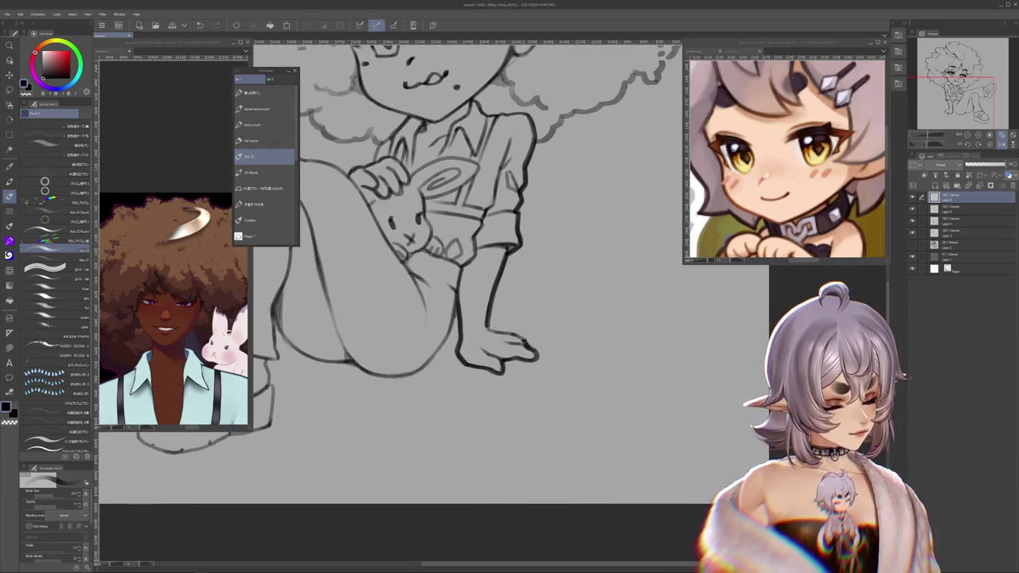
pyautogui.moveTo(500, 302); pyautogui.dragTo(604, 278)
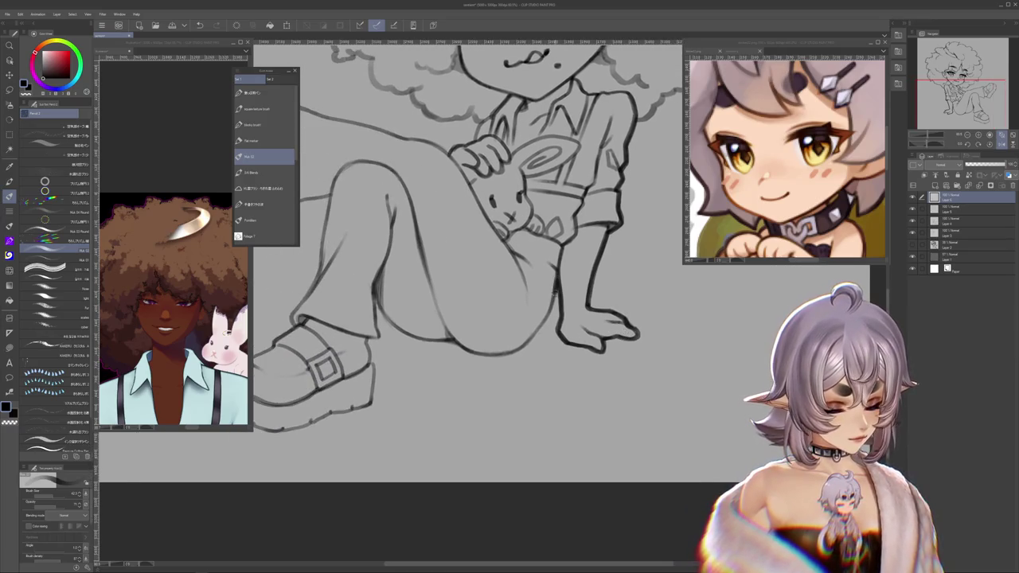
pyautogui.moveTo(518, 347); pyautogui.dragTo(444, 302)
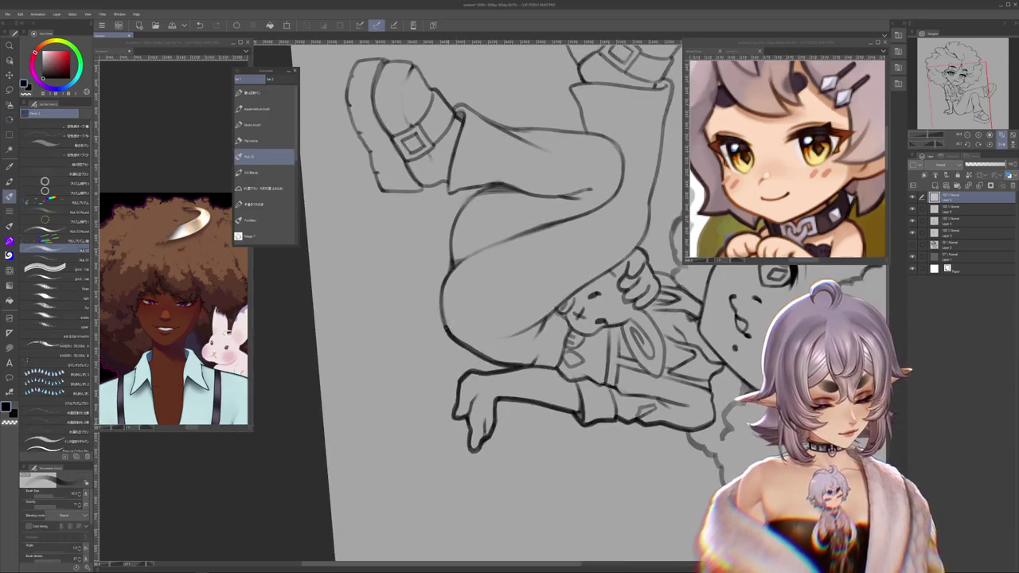
pyautogui.moveTo(457, 223)
pyautogui.mouseDown()
pyautogui.moveTo(379, 279)
pyautogui.moveTo(488, 289)
pyautogui.mouseUp()
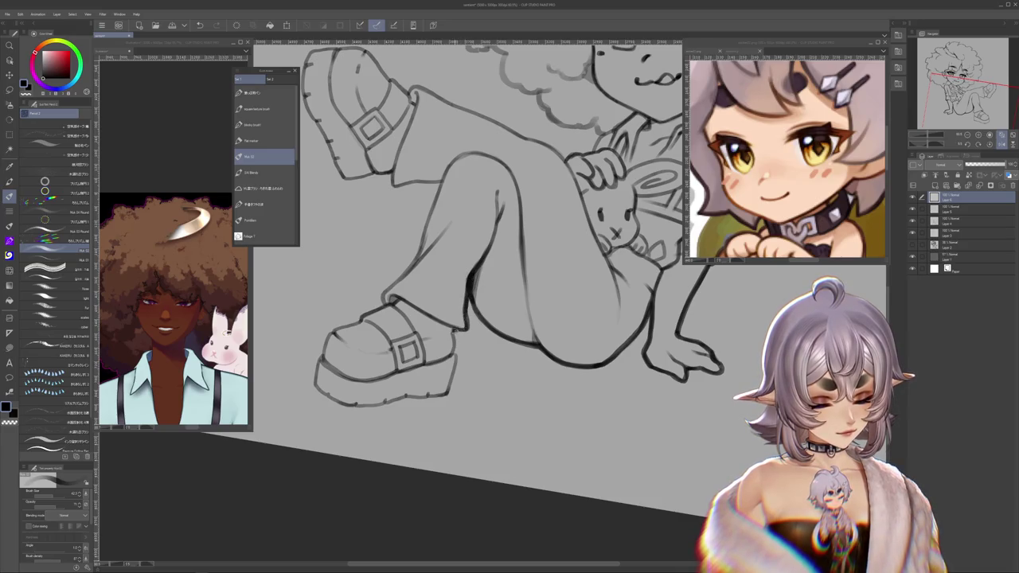
pyautogui.moveTo(488, 289)
pyautogui.mouseDown()
pyautogui.moveTo(574, 271)
pyautogui.moveTo(573, 352)
pyautogui.moveTo(562, 374)
pyautogui.mouseUp()
pyautogui.moveTo(510, 319); pyautogui.dragTo(477, 263)
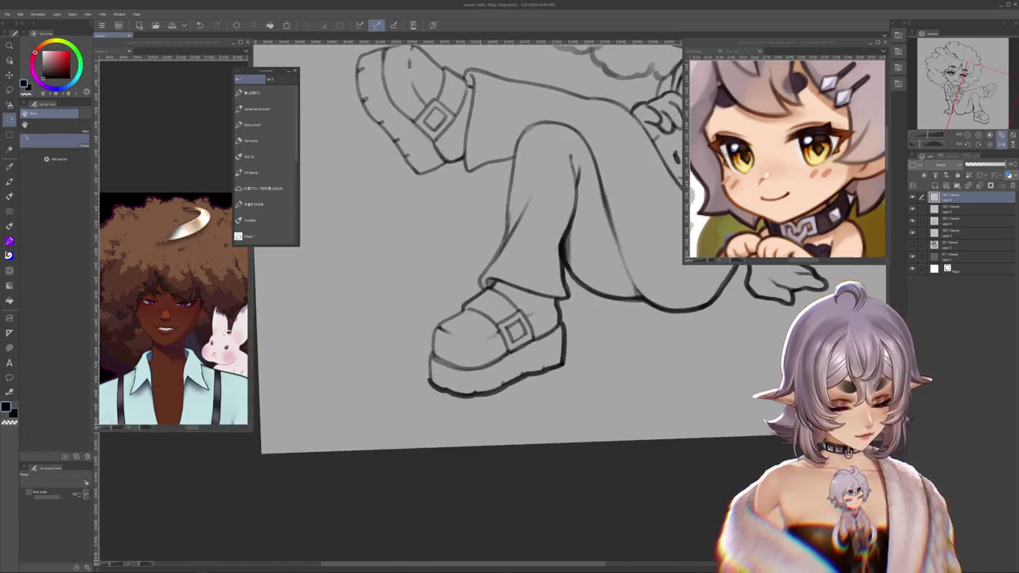
pyautogui.moveTo(430, 352); pyautogui.dragTo(428, 388)
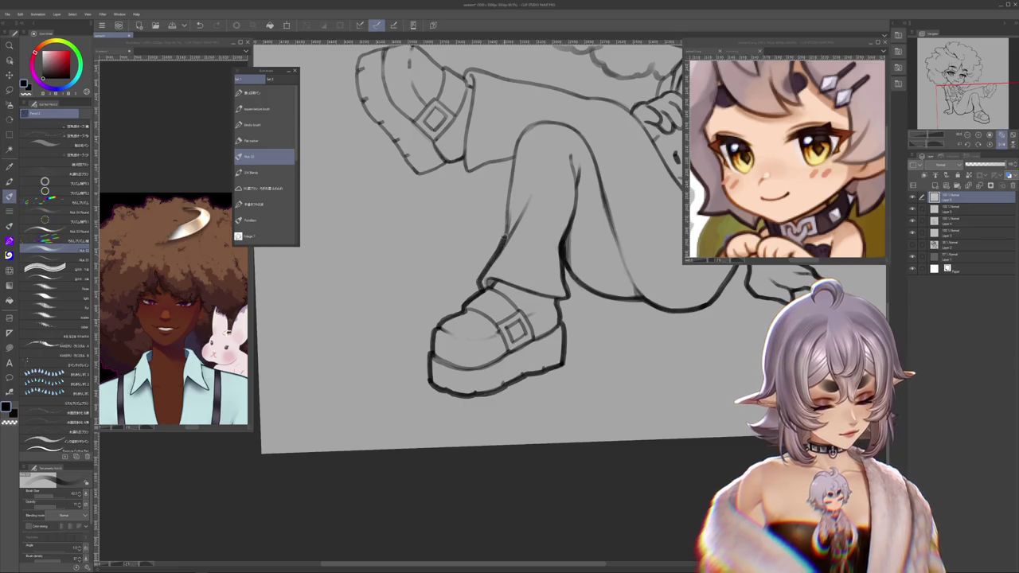
pyautogui.moveTo(493, 200)
pyautogui.mouseDown()
pyautogui.moveTo(478, 303)
pyautogui.moveTo(509, 238)
pyautogui.moveTo(667, 380)
pyautogui.moveTo(525, 315)
pyautogui.mouseUp()
pyautogui.press('p')
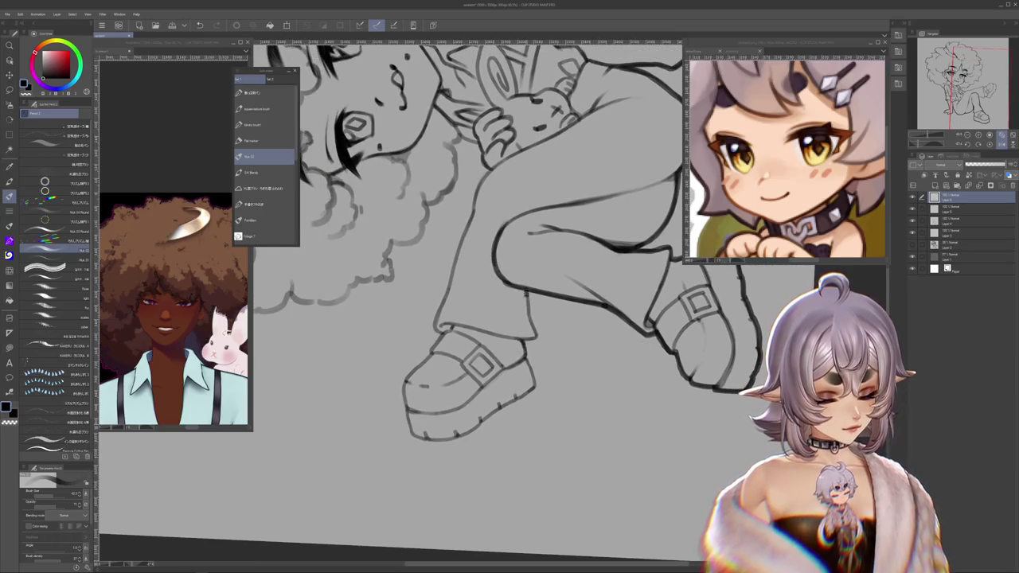
pyautogui.moveTo(534, 386); pyautogui.dragTo(568, 303)
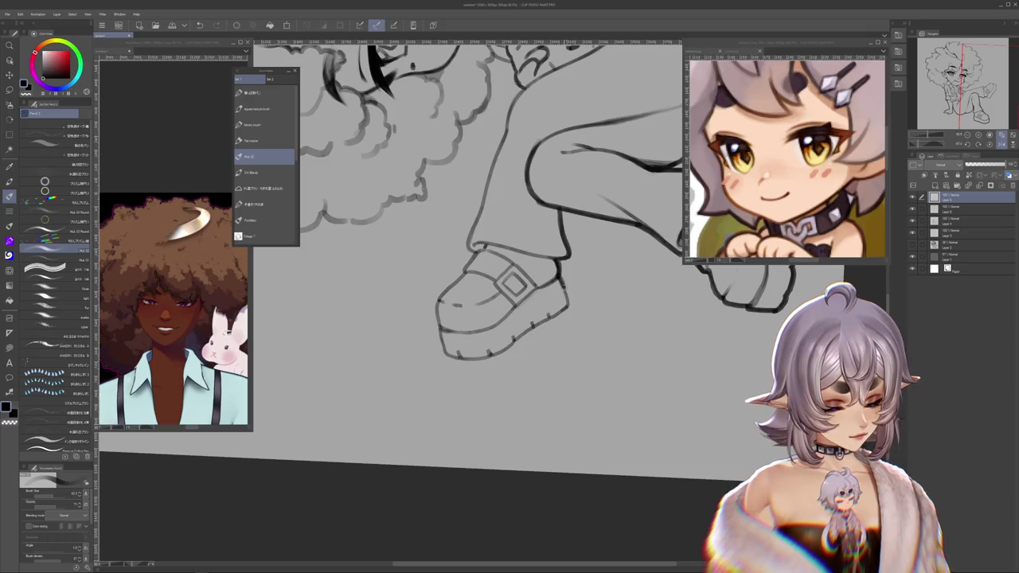
pyautogui.moveTo(534, 323); pyautogui.dragTo(514, 338)
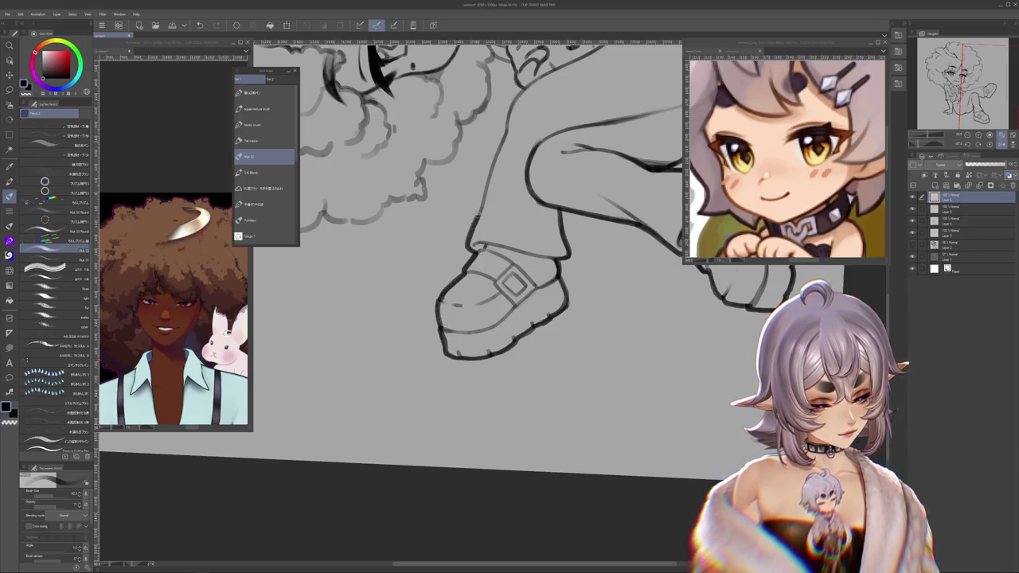
pyautogui.scroll(2, 477, 303)
pyautogui.scroll(3, 477, 303)
pyautogui.press('-')
pyautogui.press('-')
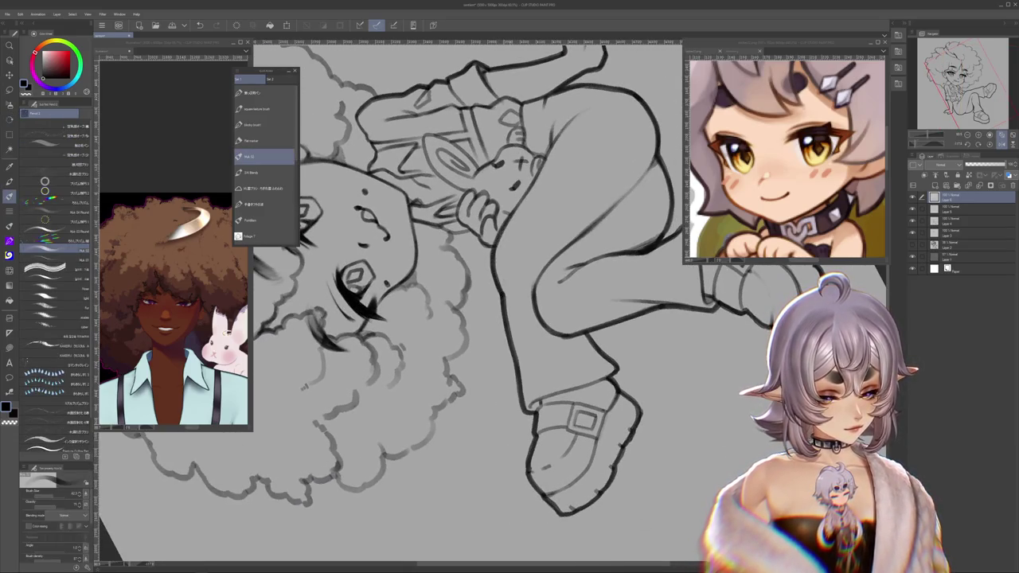
pyautogui.press('-')
pyautogui.press('-')
pyautogui.press('-')
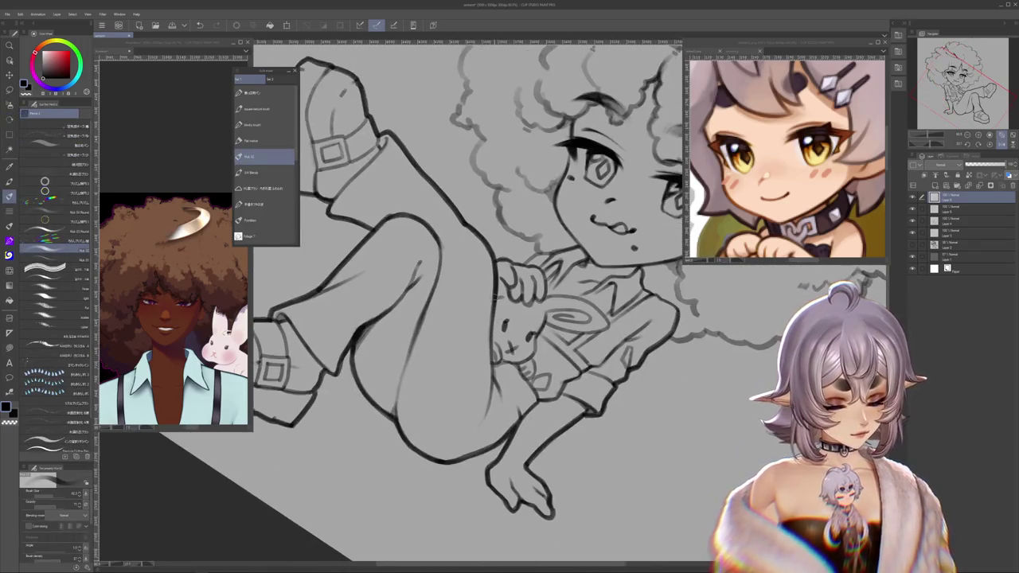
pyautogui.press('-')
pyautogui.click(264, 156)
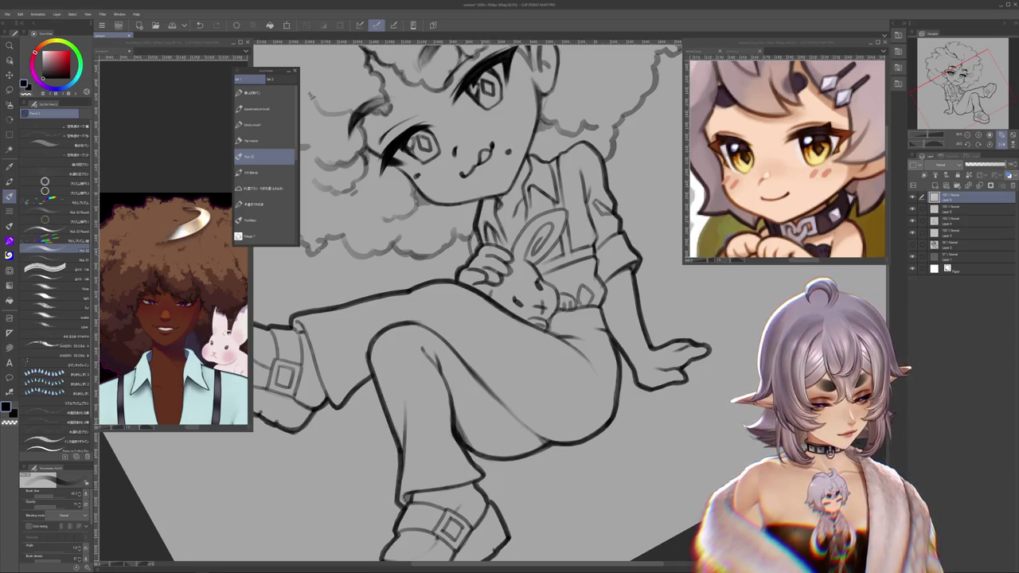
pyautogui.press('-')
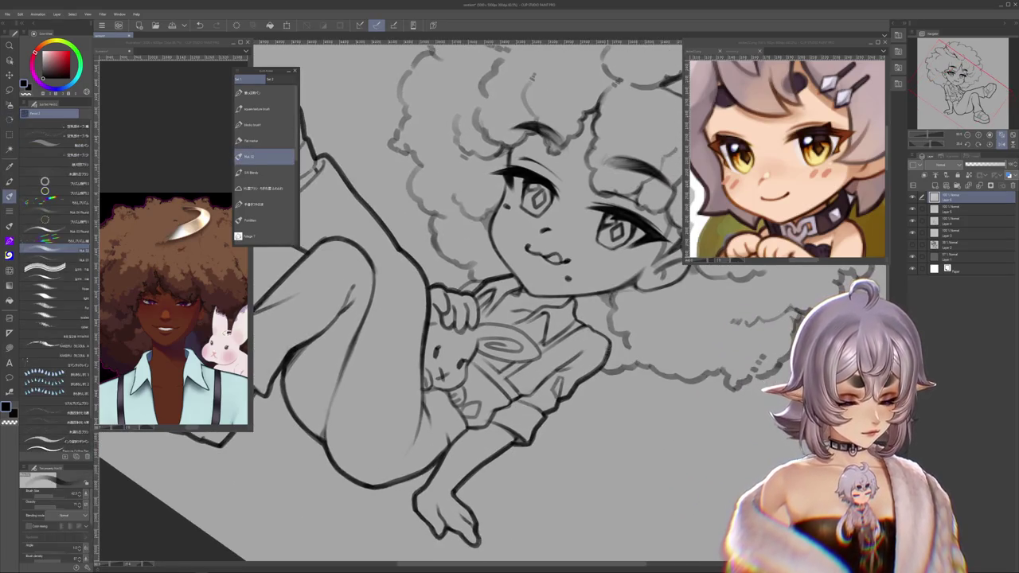
pyautogui.press('-')
pyautogui.press('-')
pyautogui.press('-')
pyautogui.press('-')
pyautogui.press('-')
pyautogui.press('-')
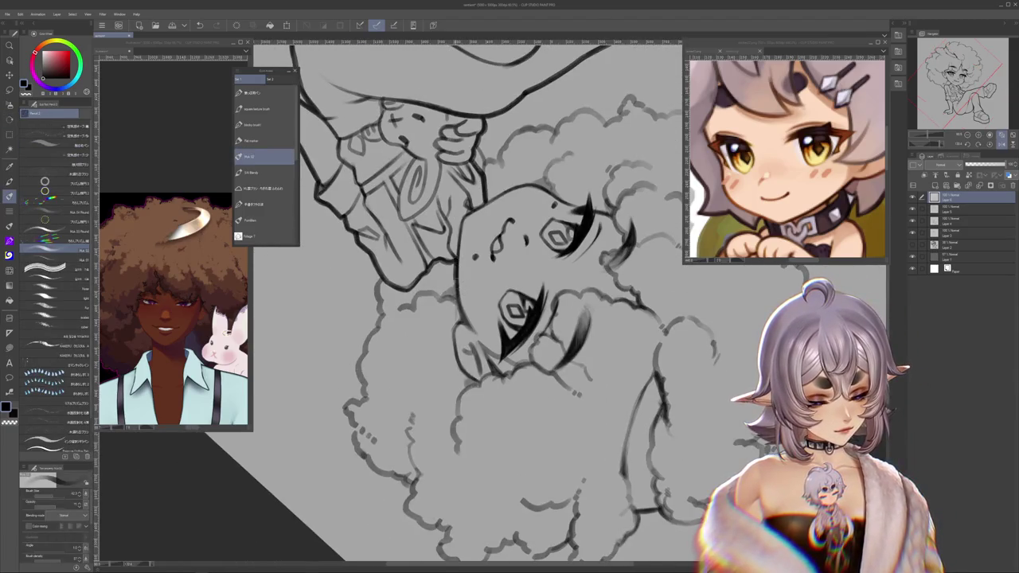
pyautogui.press('^')
pyautogui.press('^')
pyautogui.press('^')
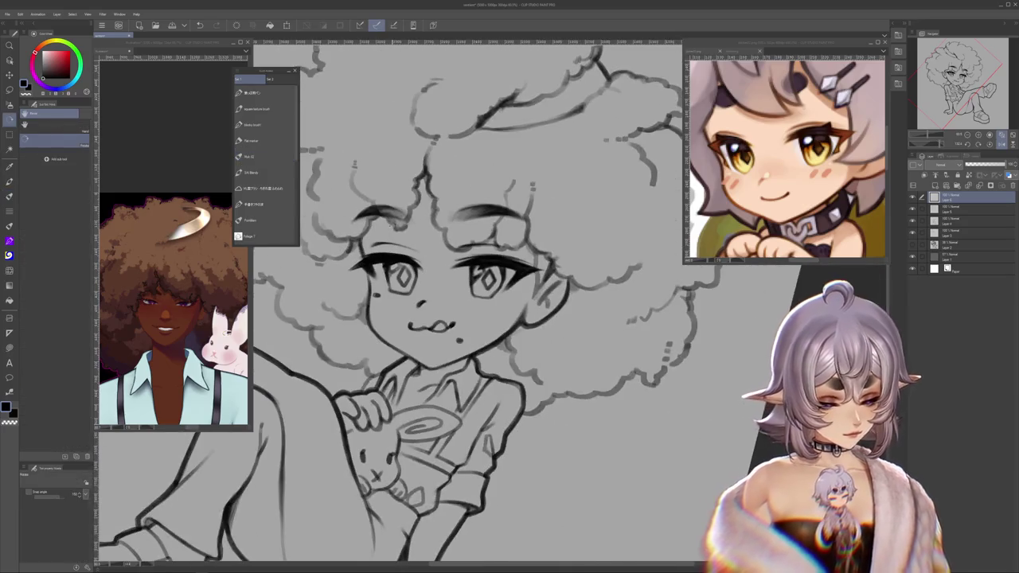
pyautogui.press('^')
pyautogui.press('^')
pyautogui.moveTo(627, 367); pyautogui.dragTo(505, 317)
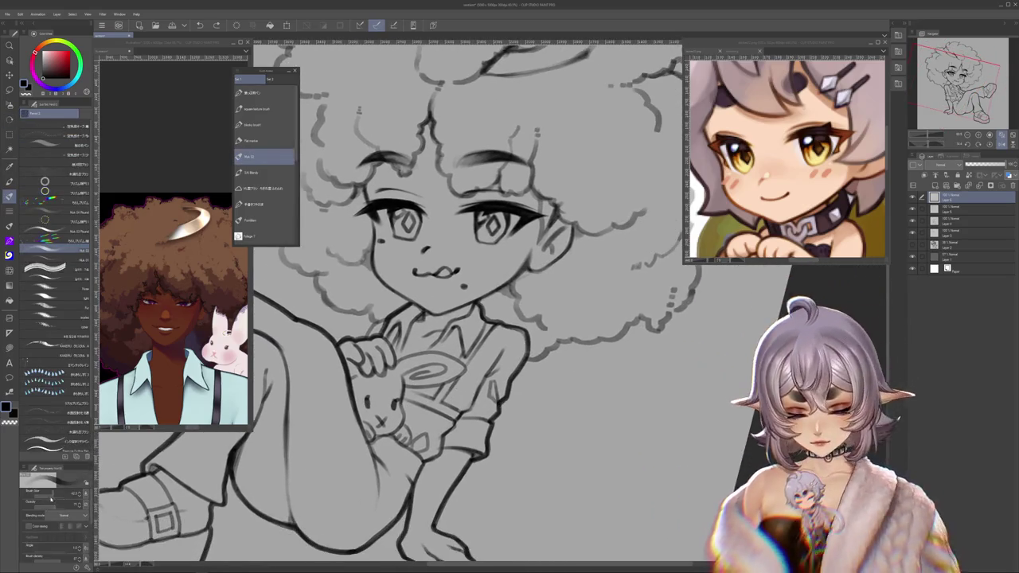
pyautogui.scroll(1, 505, 317)
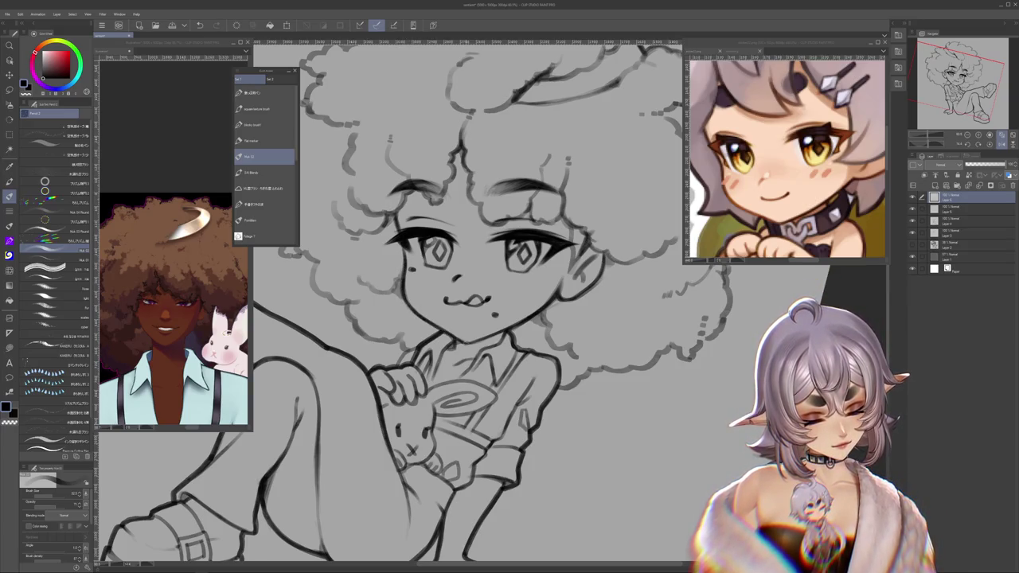
pyautogui.scroll(-1, 683, 318)
pyautogui.scroll(2, 683, 318)
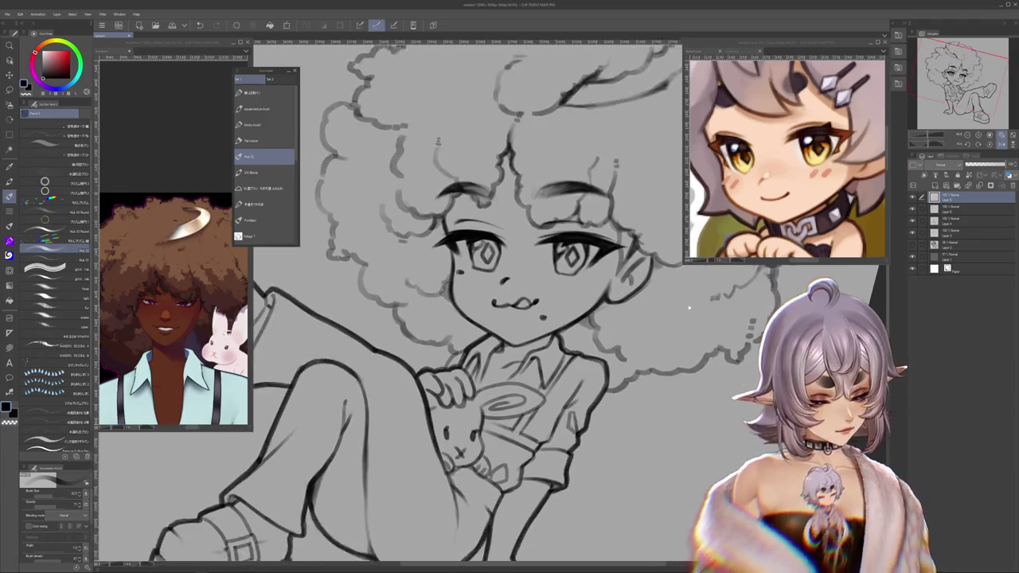
pyautogui.moveTo(683, 319); pyautogui.dragTo(691, 296)
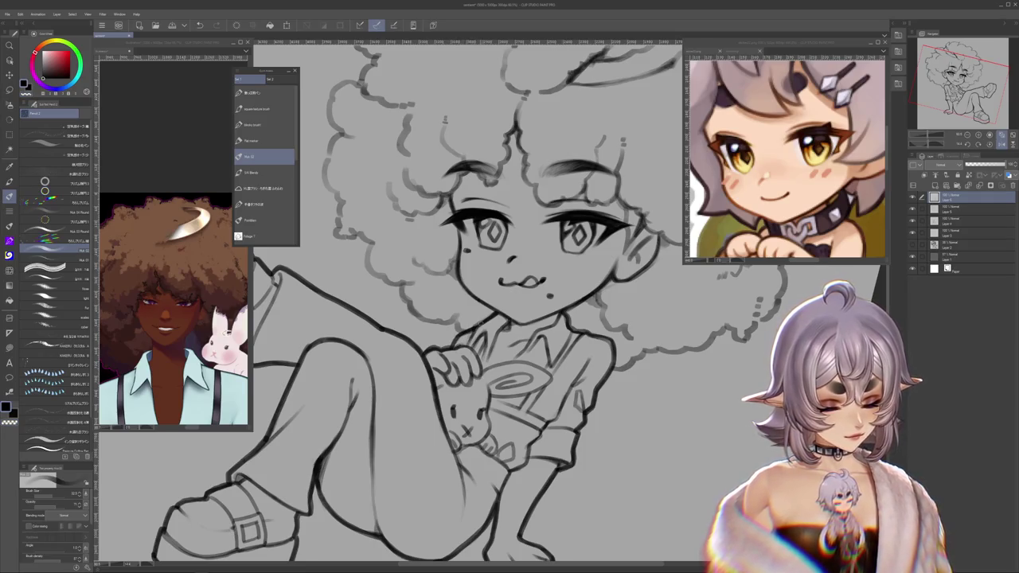
pyautogui.moveTo(648, 425); pyautogui.dragTo(653, 414)
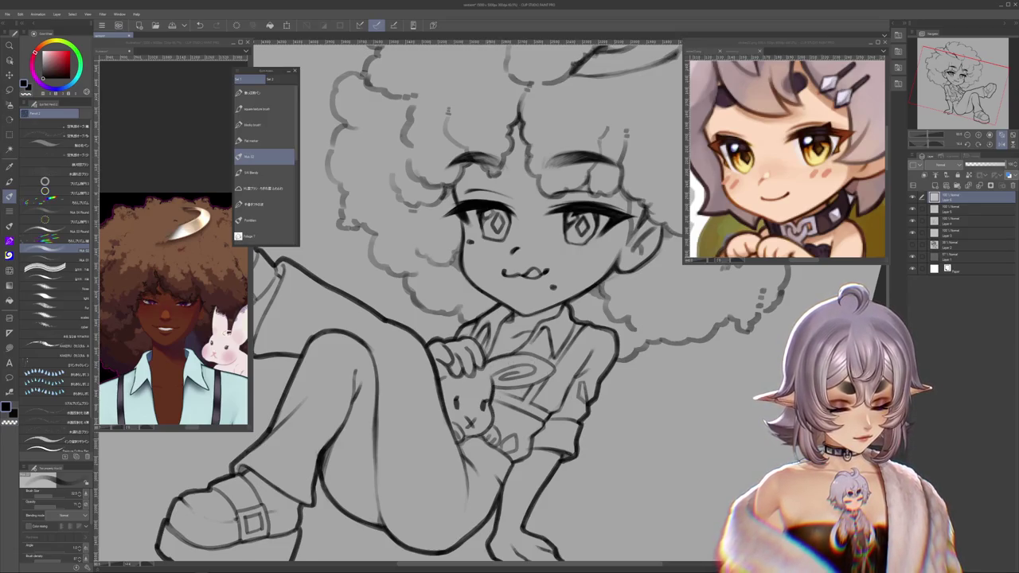
pyautogui.moveTo(690, 494); pyautogui.dragTo(722, 438)
pyautogui.scroll(-1, 722, 437)
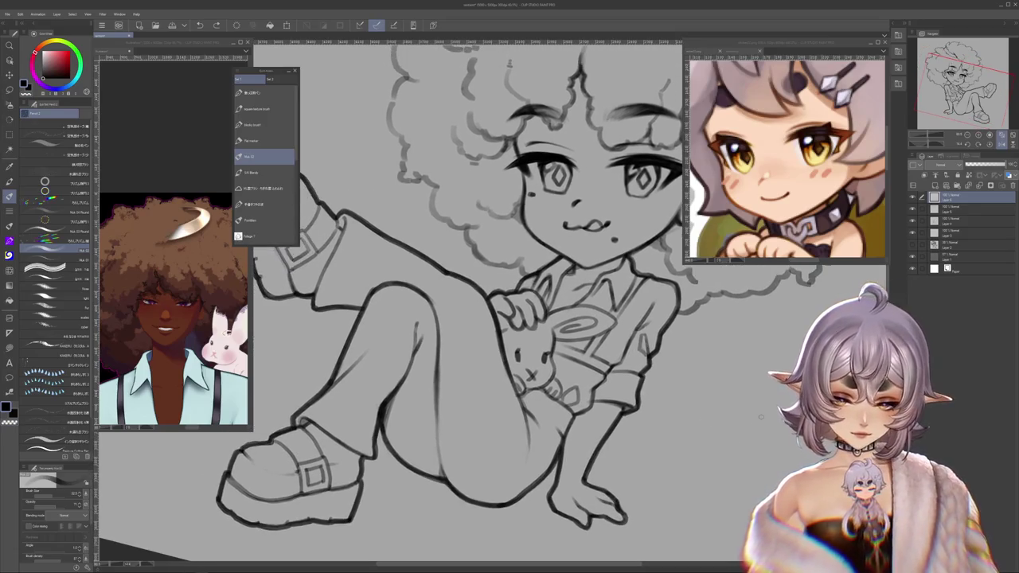
pyautogui.scroll(-2, 722, 438)
pyautogui.scroll(-2, 722, 438)
pyautogui.scroll(-2, 498, 319)
pyautogui.scroll(2, 498, 319)
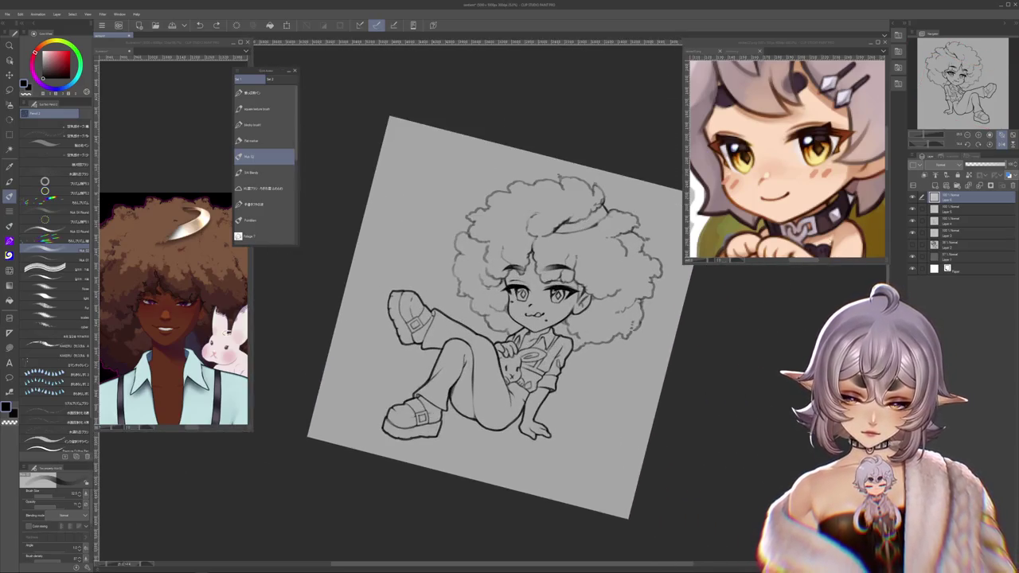
pyautogui.scroll(1, 531, 292)
pyautogui.scroll(2, 532, 292)
pyautogui.scroll(1, 532, 292)
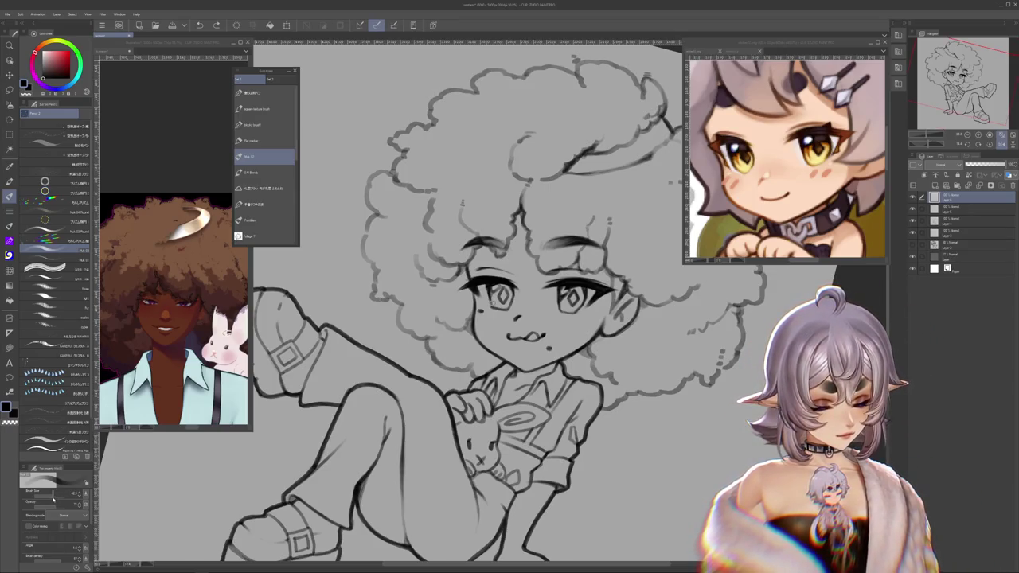
pyautogui.moveTo(653, 318); pyautogui.dragTo(712, 352)
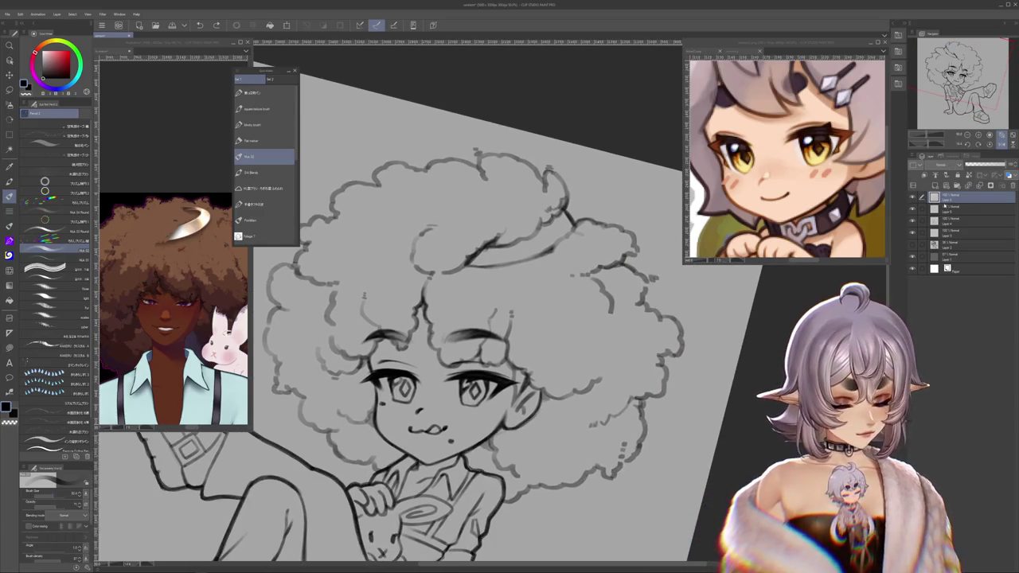
pyautogui.moveTo(438, 358)
pyautogui.mouseDown()
pyautogui.moveTo(430, 390)
pyautogui.moveTo(350, 461)
pyautogui.mouseUp()
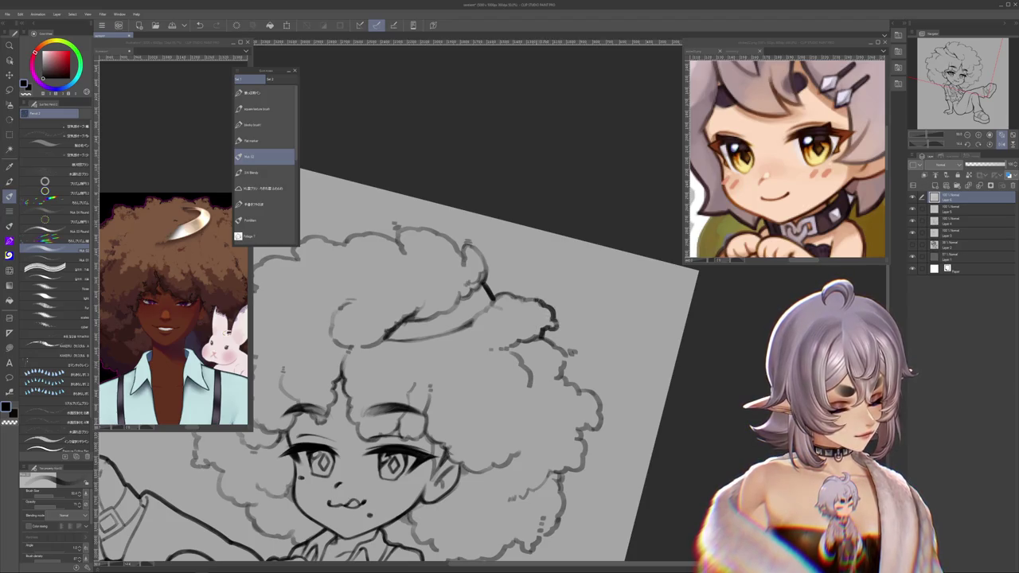
pyautogui.moveTo(546, 265); pyautogui.dragTo(579, 281)
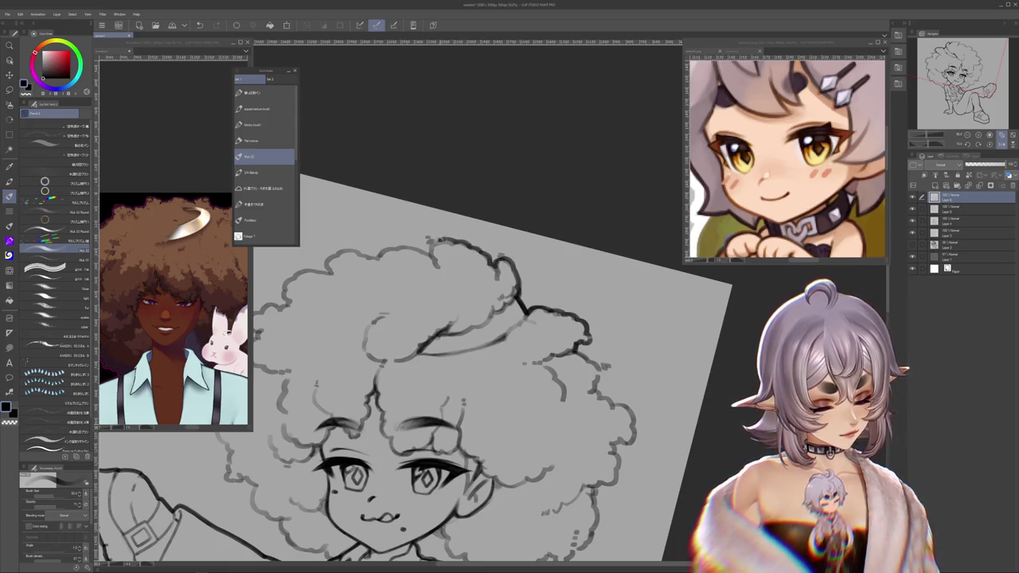
pyautogui.moveTo(434, 239); pyautogui.dragTo(486, 239)
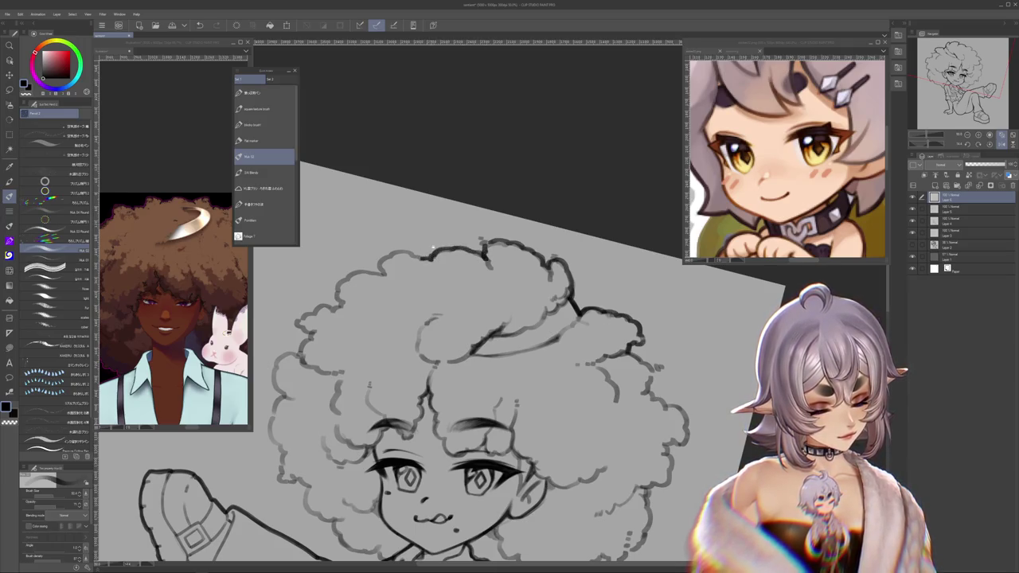
pyautogui.moveTo(485, 318); pyautogui.dragTo(572, 310)
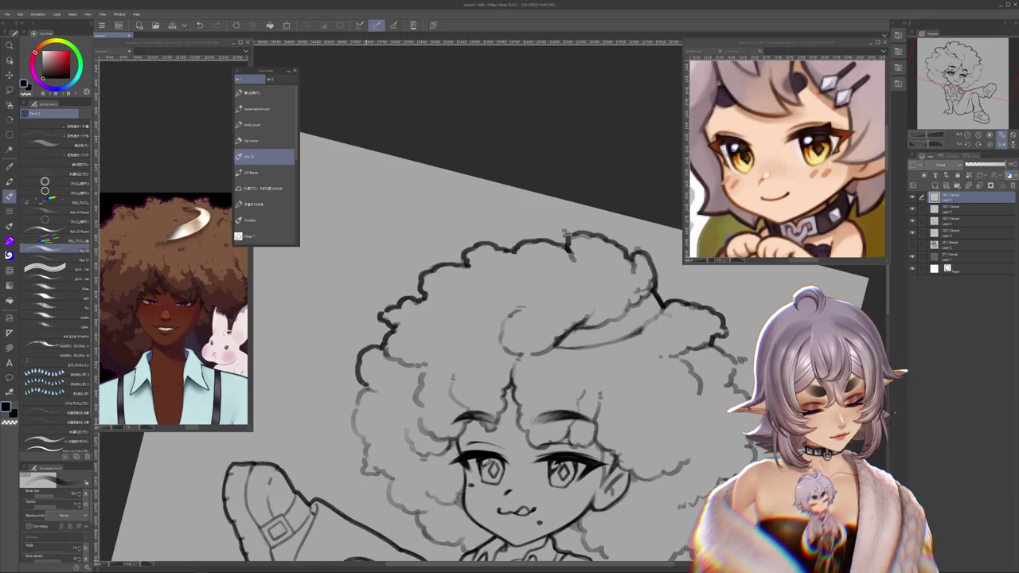
pyautogui.scroll(-2, 494, 303)
pyautogui.scroll(-2, 494, 303)
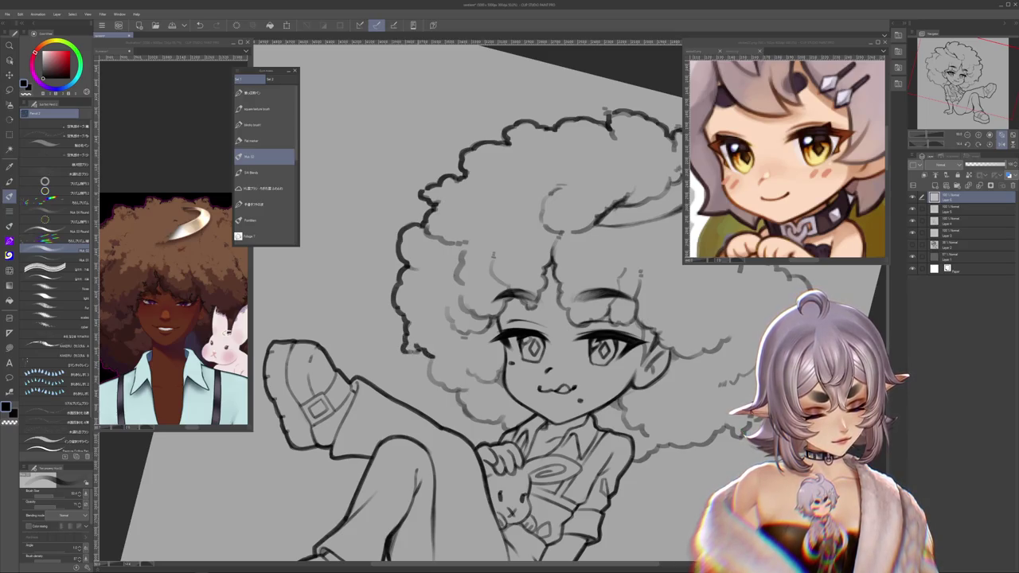
pyautogui.scroll(-2, 418, 351)
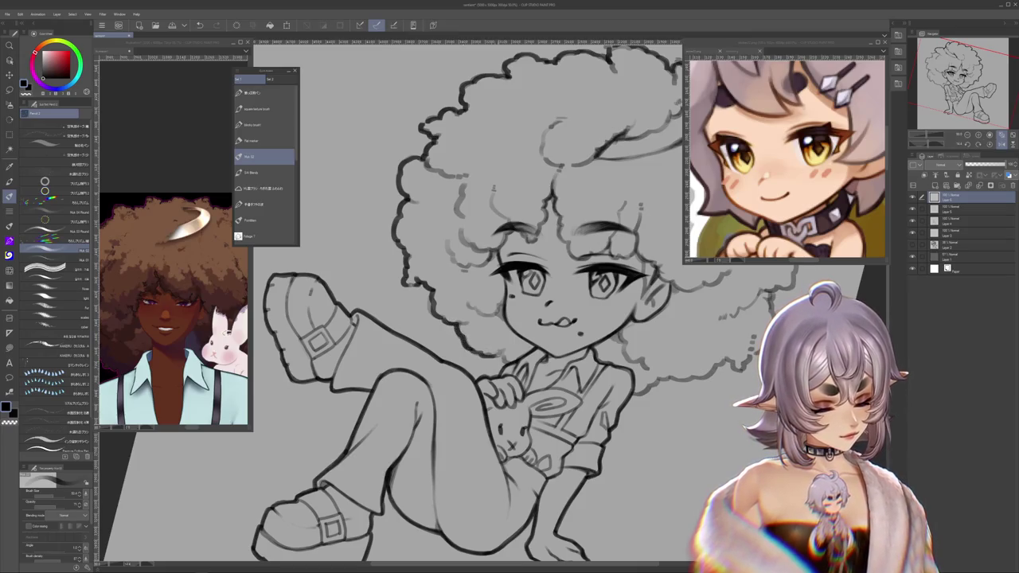
pyautogui.scroll(3, 430, 319)
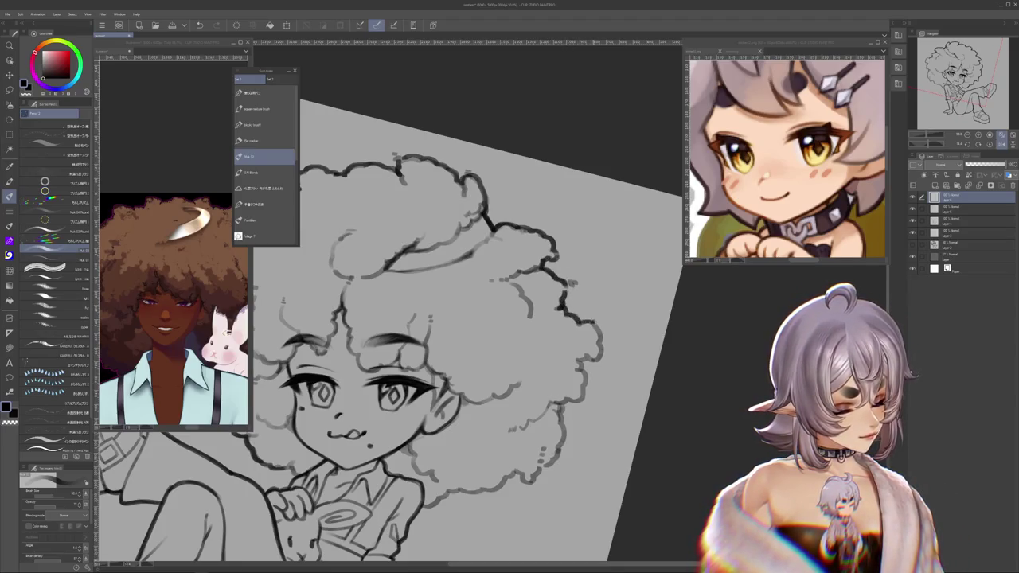
pyautogui.moveTo(429, 358); pyautogui.dragTo(446, 251)
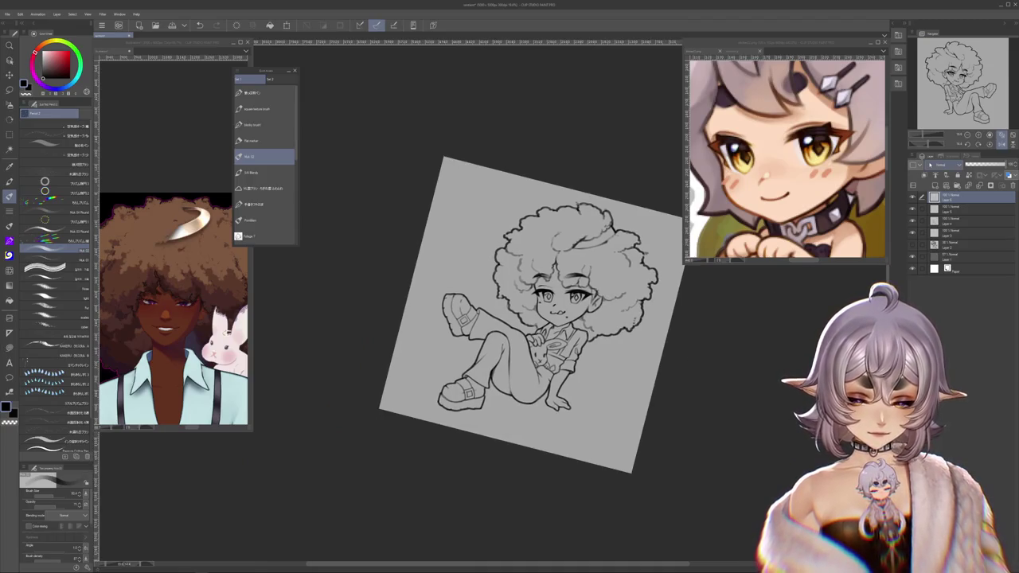
# Step: Reset the canvas rotation to upright and return to the main drawing document
pyautogui.click(991, 145)
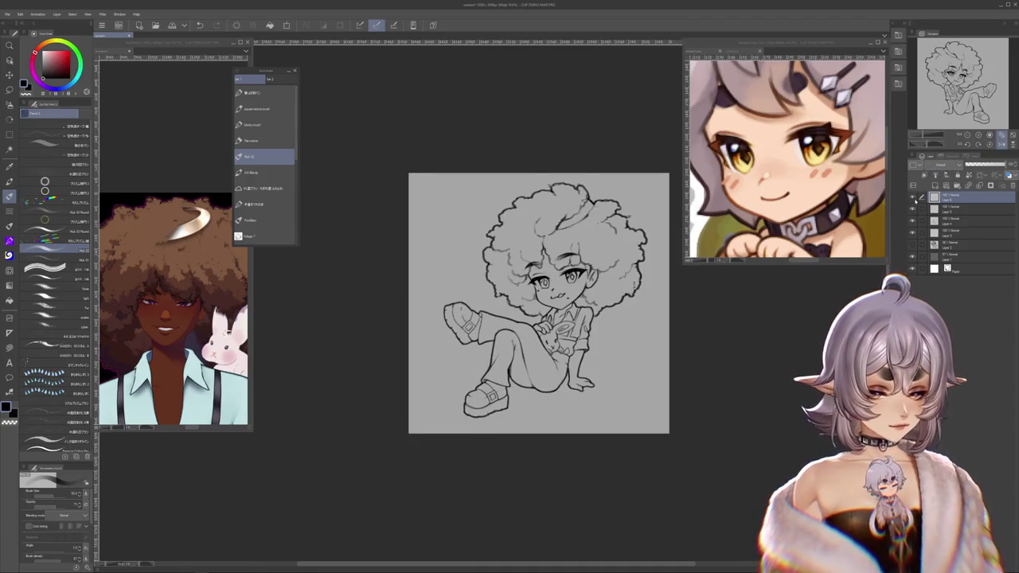
pyautogui.scroll(1, 633, 335)
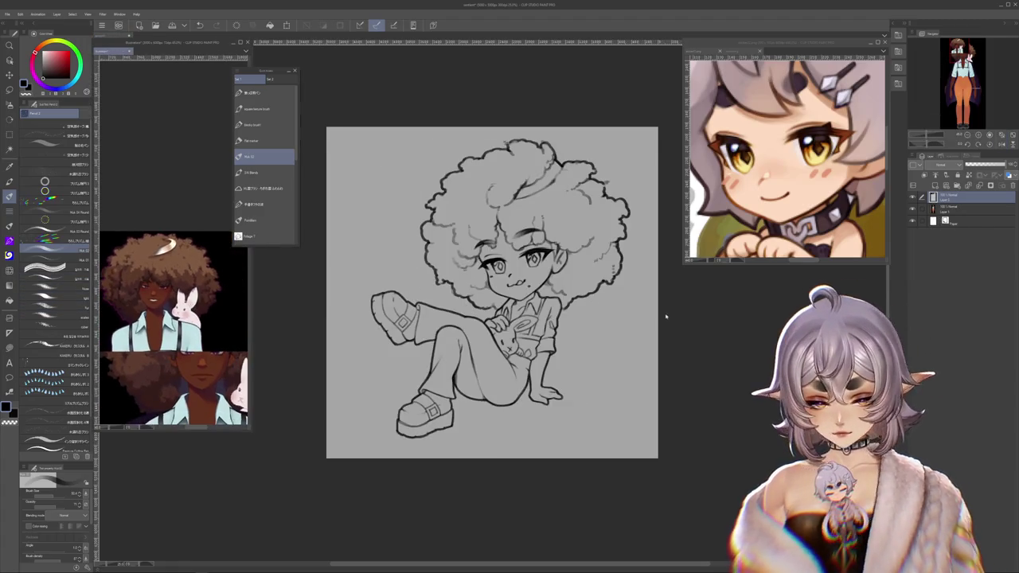
pyautogui.click(642, 318)
pyautogui.moveTo(660, 299); pyautogui.dragTo(652, 321)
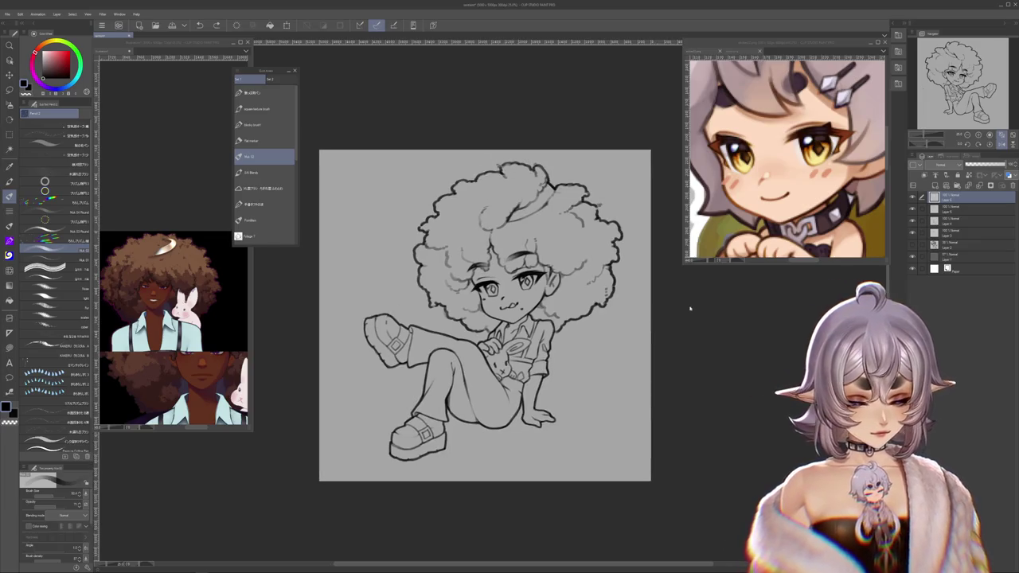
pyautogui.moveTo(576, 334); pyautogui.dragTo(587, 312)
pyautogui.scroll(3, 538, 277)
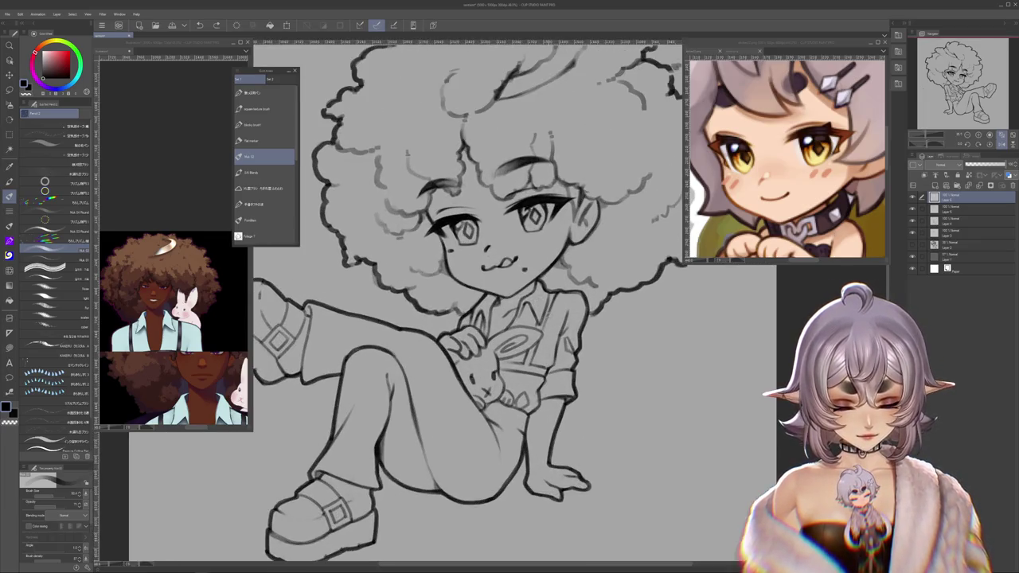
pyautogui.scroll(-1, 630, 301)
pyautogui.scroll(-1, 629, 301)
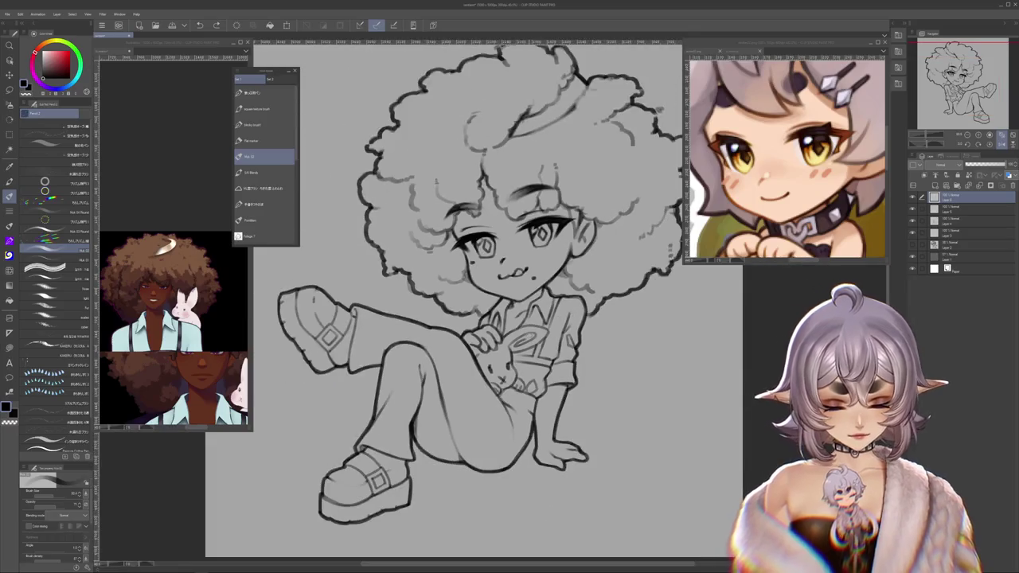
pyautogui.scroll(-1, 630, 301)
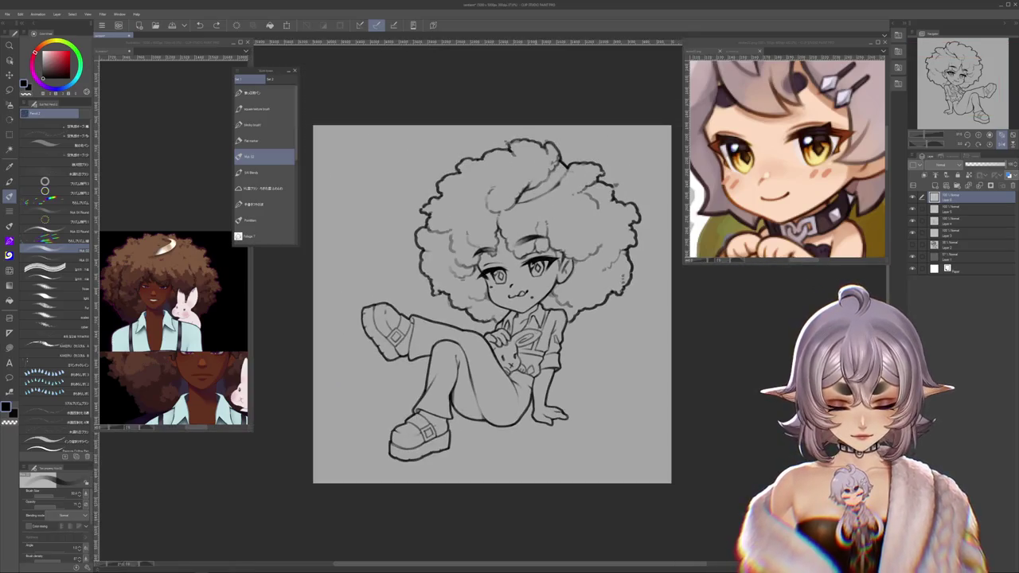
# Step: Compare the rough hair sketch with the clean lineart, then select the layer beneath
pyautogui.click(912, 197)
pyautogui.click(913, 197)
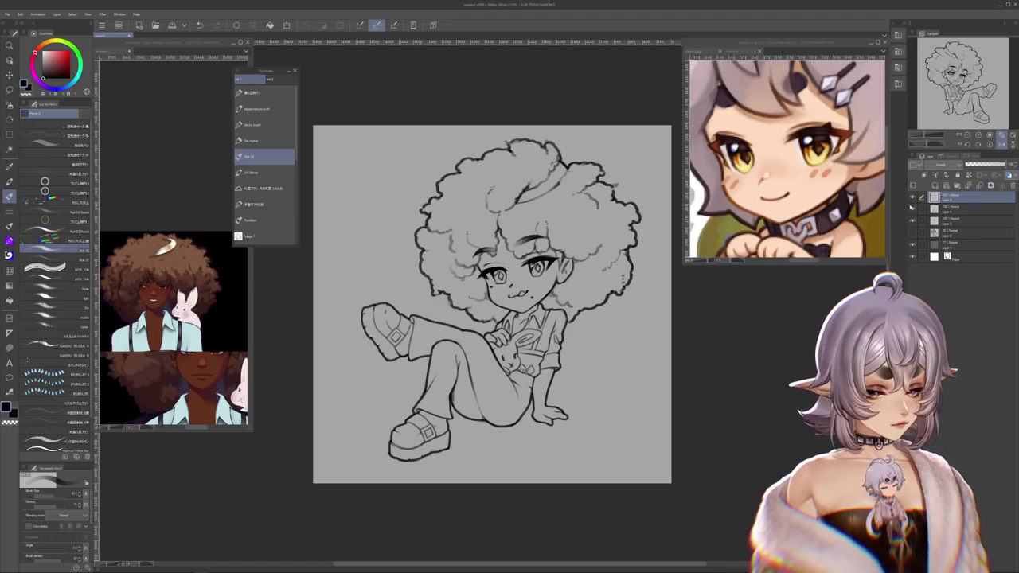
pyautogui.click(915, 209)
pyautogui.click(914, 208)
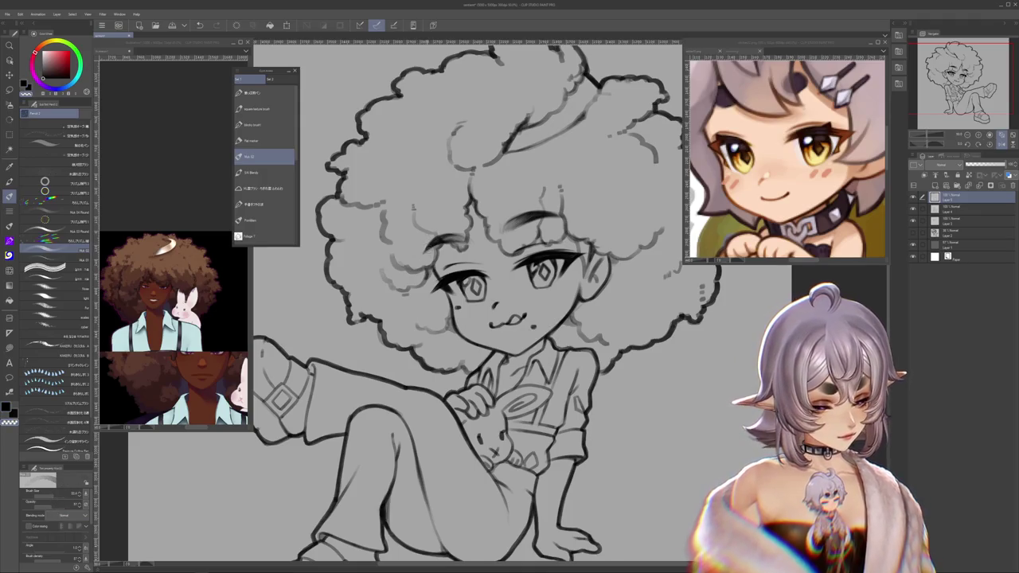
pyautogui.click(959, 208)
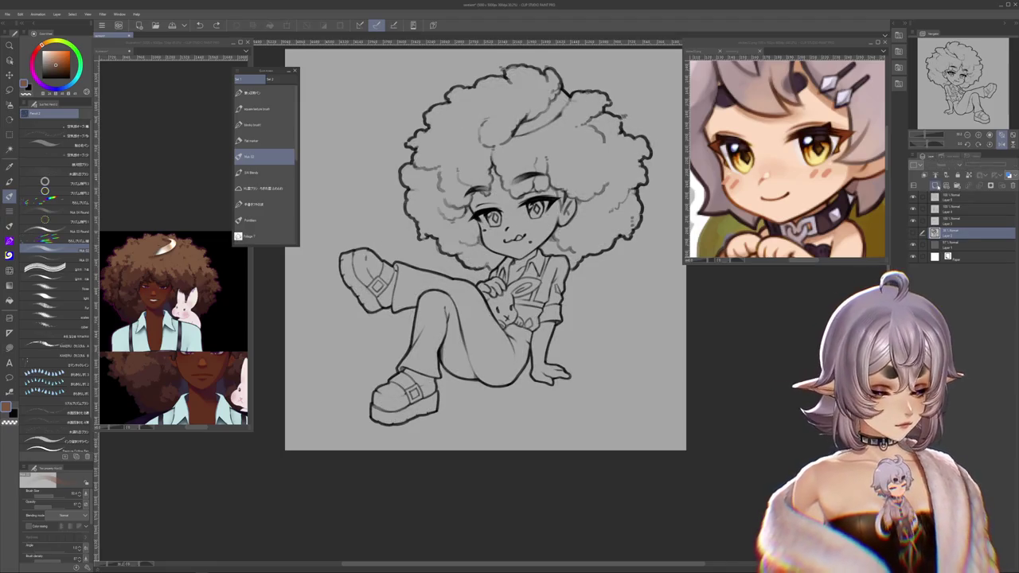
pyautogui.scroll(3, 489, 323)
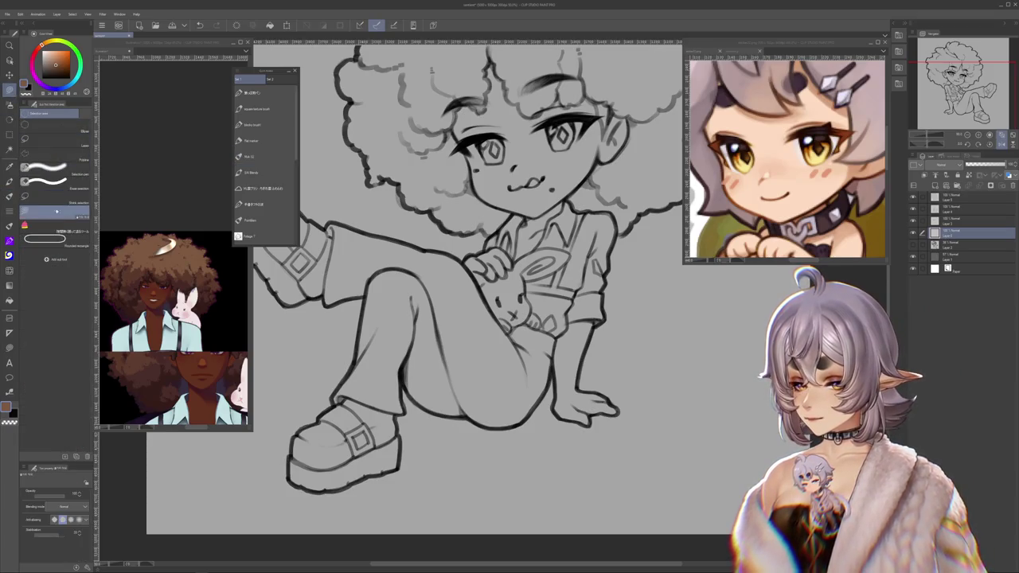
# Step: Block in brown on the shin, boot, thigh and knee beside the bunny
pyautogui.scroll(1, 472, 337)
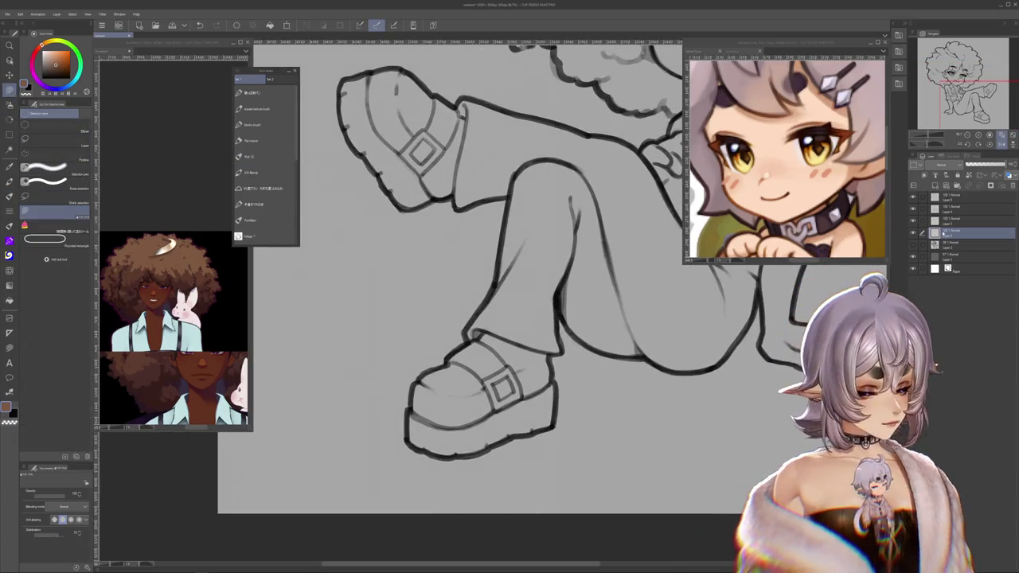
pyautogui.moveTo(488, 294); pyautogui.dragTo(478, 350)
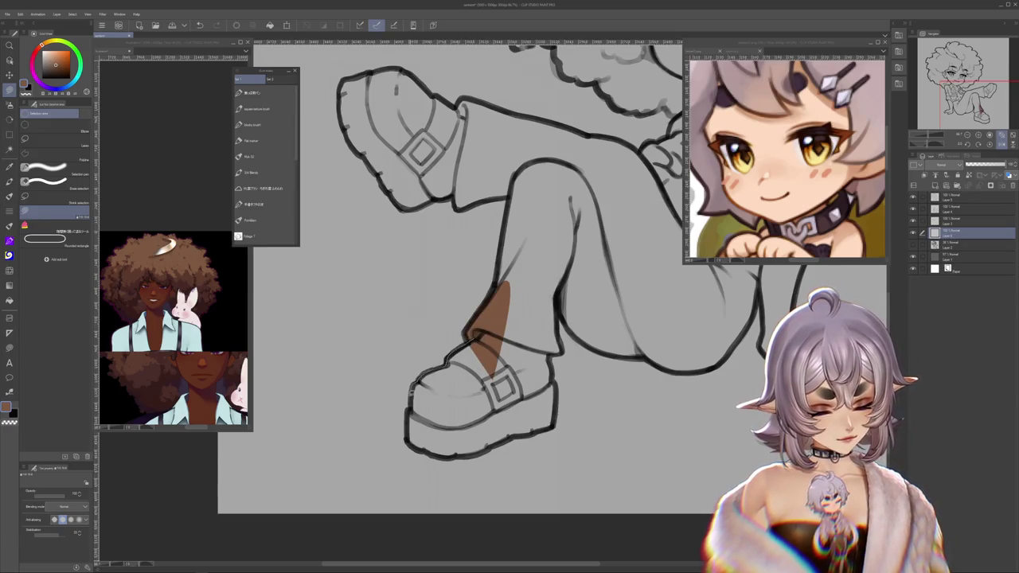
pyautogui.moveTo(472, 341)
pyautogui.mouseDown()
pyautogui.moveTo(478, 446)
pyautogui.moveTo(535, 428)
pyautogui.mouseUp()
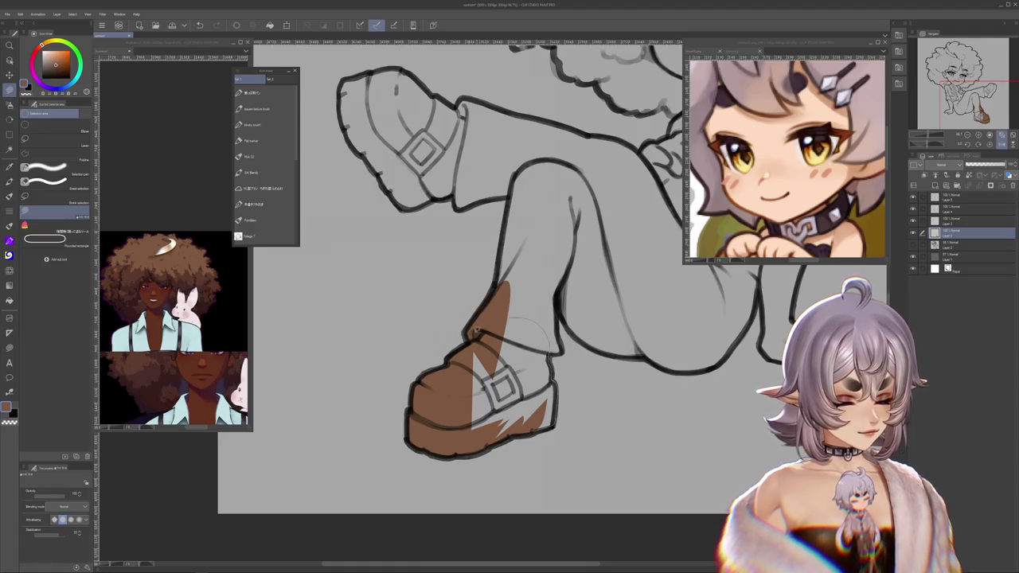
pyautogui.moveTo(488, 320); pyautogui.dragTo(558, 360)
pyautogui.moveTo(487, 415)
pyautogui.mouseDown()
pyautogui.moveTo(513, 435)
pyautogui.moveTo(483, 463)
pyautogui.mouseUp()
pyautogui.moveTo(521, 367); pyautogui.dragTo(521, 415)
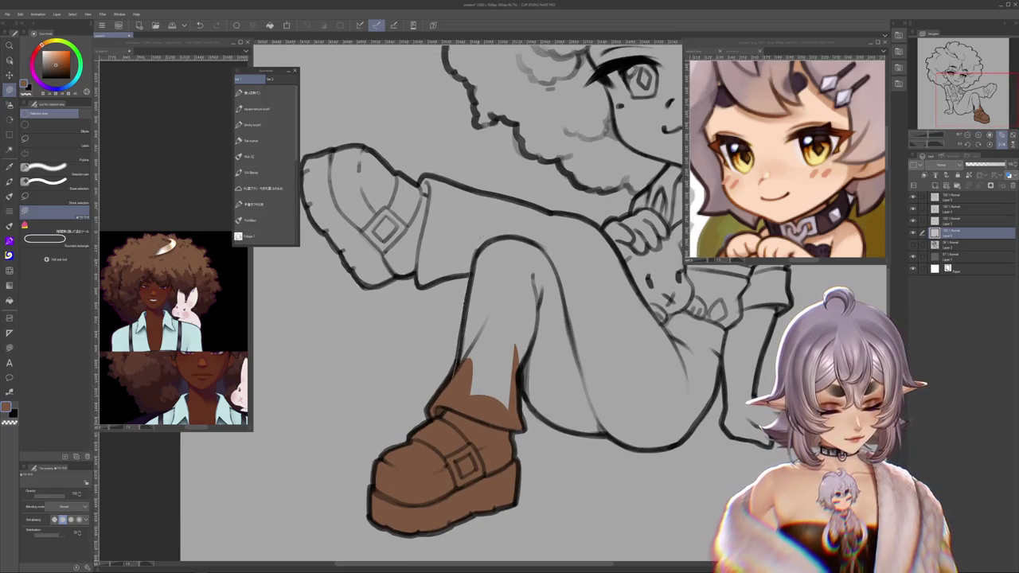
pyautogui.moveTo(485, 231); pyautogui.dragTo(476, 243)
pyautogui.moveTo(461, 343); pyautogui.dragTo(489, 394)
pyautogui.moveTo(589, 319)
pyautogui.mouseDown()
pyautogui.moveTo(577, 334)
pyautogui.moveTo(599, 358)
pyautogui.mouseUp()
pyautogui.moveTo(550, 275); pyautogui.dragTo(454, 379)
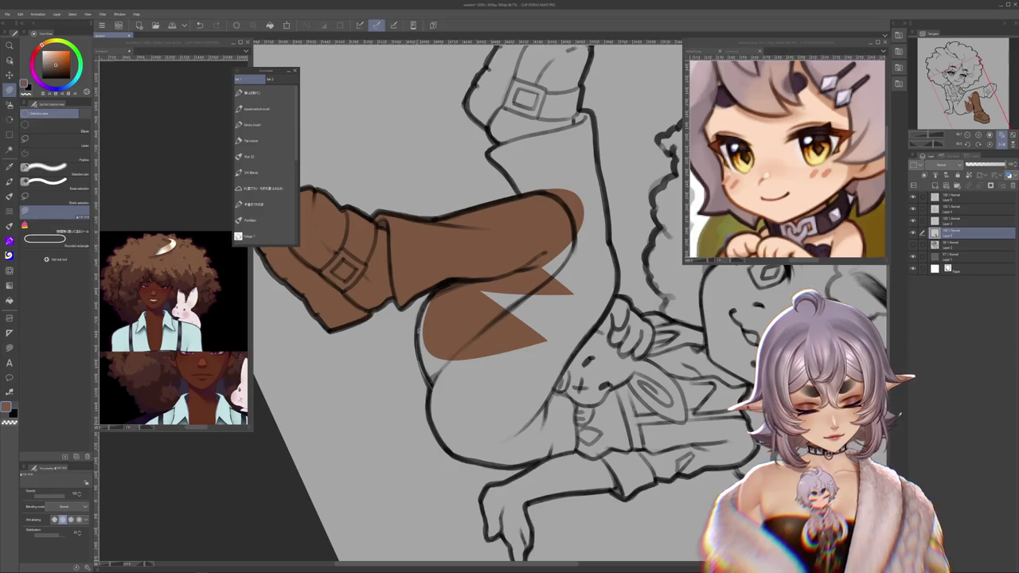
pyautogui.scroll(-2, 510, 303)
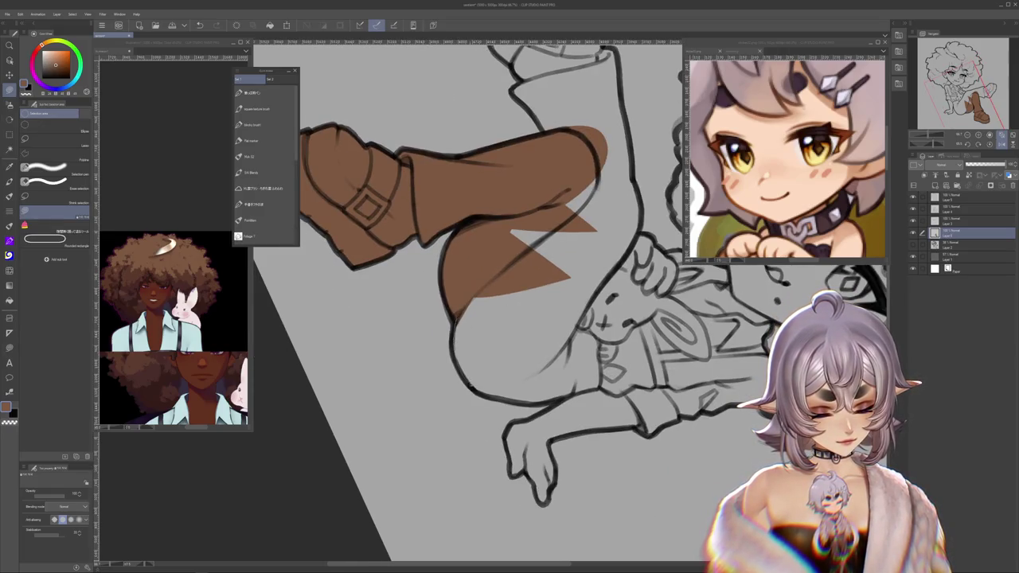
pyautogui.moveTo(457, 303); pyautogui.dragTo(569, 390)
pyautogui.moveTo(555, 296); pyautogui.dragTo(475, 435)
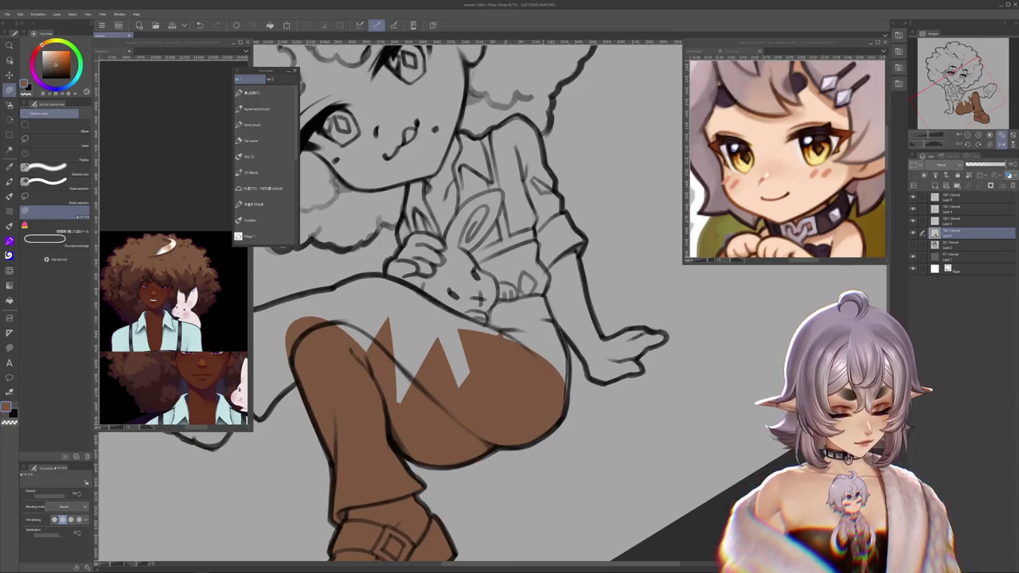
pyautogui.moveTo(494, 271); pyautogui.dragTo(557, 390)
pyautogui.moveTo(509, 318); pyautogui.dragTo(446, 239)
pyautogui.moveTo(525, 349); pyautogui.dragTo(461, 297)
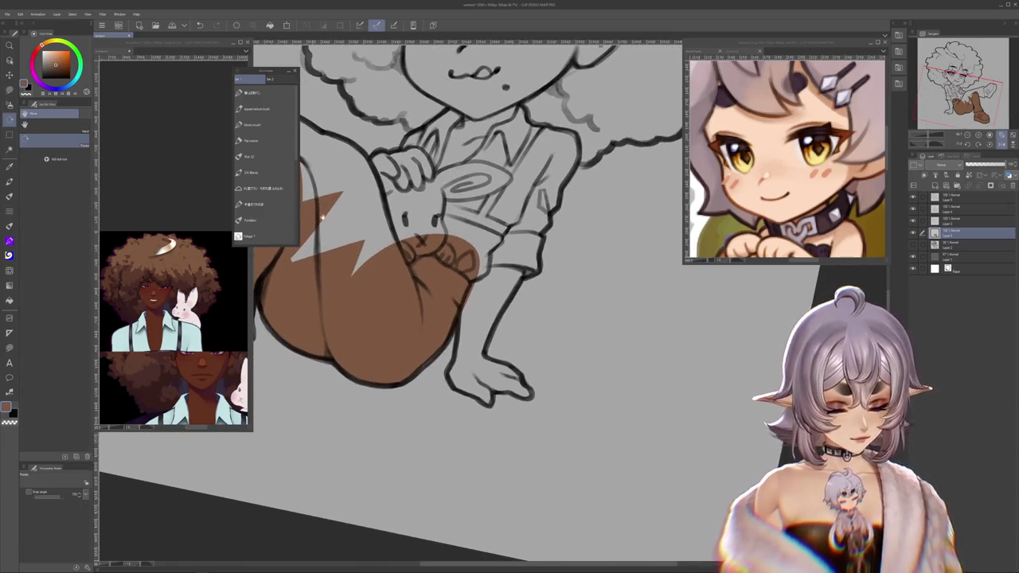
# Step: Switch to lasso fill and fill the lower leg and remaining toe gaps brown
pyautogui.press('m')
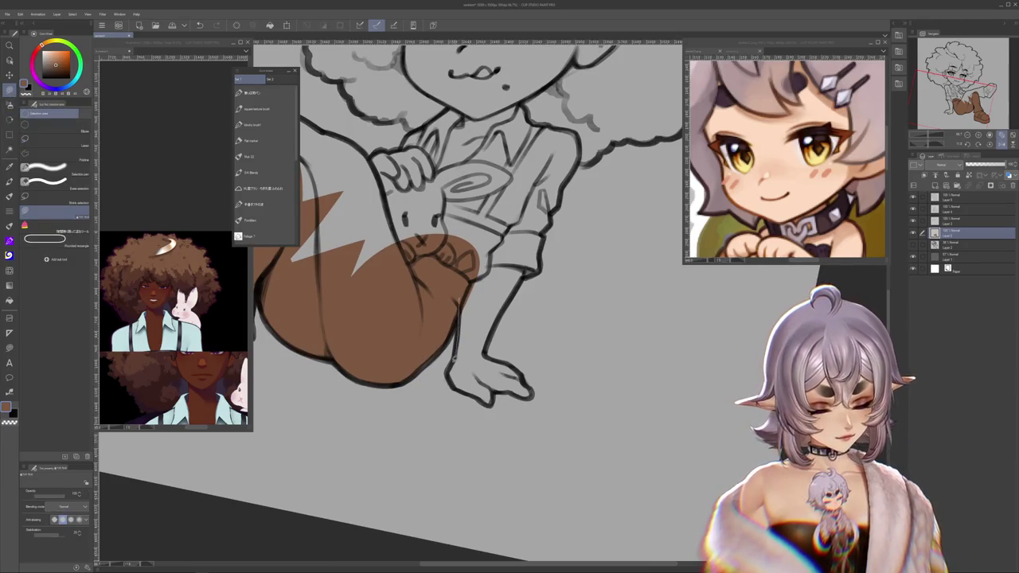
pyautogui.moveTo(472, 304)
pyautogui.mouseDown()
pyautogui.moveTo(465, 388)
pyautogui.moveTo(494, 393)
pyautogui.mouseUp()
pyautogui.moveTo(474, 340)
pyautogui.mouseDown()
pyautogui.moveTo(500, 380)
pyautogui.moveTo(513, 368)
pyautogui.mouseUp()
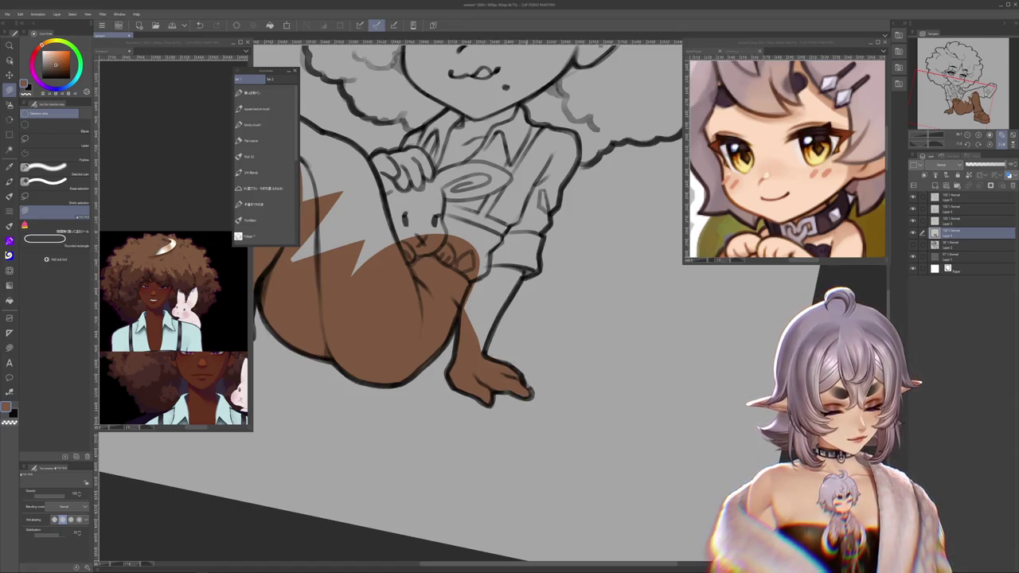
# Step: Fill the arm and sleeve, the area left of the chin, and the upper-left hair brown
pyautogui.moveTo(494, 334); pyautogui.dragTo(474, 391)
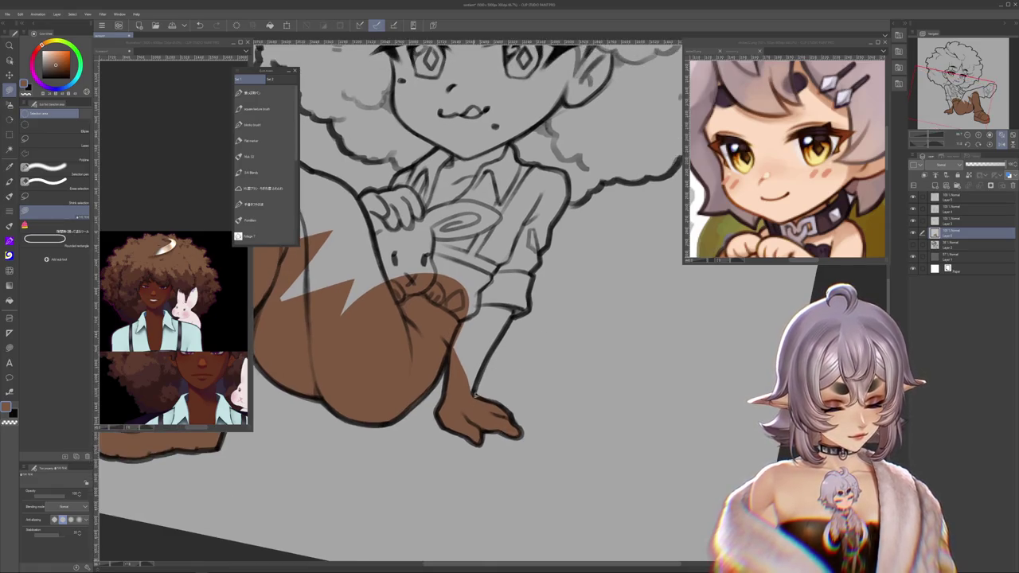
pyautogui.moveTo(519, 315); pyautogui.dragTo(518, 379)
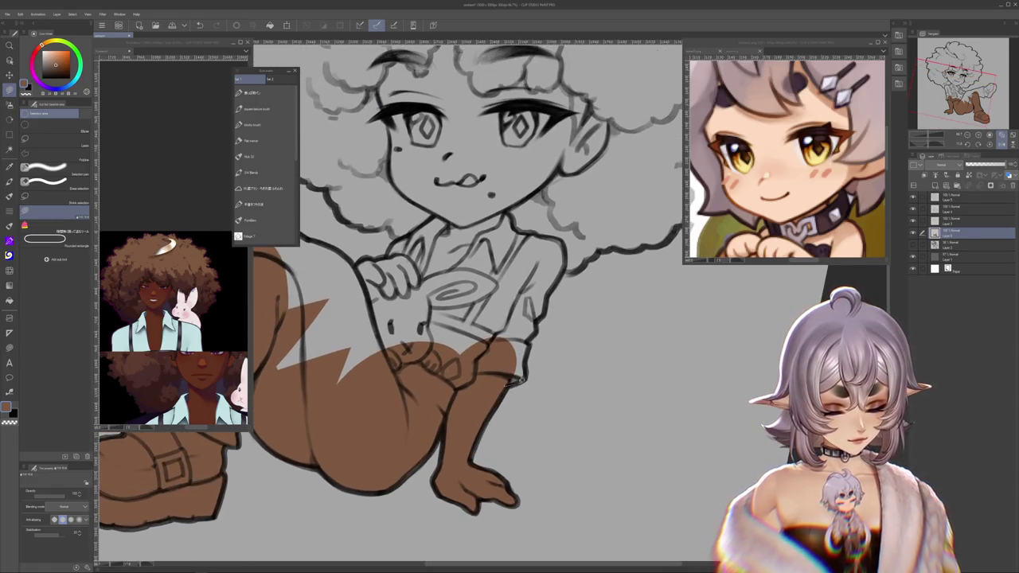
pyautogui.moveTo(528, 345); pyautogui.dragTo(469, 425)
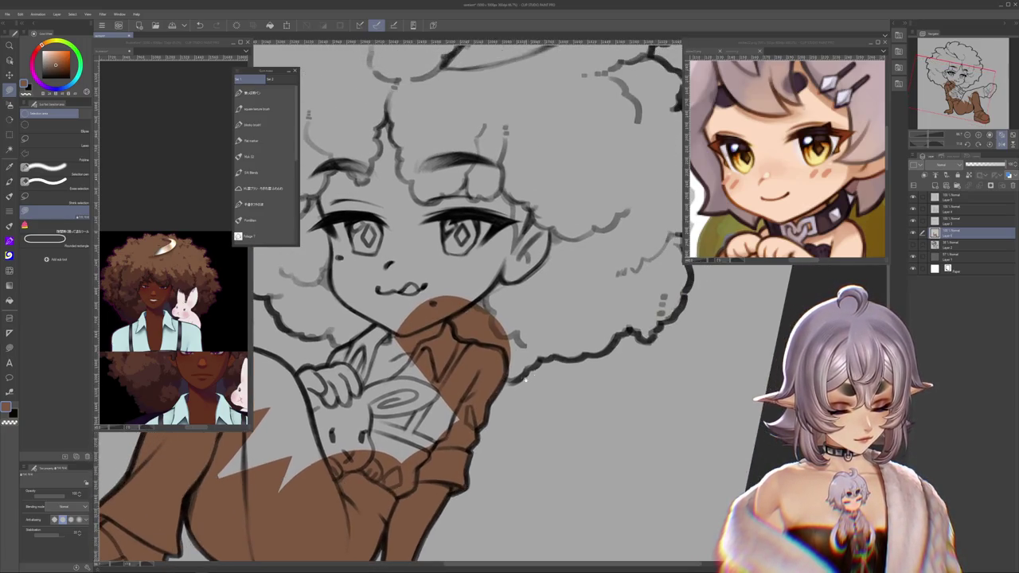
pyautogui.moveTo(505, 378); pyautogui.dragTo(509, 394)
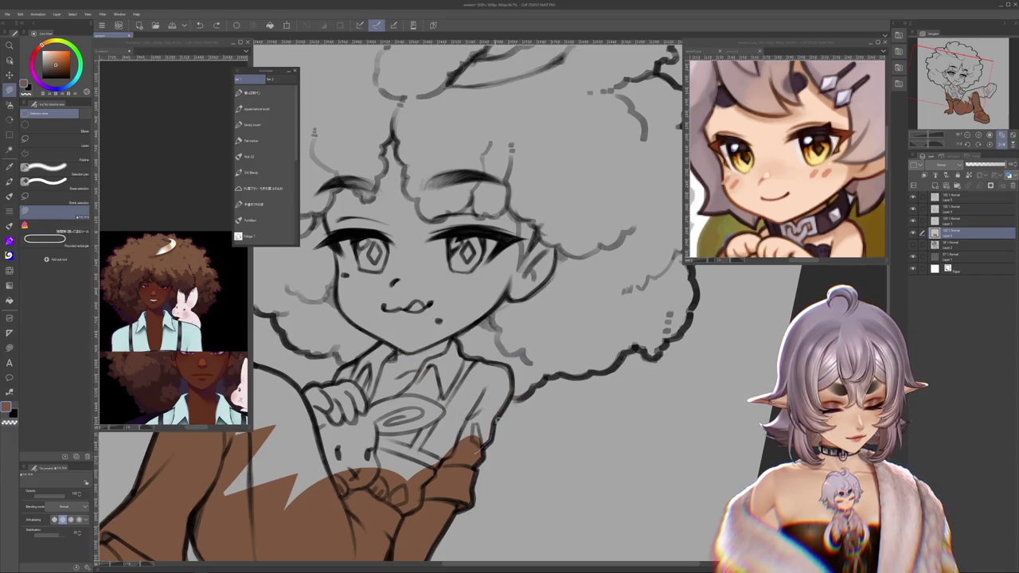
pyautogui.moveTo(436, 334)
pyautogui.mouseDown()
pyautogui.moveTo(502, 390)
pyautogui.moveTo(513, 328)
pyautogui.mouseUp()
pyautogui.moveTo(532, 387); pyautogui.dragTo(545, 335)
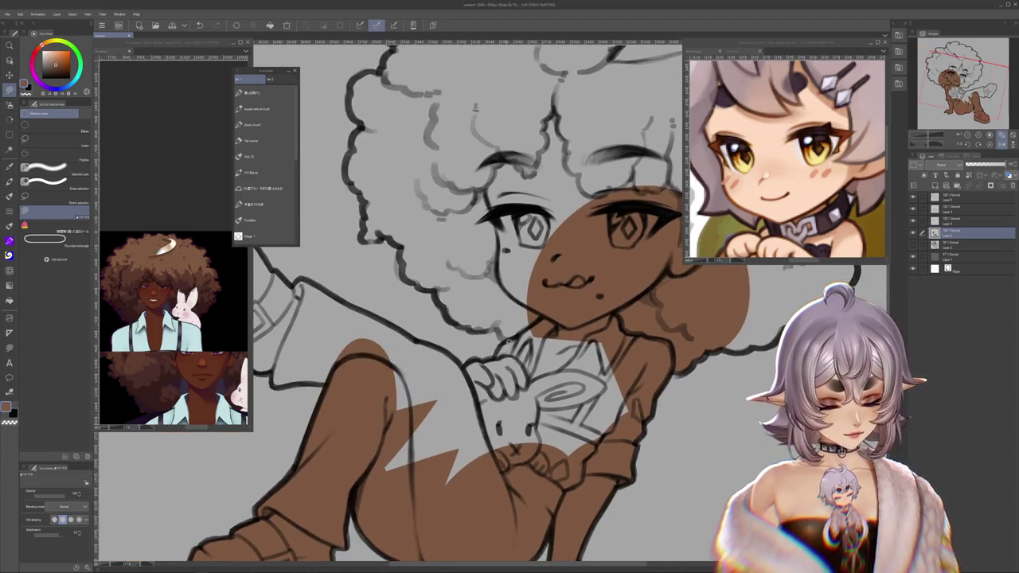
pyautogui.moveTo(479, 271); pyautogui.dragTo(494, 335)
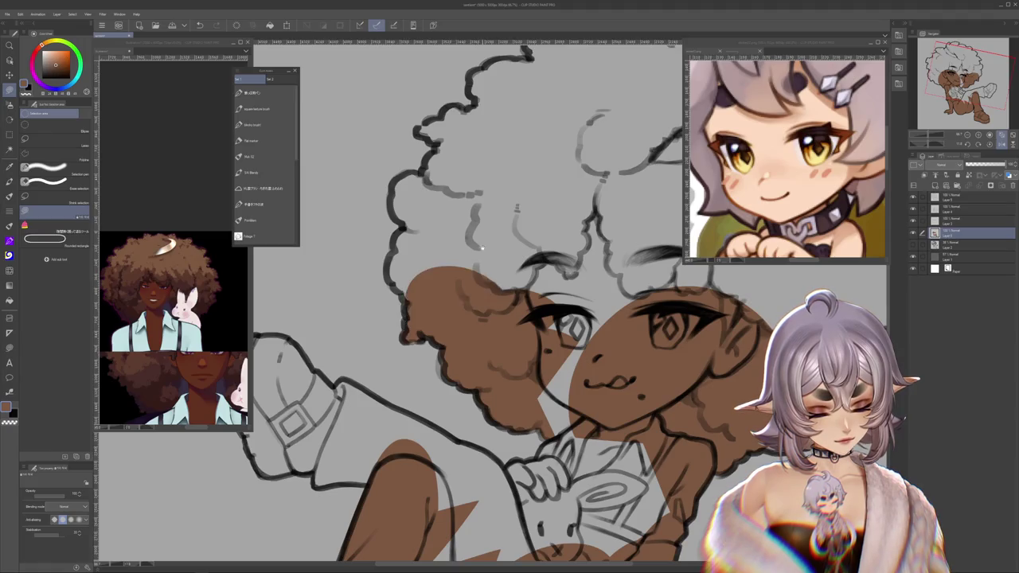
pyautogui.moveTo(430, 373); pyautogui.dragTo(465, 302)
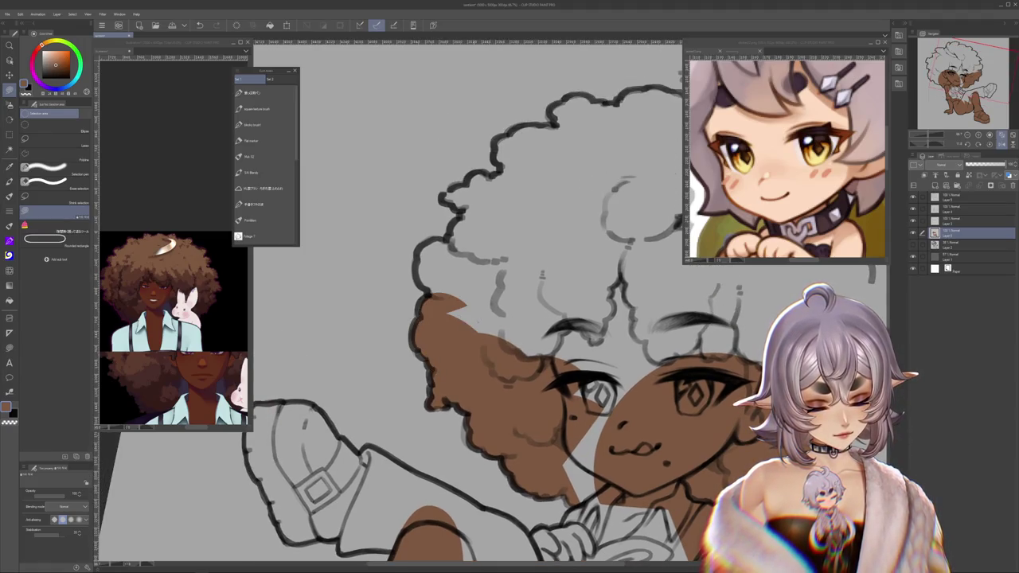
# Step: Paint brown over the top-left hair with the Flat 2 brush, then lasso-fill the hair top
pyautogui.click(276, 159)
pyautogui.moveTo(452, 293)
pyautogui.mouseDown()
pyautogui.moveTo(434, 282)
pyautogui.moveTo(430, 253)
pyautogui.moveTo(470, 242)
pyautogui.mouseUp()
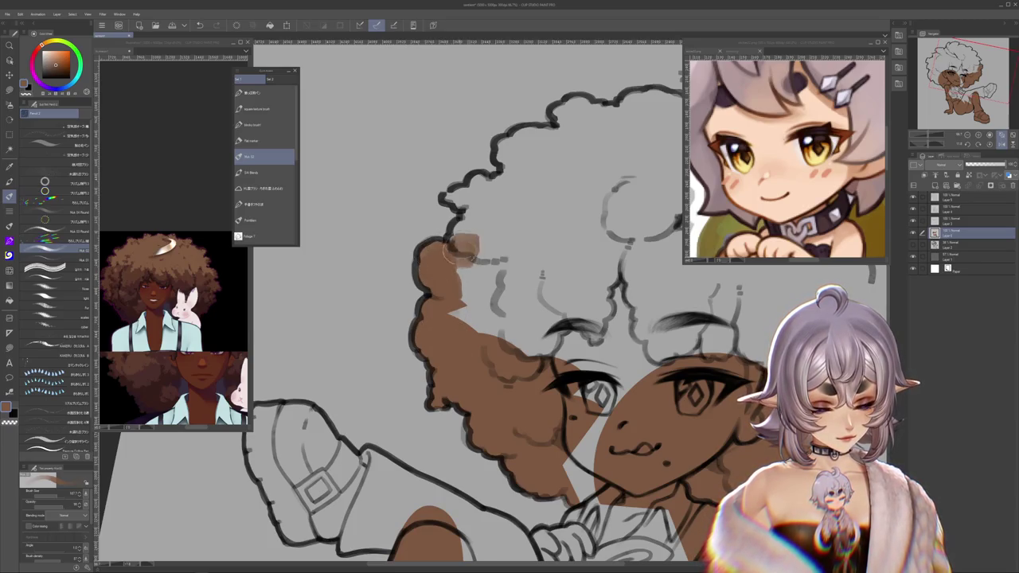
pyautogui.scroll(2, 462, 247)
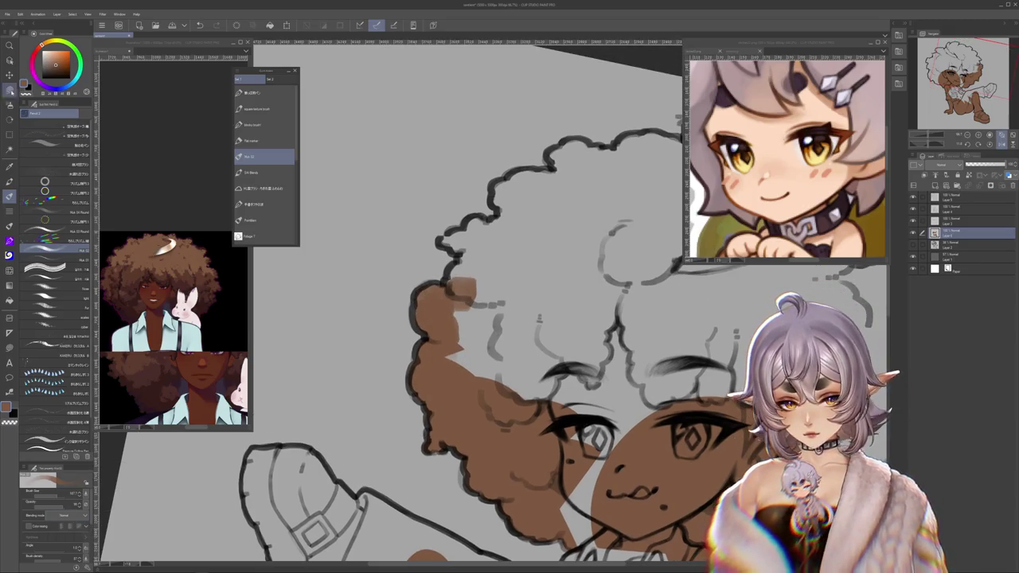
pyautogui.press('m')
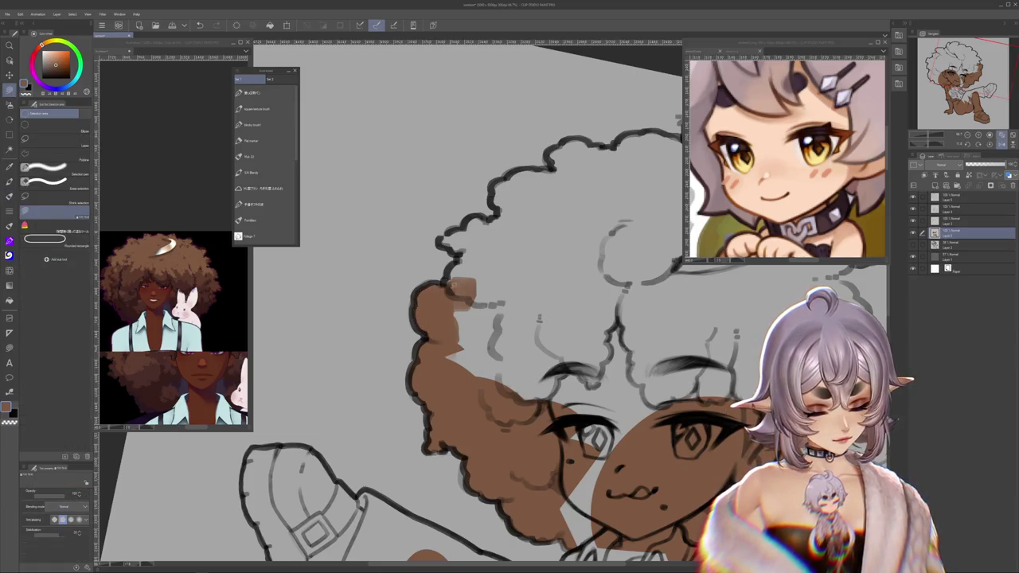
pyautogui.scroll(2, 462, 270)
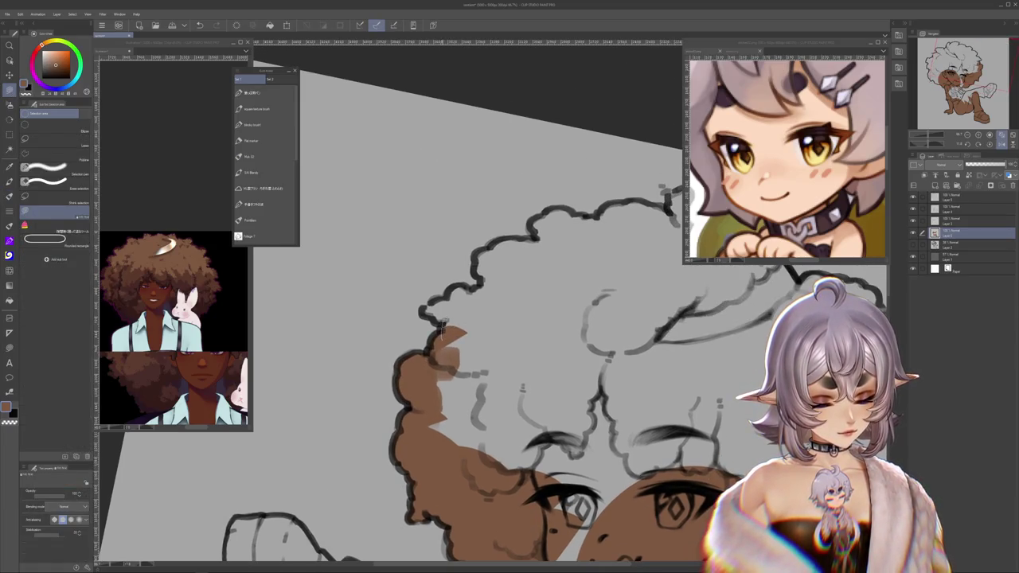
pyautogui.moveTo(475, 318)
pyautogui.mouseDown()
pyautogui.moveTo(426, 307)
pyautogui.moveTo(478, 307)
pyautogui.mouseUp()
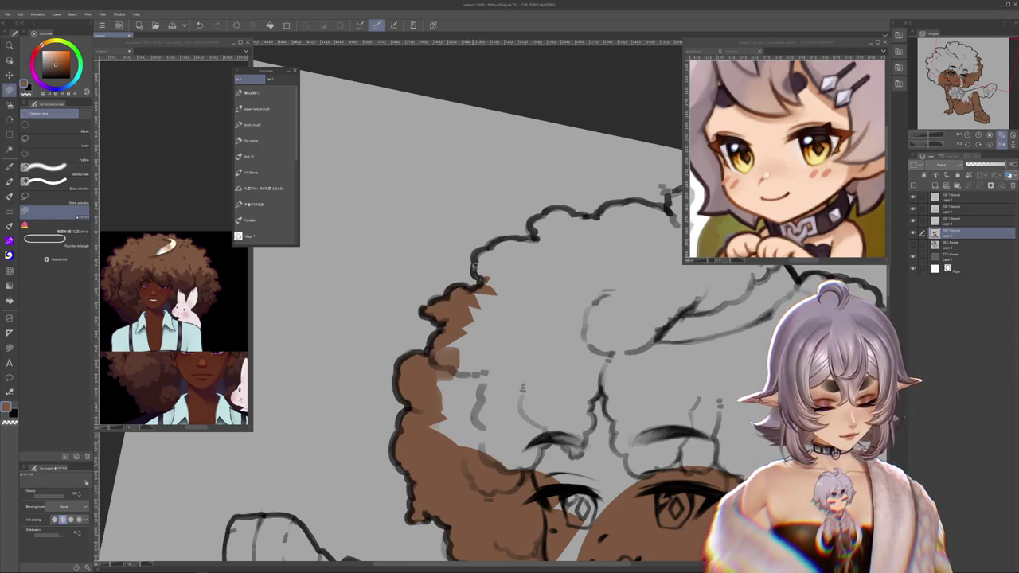
pyautogui.moveTo(519, 252); pyautogui.dragTo(509, 318)
pyautogui.scroll(2, 488, 323)
# Step: Lasso-fill large sections of the upper afro brown
pyautogui.moveTo(416, 389); pyautogui.dragTo(482, 374)
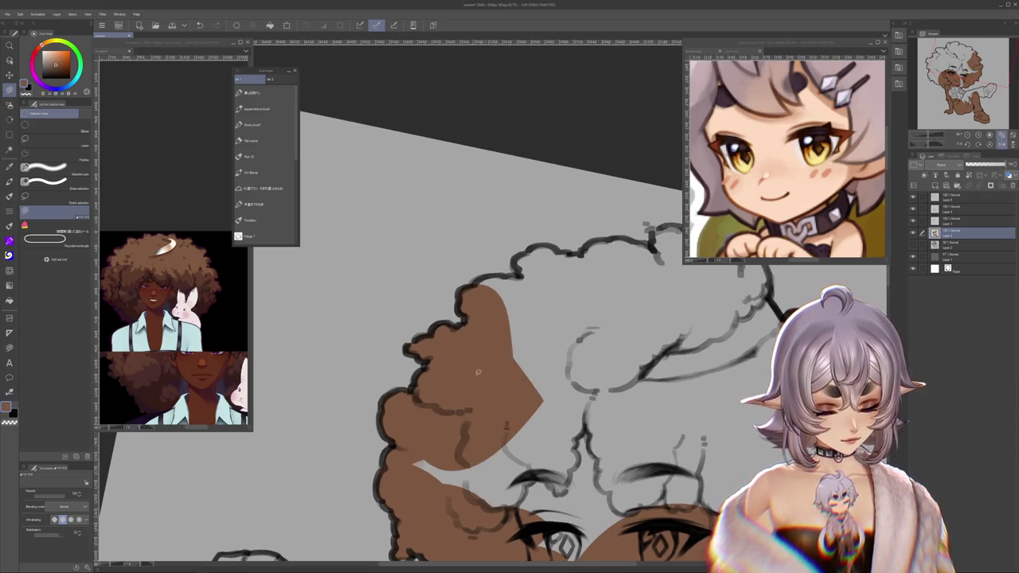
pyautogui.moveTo(502, 541); pyautogui.dragTo(557, 446)
pyautogui.scroll(2, 510, 358)
pyautogui.moveTo(437, 331)
pyautogui.mouseDown()
pyautogui.moveTo(460, 344)
pyautogui.moveTo(543, 341)
pyautogui.moveTo(508, 327)
pyautogui.mouseUp()
pyautogui.scroll(1, 547, 353)
pyautogui.hscroll(1, 510, 358)
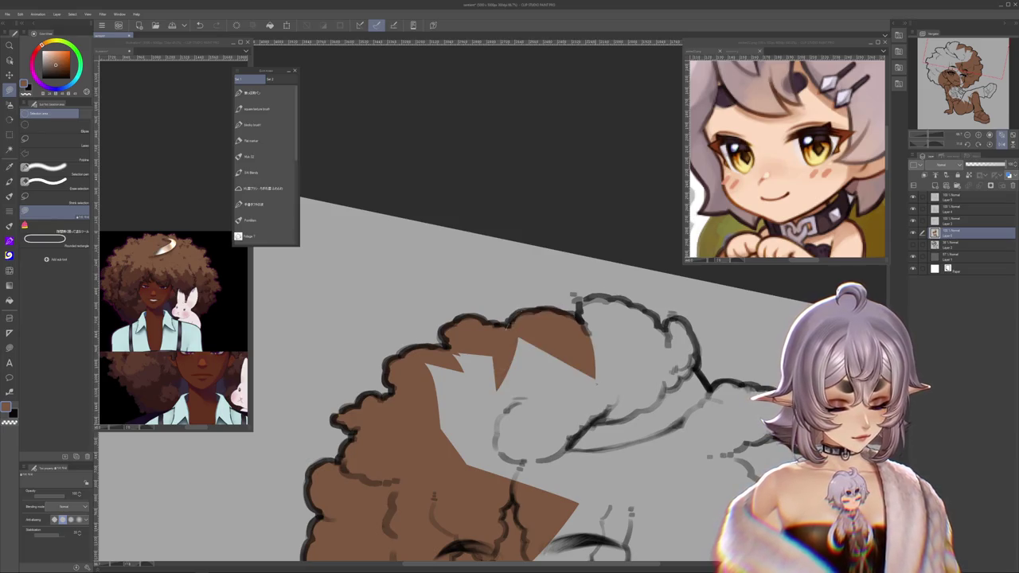
pyautogui.hscroll(2, 510, 358)
# Step: Fill the top wedge and the right hair curl of the afro brown
pyautogui.moveTo(522, 328); pyautogui.dragTo(610, 373)
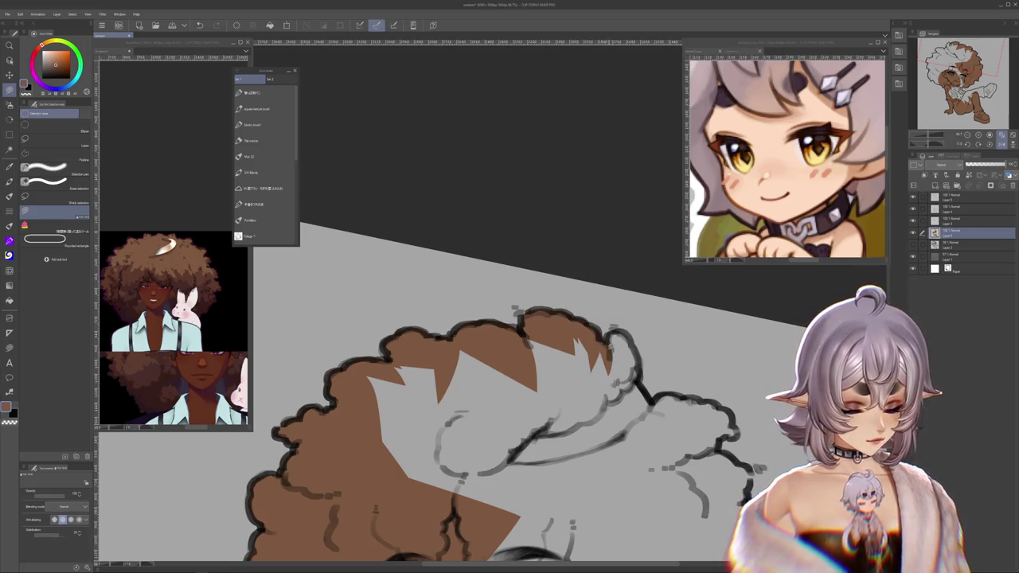
pyautogui.moveTo(613, 330)
pyautogui.mouseDown()
pyautogui.moveTo(636, 371)
pyautogui.moveTo(573, 329)
pyautogui.moveTo(593, 389)
pyautogui.moveTo(516, 321)
pyautogui.moveTo(558, 341)
pyautogui.moveTo(563, 318)
pyautogui.mouseUp()
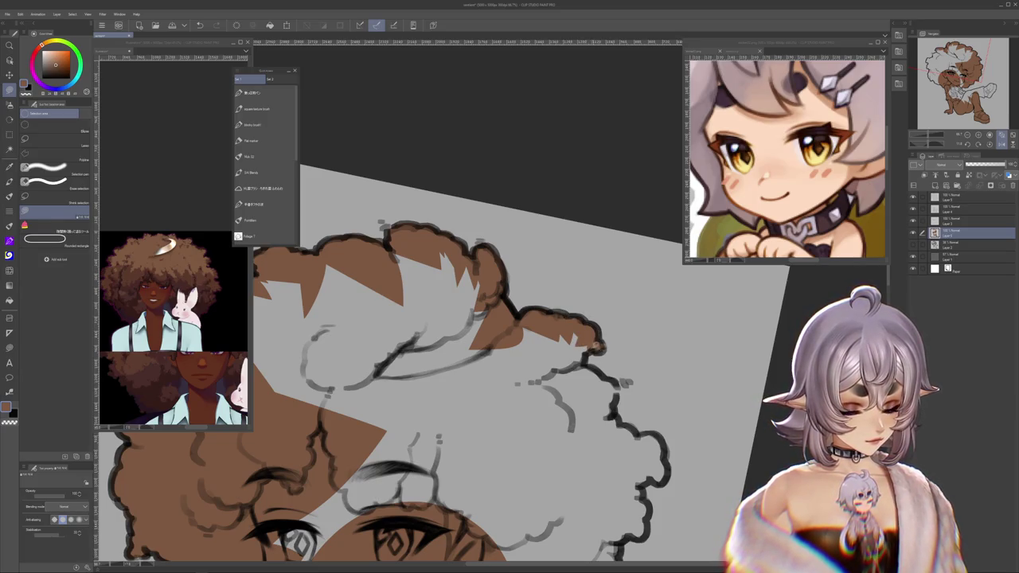
pyautogui.moveTo(551, 314); pyautogui.dragTo(571, 374)
pyautogui.moveTo(571, 328); pyautogui.dragTo(523, 273)
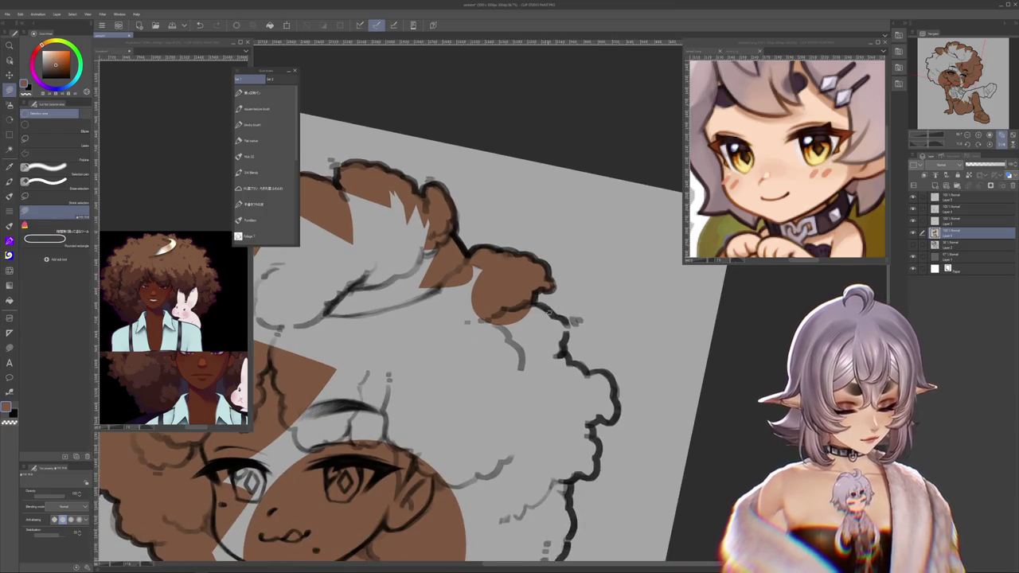
pyautogui.moveTo(549, 314); pyautogui.dragTo(561, 354)
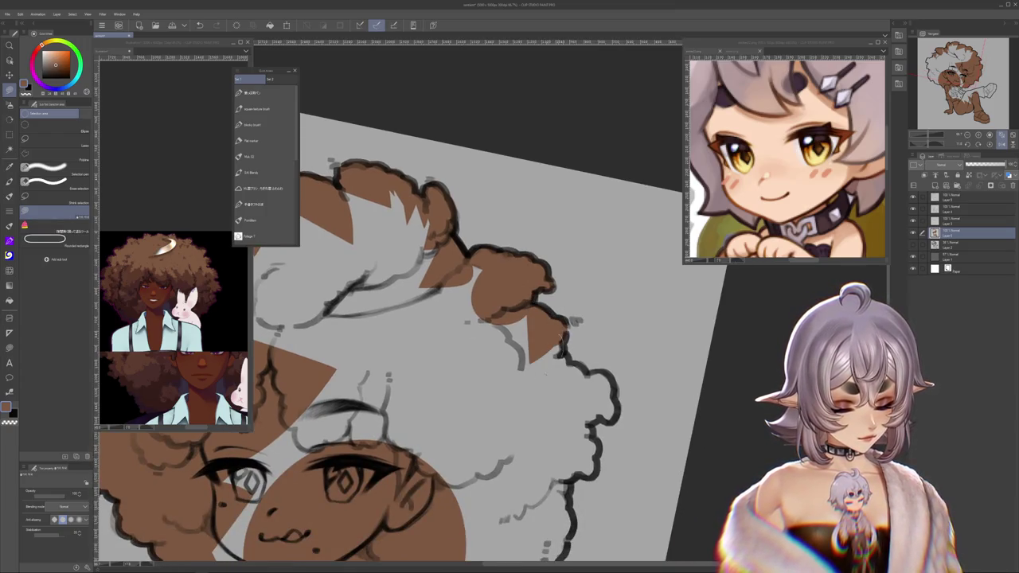
pyautogui.moveTo(583, 394); pyautogui.dragTo(572, 351)
pyautogui.moveTo(549, 314)
pyautogui.mouseDown()
pyautogui.moveTo(557, 355)
pyautogui.moveTo(605, 367)
pyautogui.moveTo(558, 350)
pyautogui.moveTo(569, 286)
pyautogui.moveTo(581, 374)
pyautogui.mouseUp()
pyautogui.moveTo(594, 405)
pyautogui.mouseDown()
pyautogui.moveTo(613, 337)
pyautogui.moveTo(593, 340)
pyautogui.moveTo(580, 370)
pyautogui.mouseUp()
pyautogui.moveTo(603, 354); pyautogui.dragTo(630, 338)
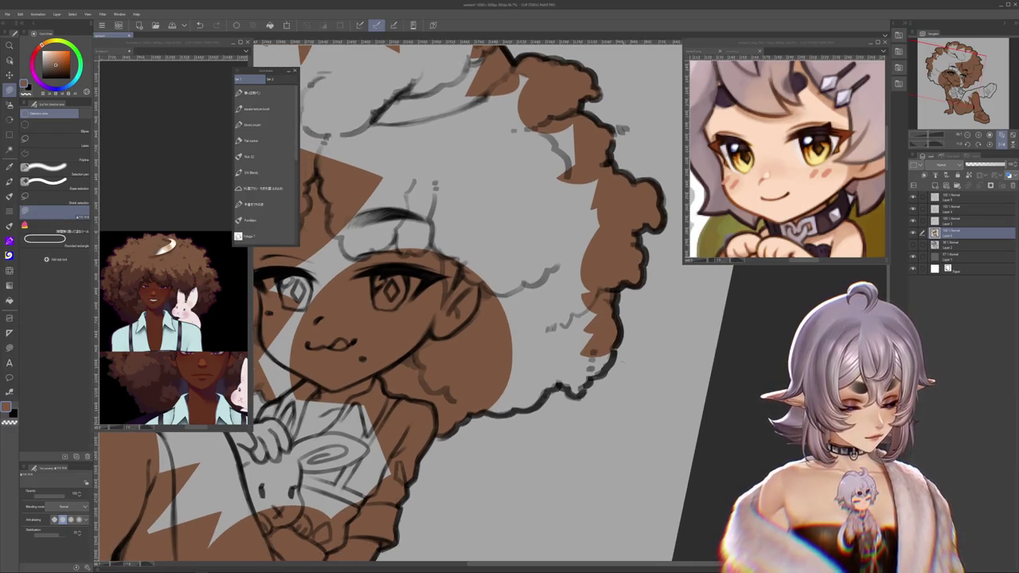
pyautogui.moveTo(589, 319)
pyautogui.mouseDown()
pyautogui.moveTo(585, 374)
pyautogui.moveTo(633, 334)
pyautogui.moveTo(585, 350)
pyautogui.moveTo(558, 374)
pyautogui.mouseUp()
pyautogui.scroll(-3, 581, 342)
# Step: Fill the remaining white gaps in the hair and face brown
pyautogui.moveTo(446, 334); pyautogui.dragTo(466, 318)
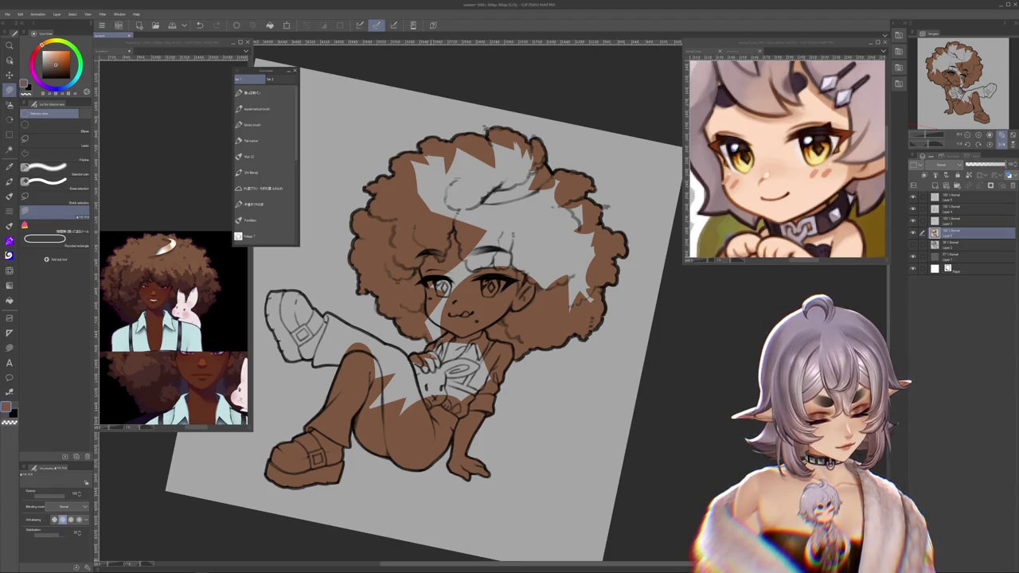
pyautogui.scroll(1, 422, 319)
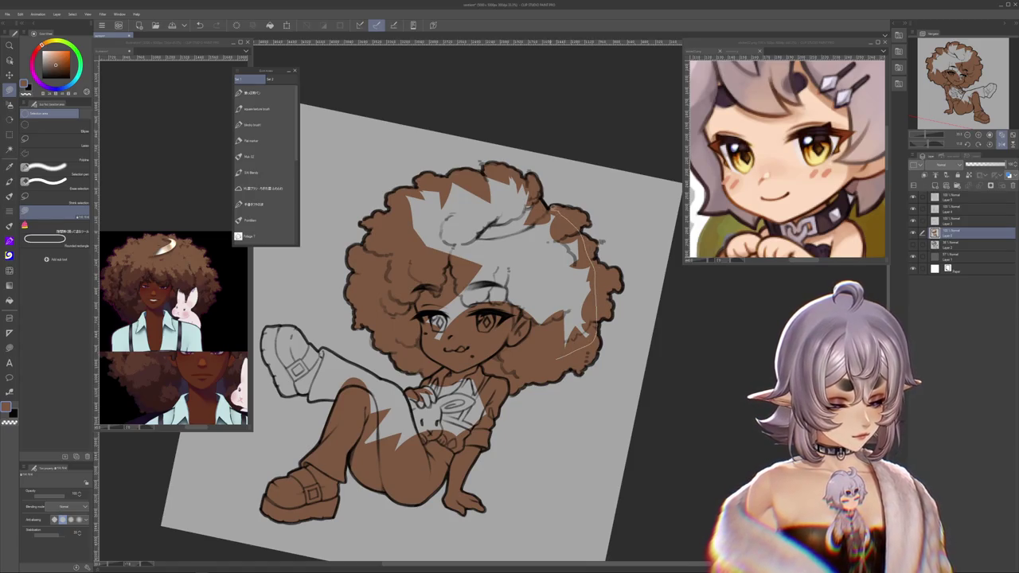
pyautogui.moveTo(557, 358); pyautogui.dragTo(478, 214)
pyautogui.moveTo(485, 275); pyautogui.dragTo(422, 374)
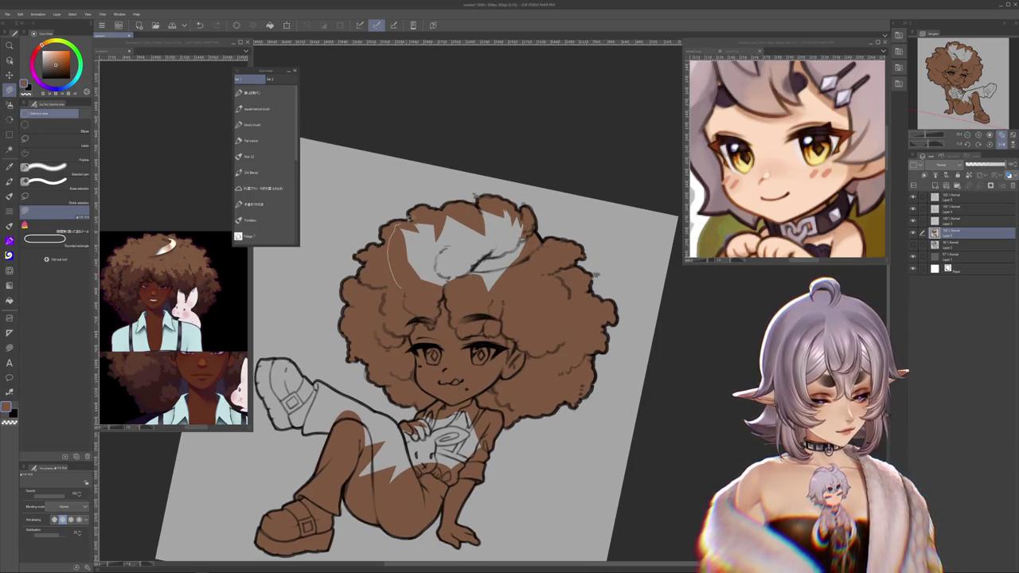
pyautogui.moveTo(390, 230); pyautogui.dragTo(446, 279)
pyautogui.moveTo(445, 207)
pyautogui.mouseDown()
pyautogui.moveTo(518, 239)
pyautogui.moveTo(529, 255)
pyautogui.mouseUp()
pyautogui.moveTo(465, 259); pyautogui.dragTo(489, 282)
pyautogui.moveTo(478, 318); pyautogui.dragTo(549, 271)
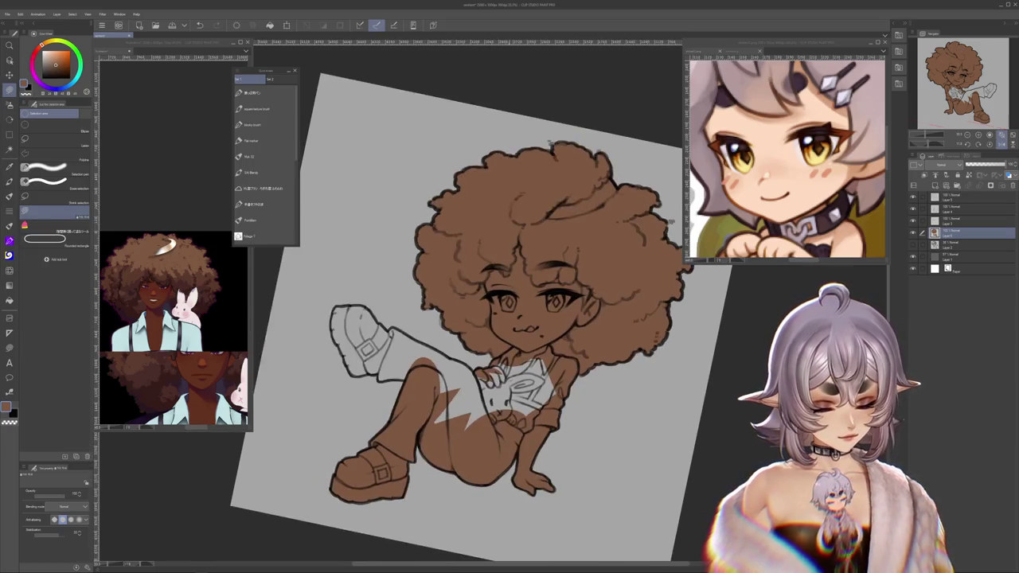
# Step: Fill the leg and shoe gaps brown, straighten the view, and activate the reference document
pyautogui.moveTo(428, 434)
pyautogui.mouseDown()
pyautogui.moveTo(533, 420)
pyautogui.moveTo(564, 394)
pyautogui.moveTo(545, 351)
pyautogui.mouseUp()
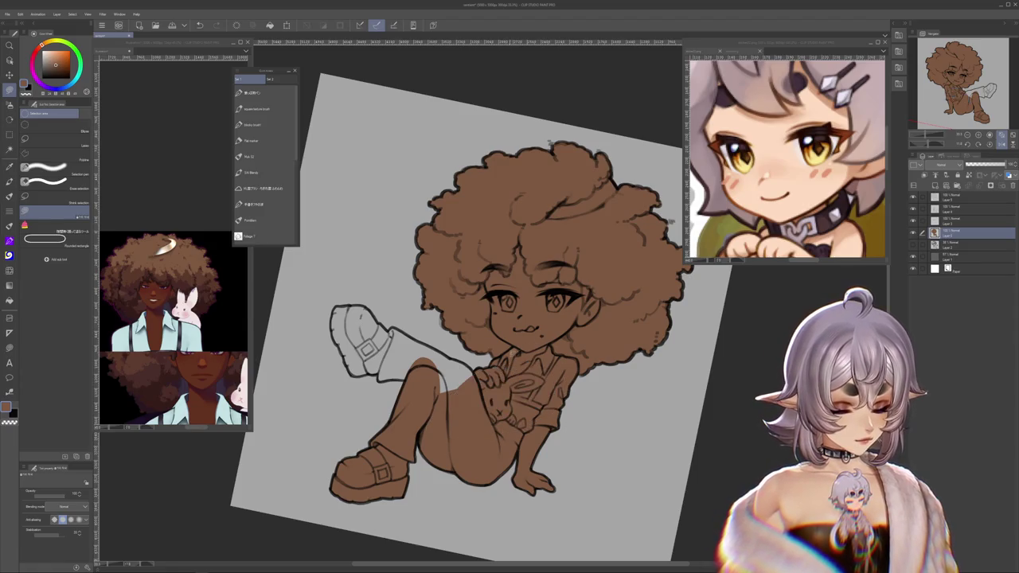
pyautogui.scroll(3, 454, 310)
pyautogui.scroll(2, 454, 310)
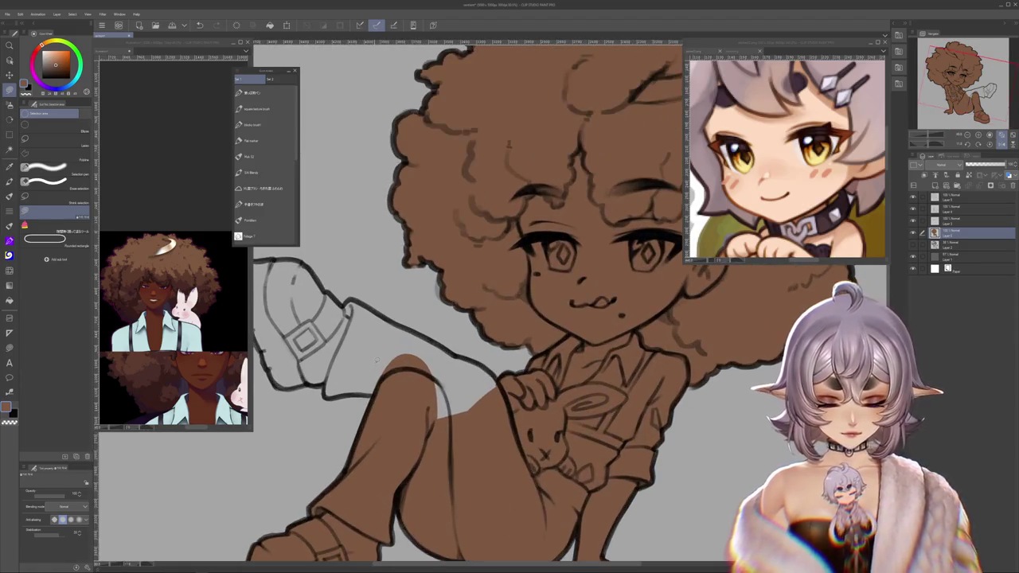
pyautogui.scroll(3, 592, 418)
pyautogui.scroll(-3, 592, 418)
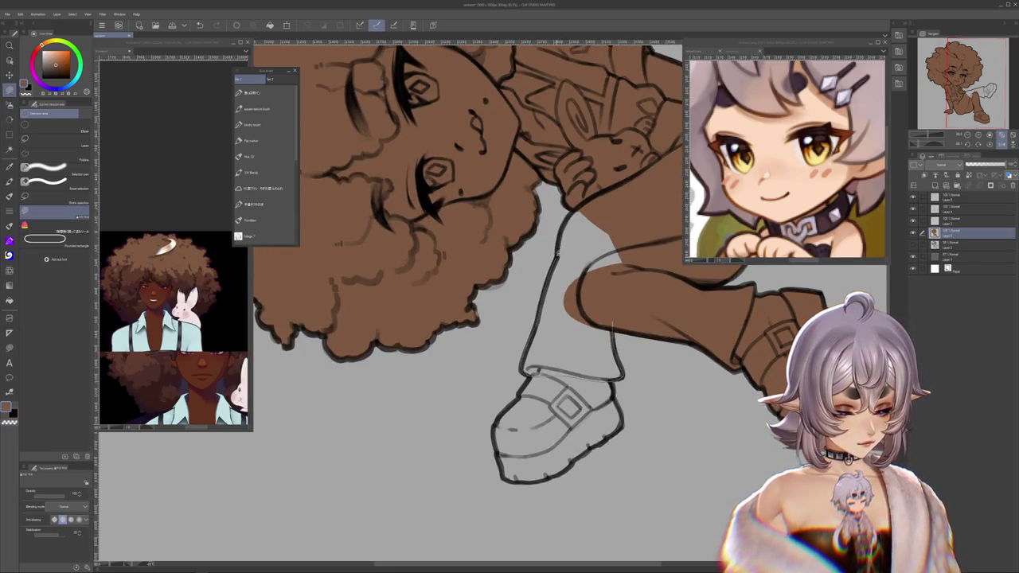
pyautogui.moveTo(584, 201); pyautogui.dragTo(542, 298)
pyautogui.scroll(-3, 542, 298)
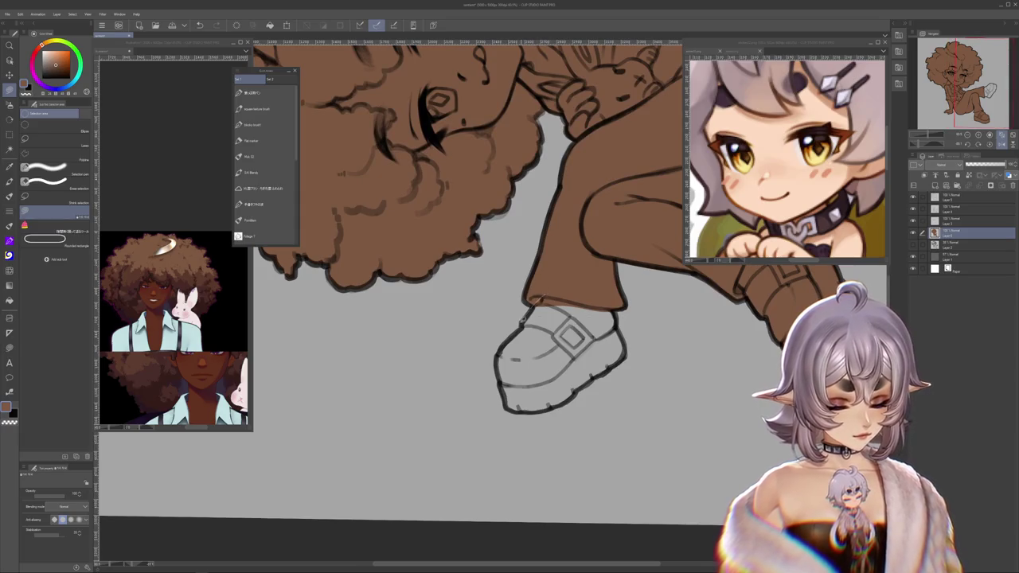
pyautogui.moveTo(514, 360); pyautogui.dragTo(516, 362)
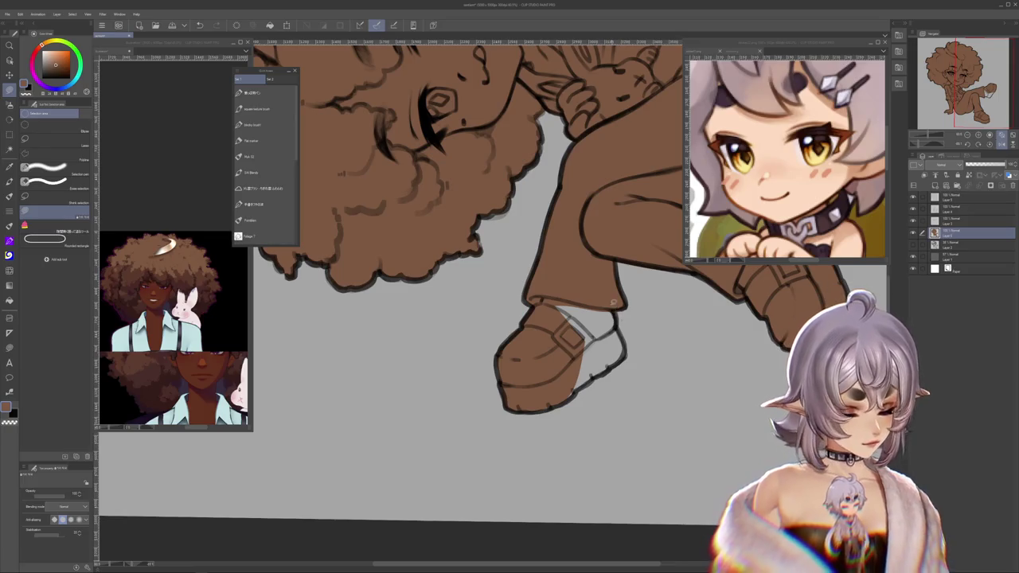
pyautogui.moveTo(613, 307); pyautogui.dragTo(599, 263)
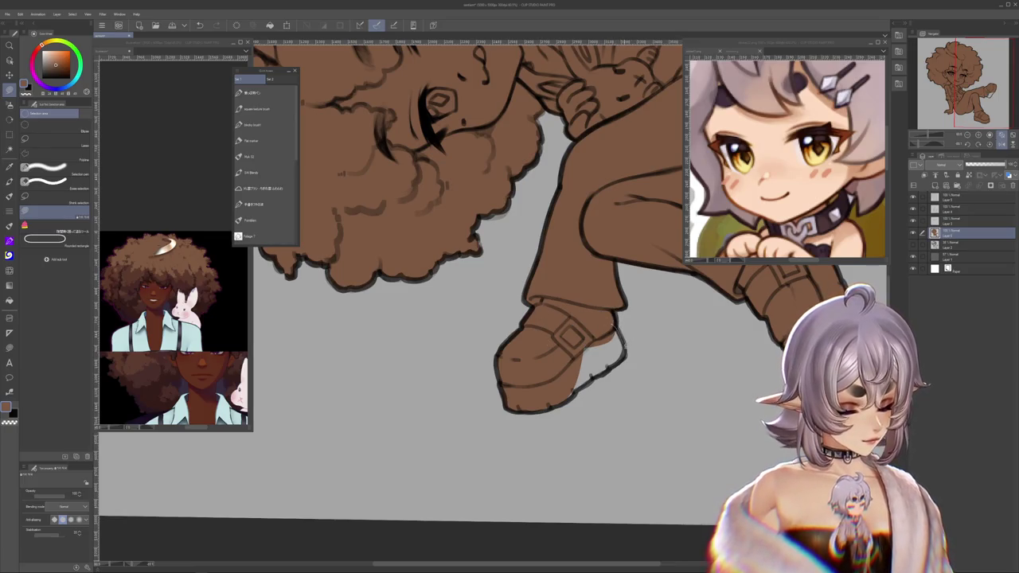
pyautogui.moveTo(550, 399)
pyautogui.mouseDown()
pyautogui.moveTo(592, 376)
pyautogui.moveTo(552, 421)
pyautogui.mouseUp()
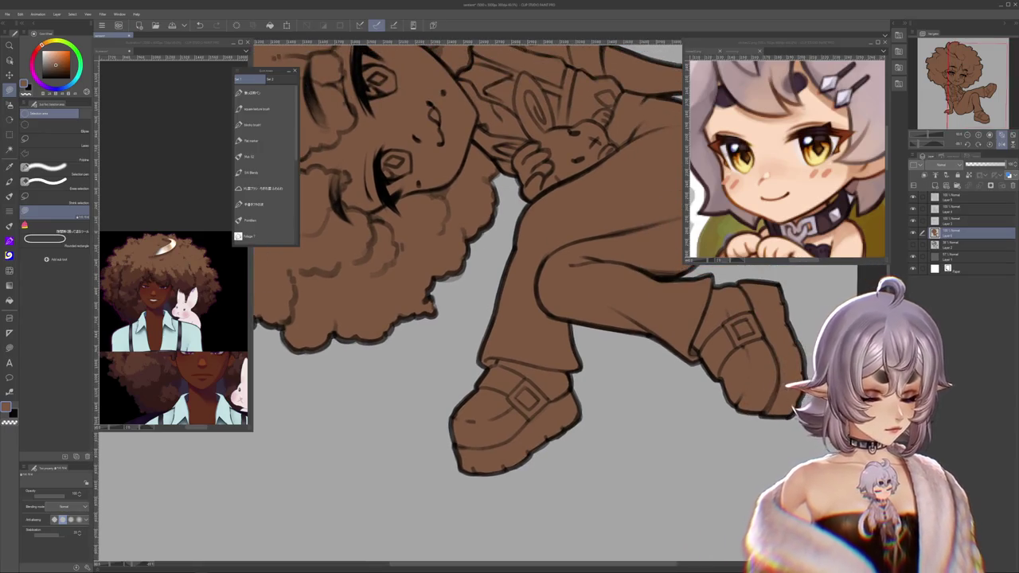
pyautogui.click(984, 159)
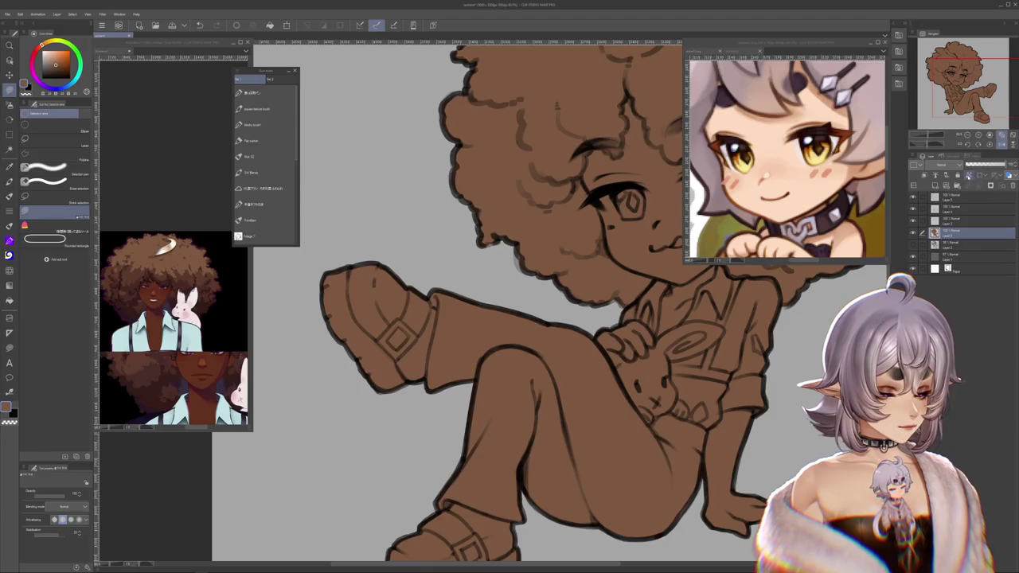
pyautogui.click(159, 295)
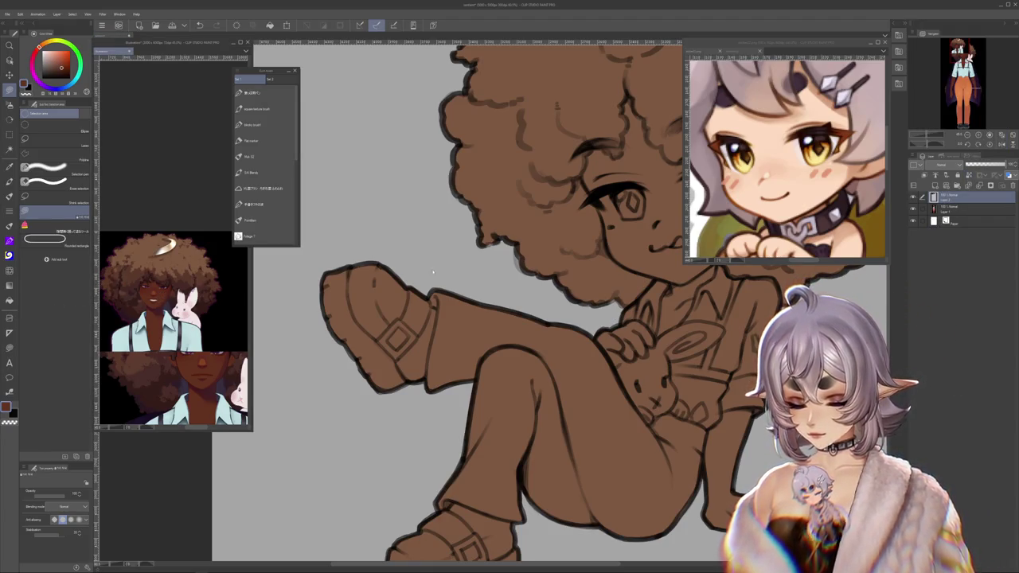
# Step: Brush lavender strokes over the hair beside the face on the main drawing
pyautogui.click(523, 323)
pyautogui.scroll(-3, 523, 323)
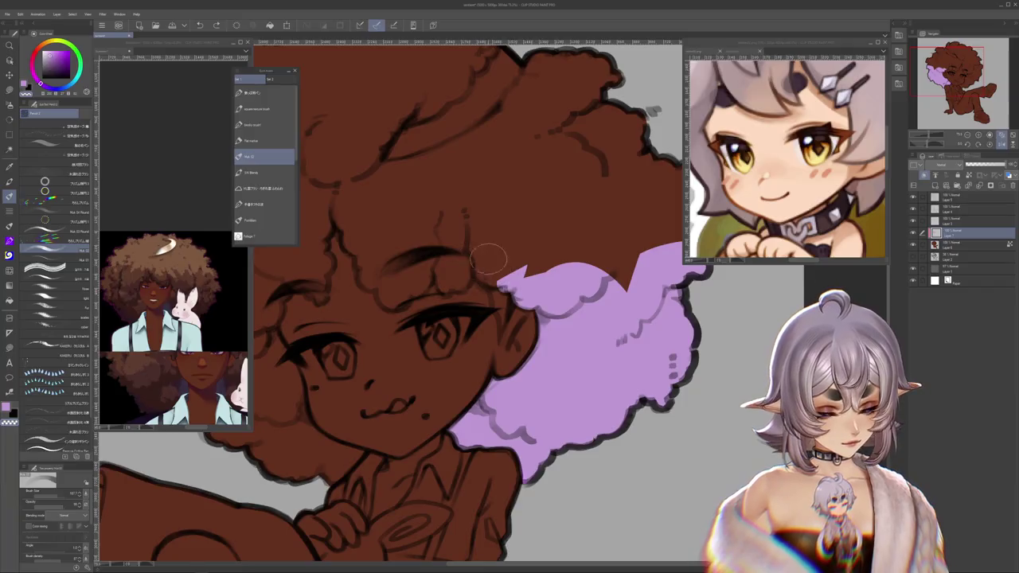
pyautogui.moveTo(492, 257)
pyautogui.mouseDown()
pyautogui.moveTo(498, 271)
pyautogui.moveTo(565, 223)
pyautogui.moveTo(538, 274)
pyautogui.moveTo(567, 230)
pyautogui.mouseUp()
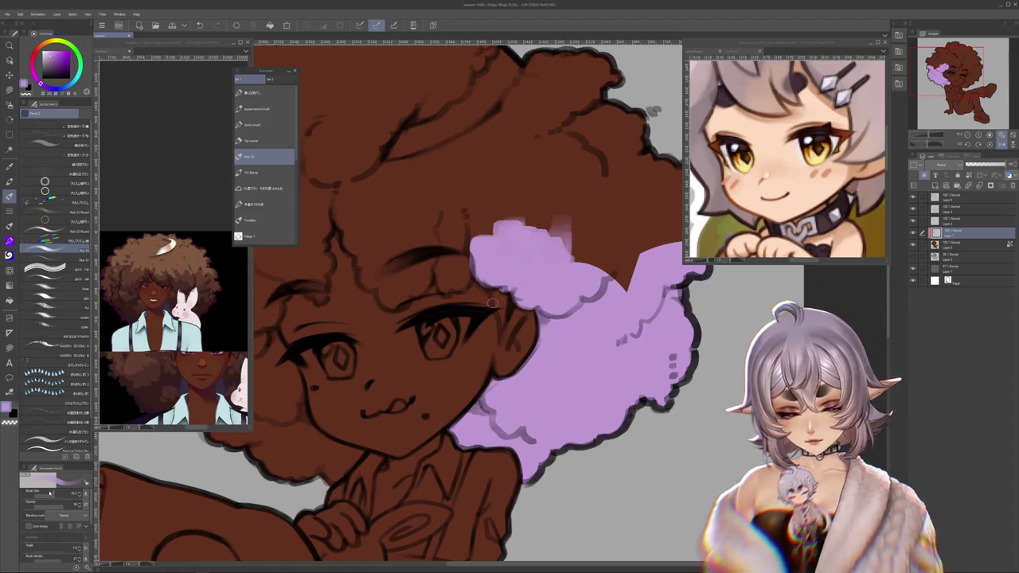
pyautogui.moveTo(492, 292); pyautogui.dragTo(501, 323)
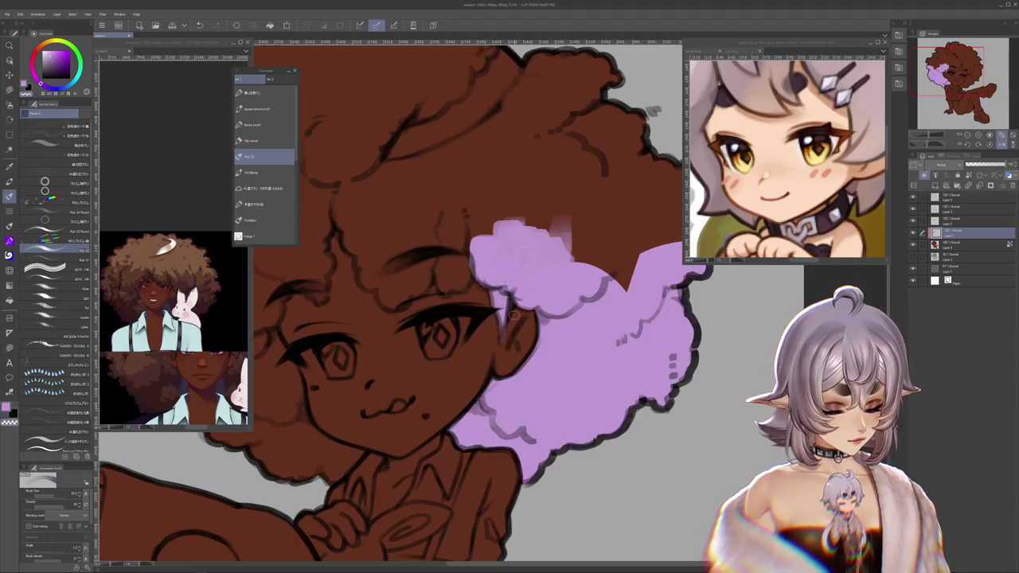
pyautogui.moveTo(492, 301)
pyautogui.mouseDown()
pyautogui.moveTo(514, 292)
pyautogui.moveTo(468, 249)
pyautogui.mouseUp()
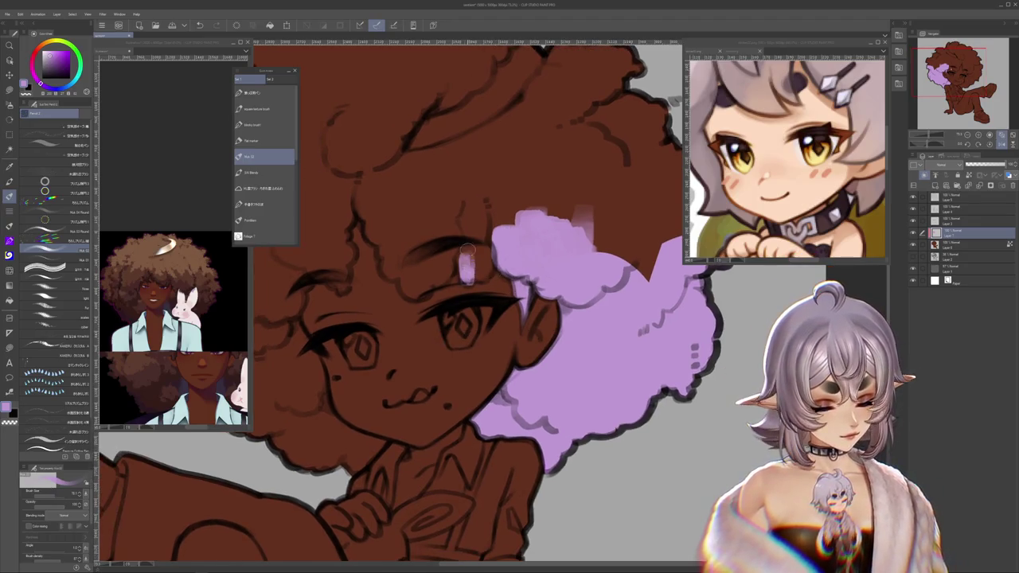
pyautogui.moveTo(487, 279); pyautogui.dragTo(486, 243)
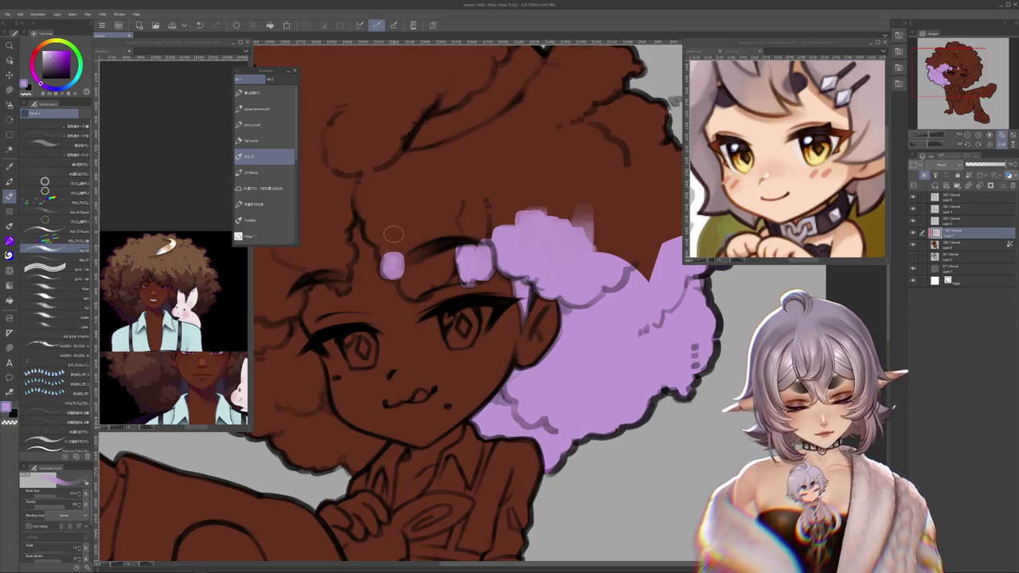
pyautogui.moveTo(390, 239)
pyautogui.mouseDown()
pyautogui.moveTo(382, 257)
pyautogui.moveTo(442, 272)
pyautogui.mouseUp()
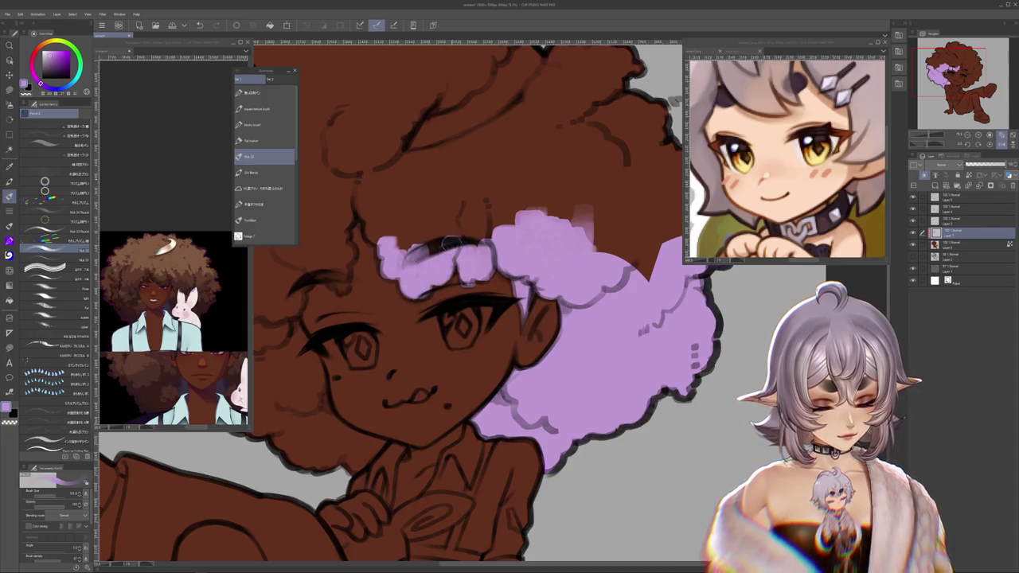
# Step: Paint lavender over the forehead hair above the eyebrow and below the hair spike
pyautogui.scroll(1, 429, 375)
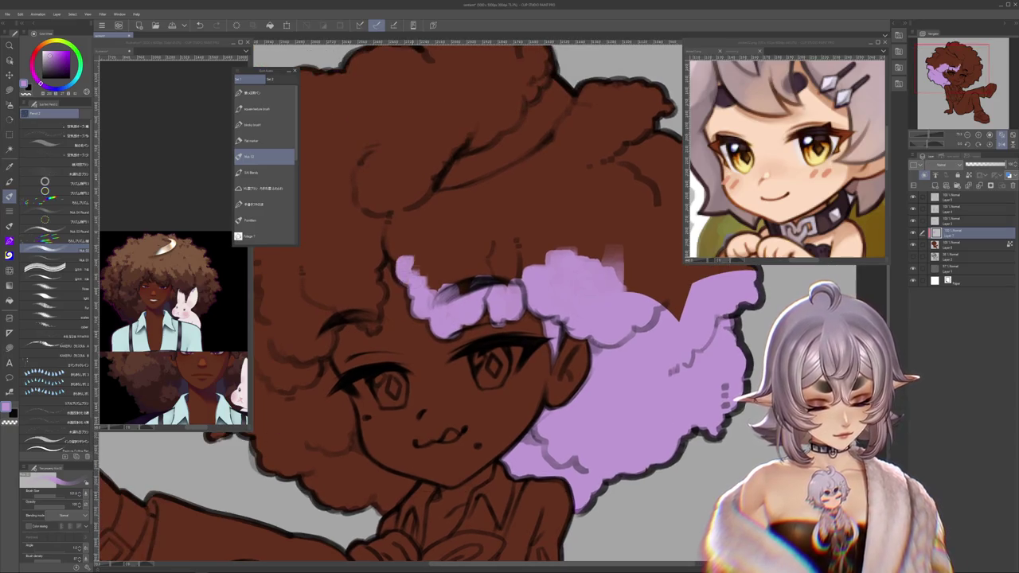
pyautogui.moveTo(402, 251); pyautogui.dragTo(425, 274)
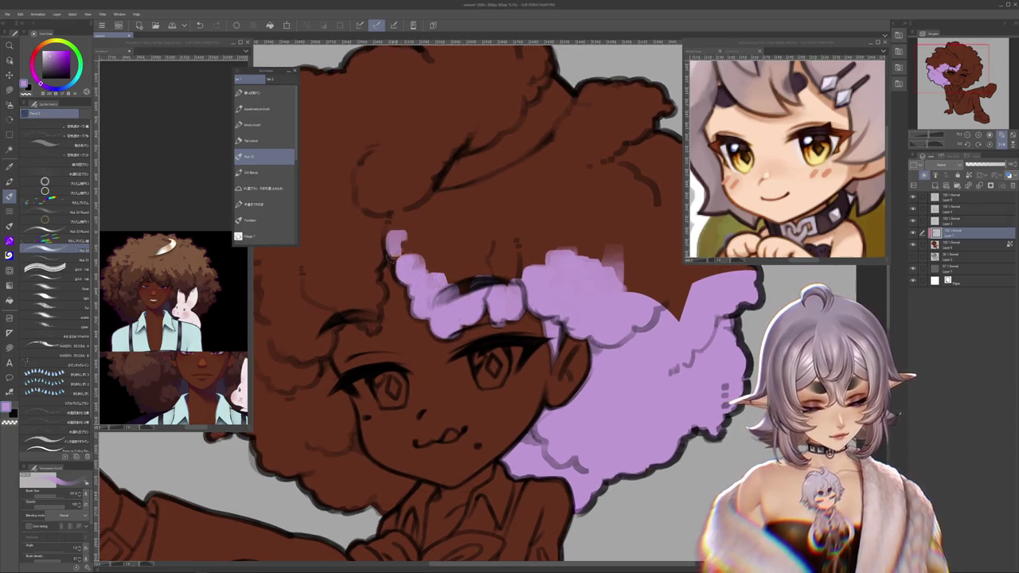
pyautogui.moveTo(478, 319); pyautogui.dragTo(550, 290)
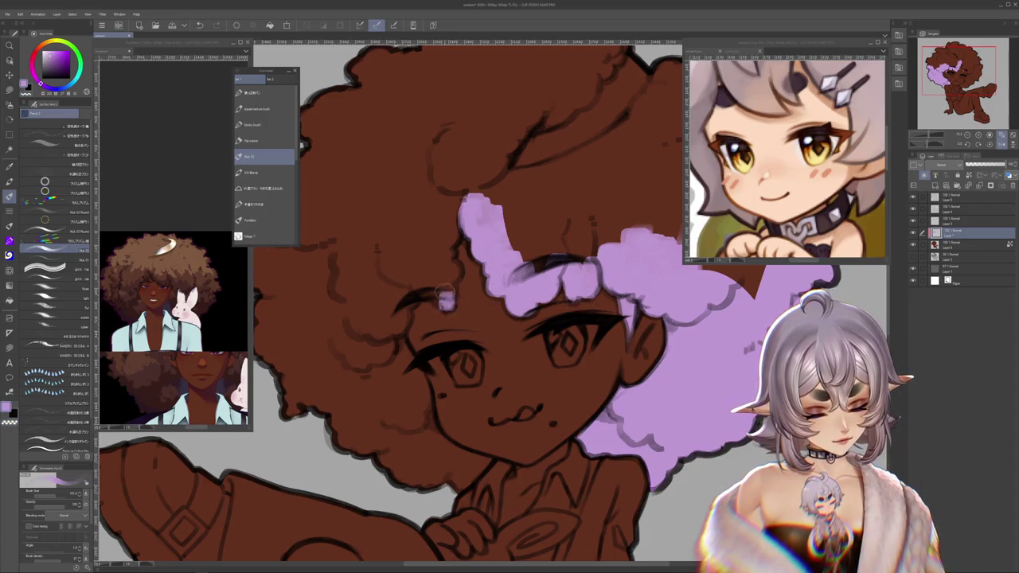
pyautogui.moveTo(441, 299); pyautogui.dragTo(442, 273)
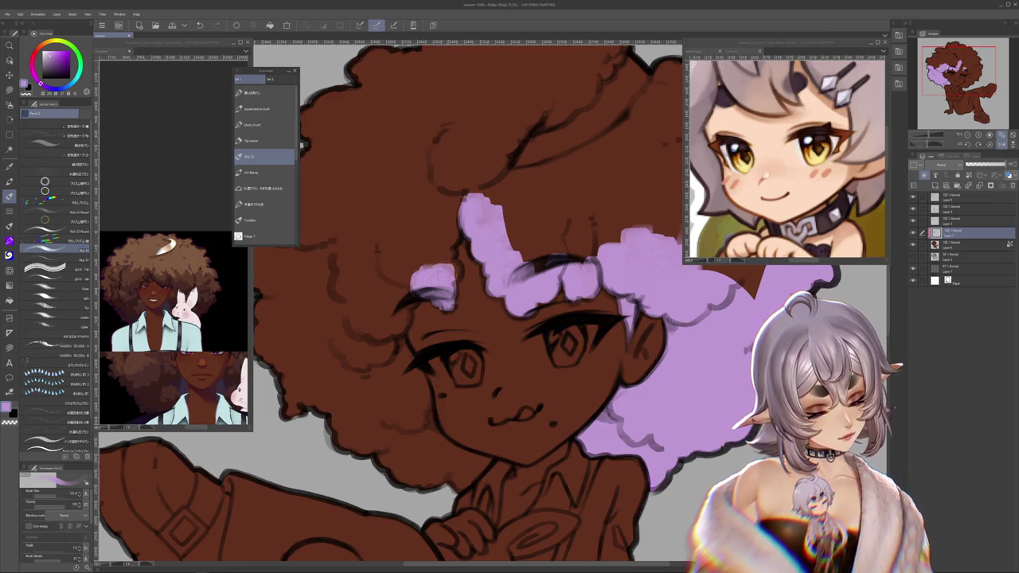
pyautogui.moveTo(440, 264); pyautogui.dragTo(438, 252)
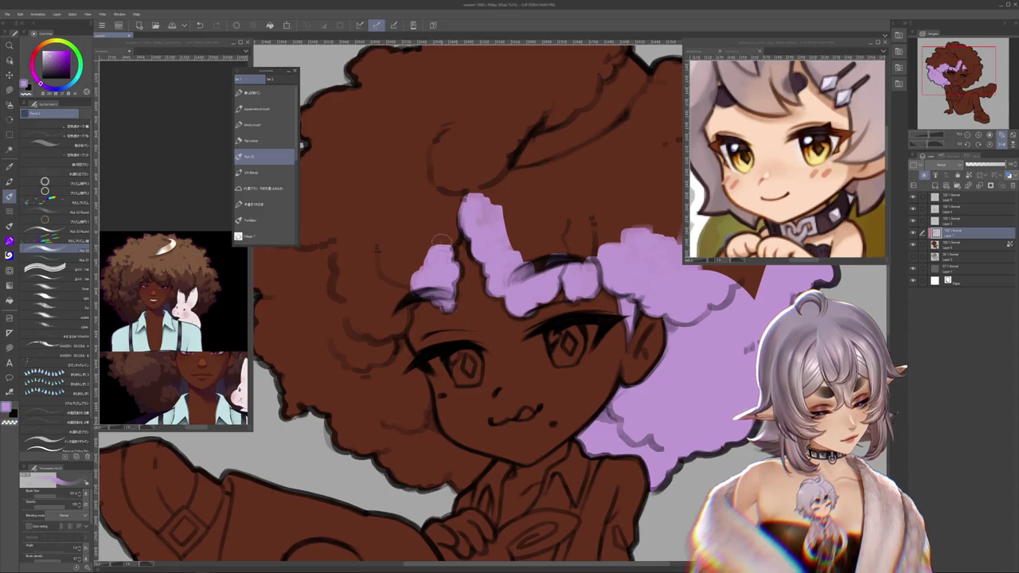
pyautogui.moveTo(452, 211)
pyautogui.mouseDown()
pyautogui.moveTo(430, 237)
pyautogui.moveTo(421, 219)
pyautogui.mouseUp()
pyautogui.scroll(2, 431, 242)
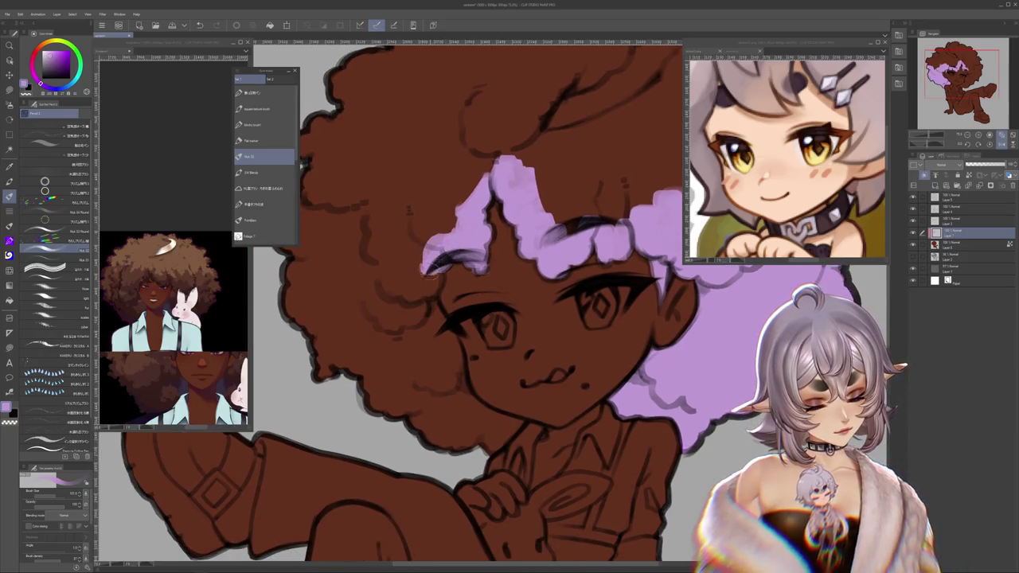
pyautogui.moveTo(430, 266); pyautogui.dragTo(417, 294)
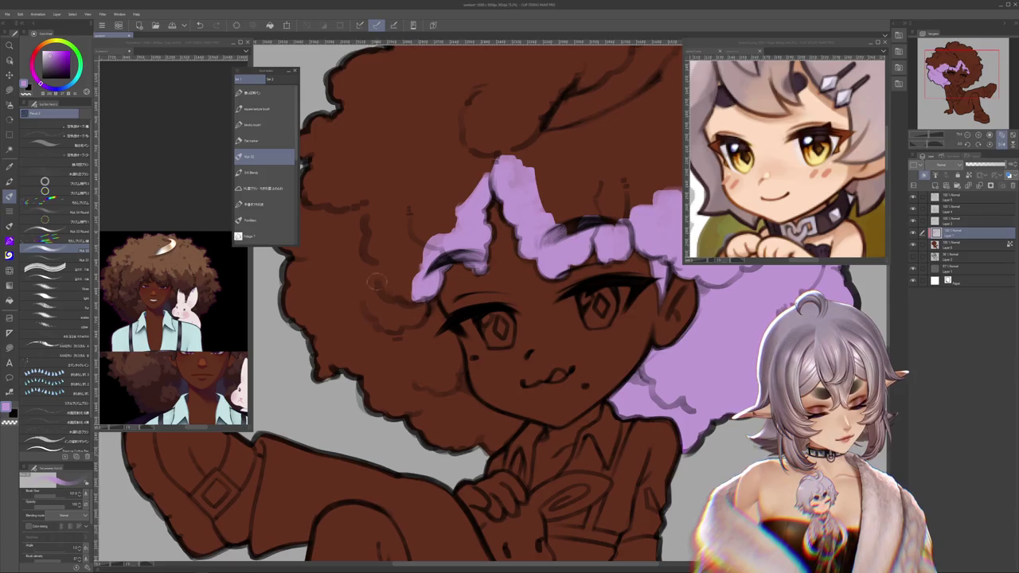
# Step: Lasso-fill the hair left of the face with lavender, then fit the canvas to the window
pyautogui.press('m')
pyautogui.moveTo(436, 293)
pyautogui.mouseDown()
pyautogui.moveTo(416, 342)
pyautogui.moveTo(440, 285)
pyautogui.moveTo(421, 275)
pyautogui.moveTo(456, 313)
pyautogui.mouseUp()
pyautogui.moveTo(457, 140)
pyautogui.mouseDown()
pyautogui.moveTo(470, 259)
pyautogui.moveTo(441, 282)
pyautogui.moveTo(398, 144)
pyautogui.mouseUp()
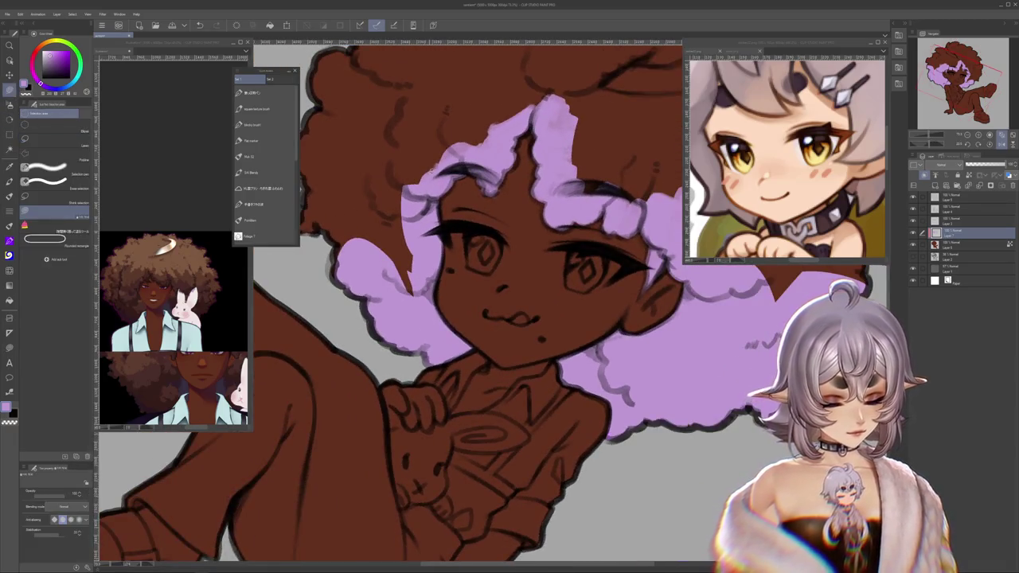
pyautogui.hotkey('ctrl', '0')
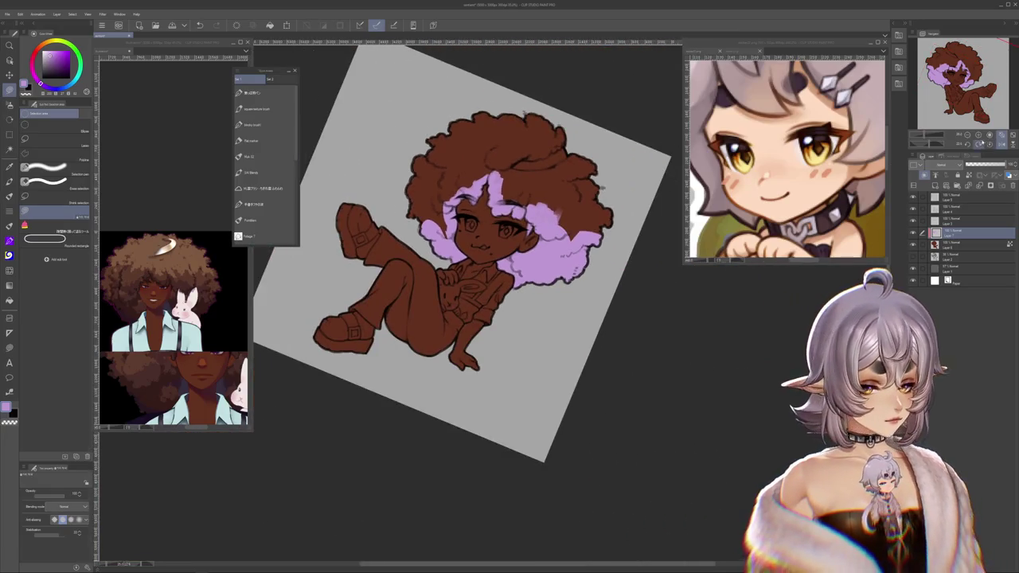
# Step: Lasso-fill the upper-left, top-centre and right-side brown hair sections with lavender
pyautogui.hotkey('ctrl', '^')
pyautogui.scroll(3, 457, 255)
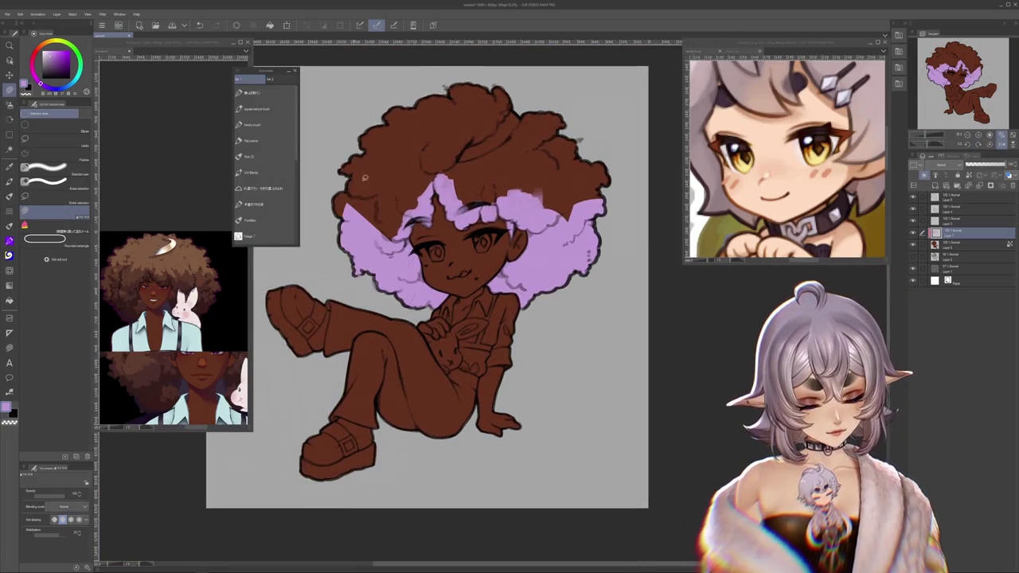
pyautogui.scroll(-1, 463, 319)
pyautogui.moveTo(436, 235); pyautogui.dragTo(402, 339)
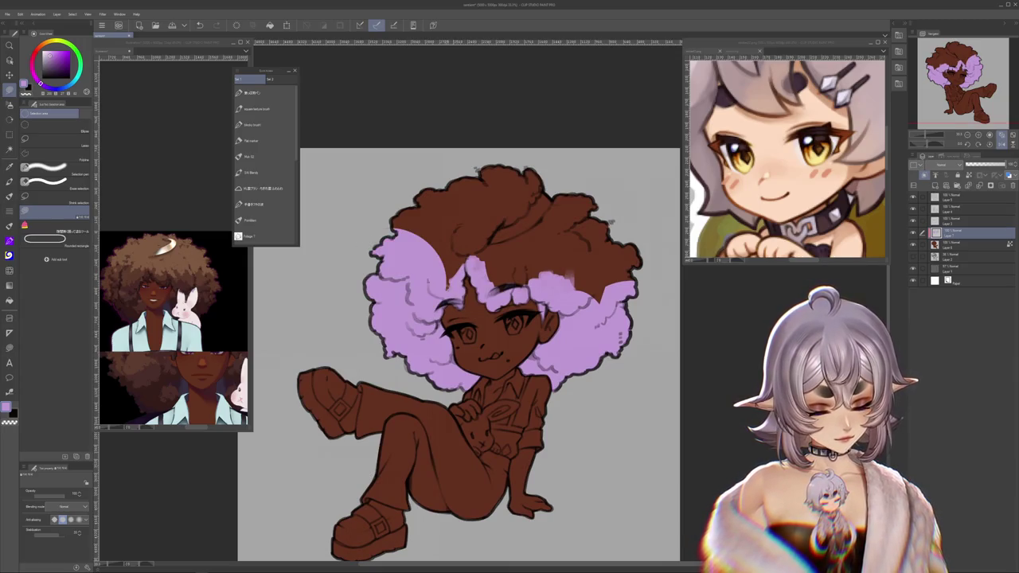
pyautogui.moveTo(475, 255); pyautogui.dragTo(470, 181)
pyautogui.moveTo(518, 256); pyautogui.dragTo(521, 199)
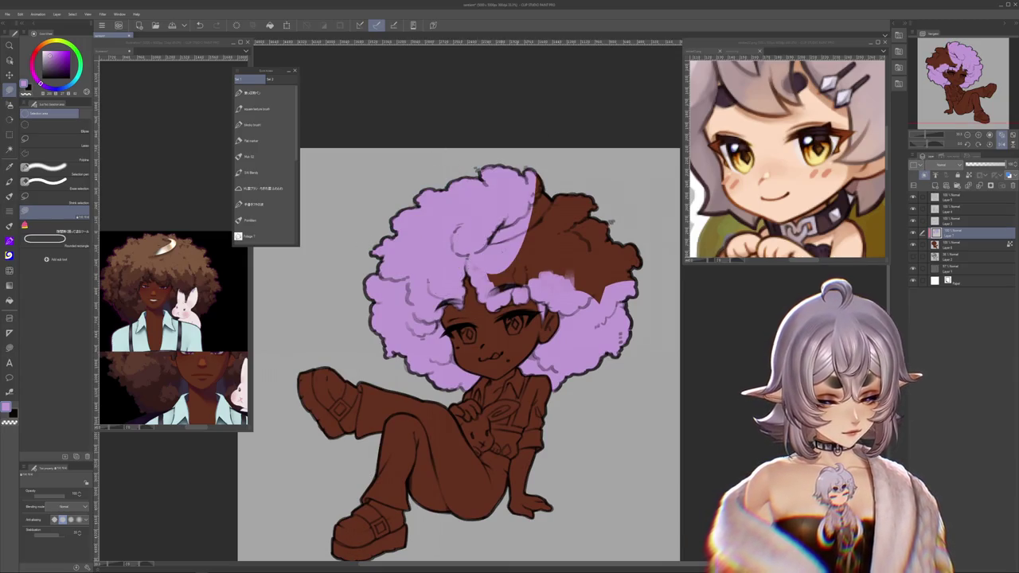
pyautogui.moveTo(523, 285); pyautogui.dragTo(548, 223)
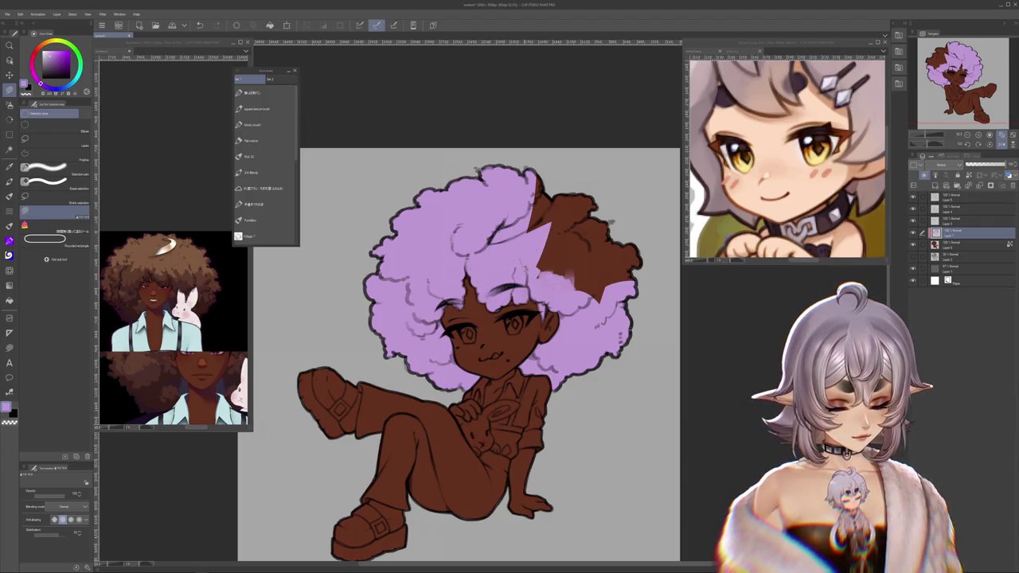
pyautogui.moveTo(557, 286); pyautogui.dragTo(605, 207)
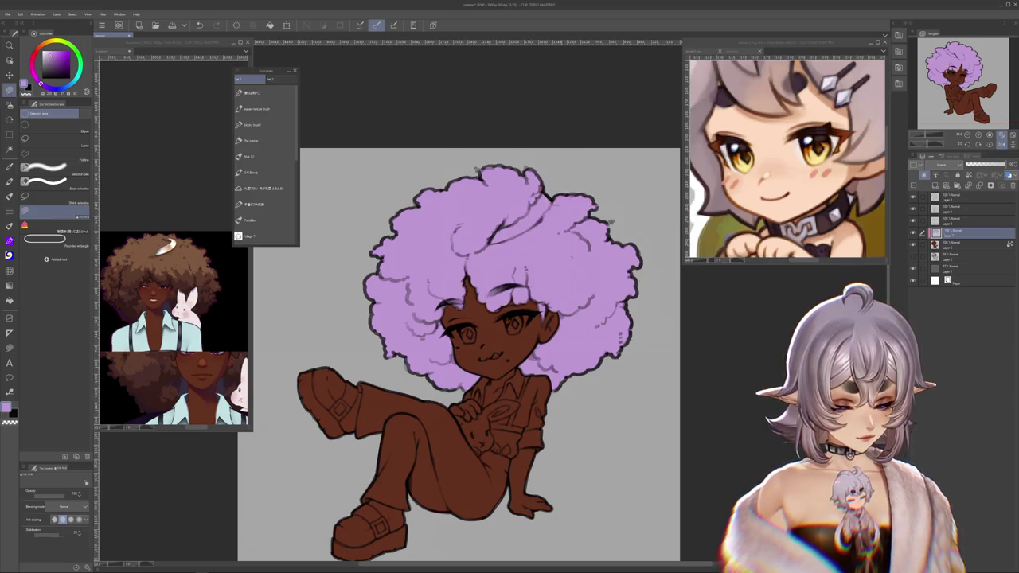
pyautogui.moveTo(689, 414); pyautogui.dragTo(694, 356)
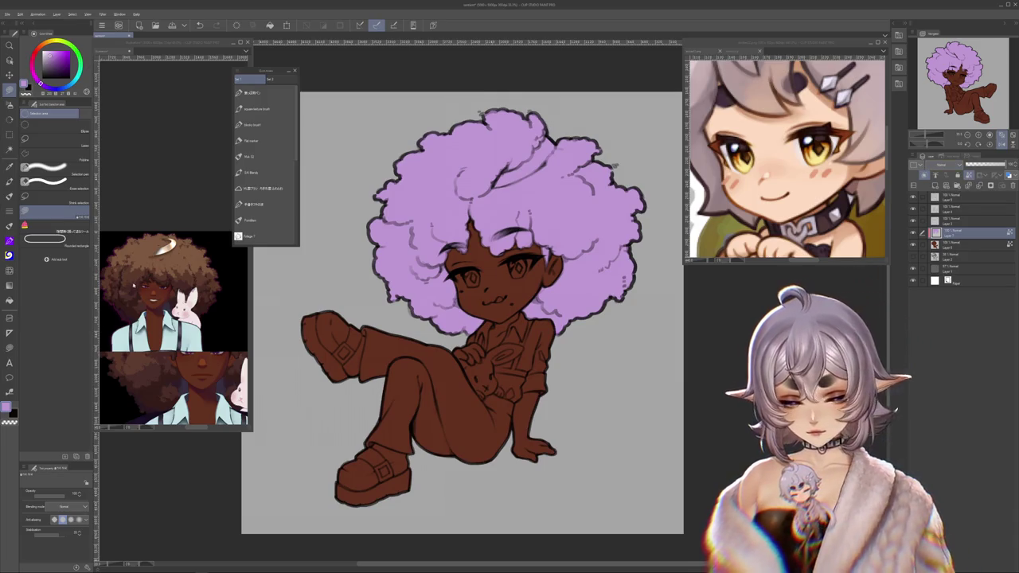
# Step: Recolour the lavender hair layer to dark chocolate brown and zoom in on the afro
pyautogui.hotkey('ctrl', 'Tab')
pyautogui.hotkey('ctrl', 'Tab')
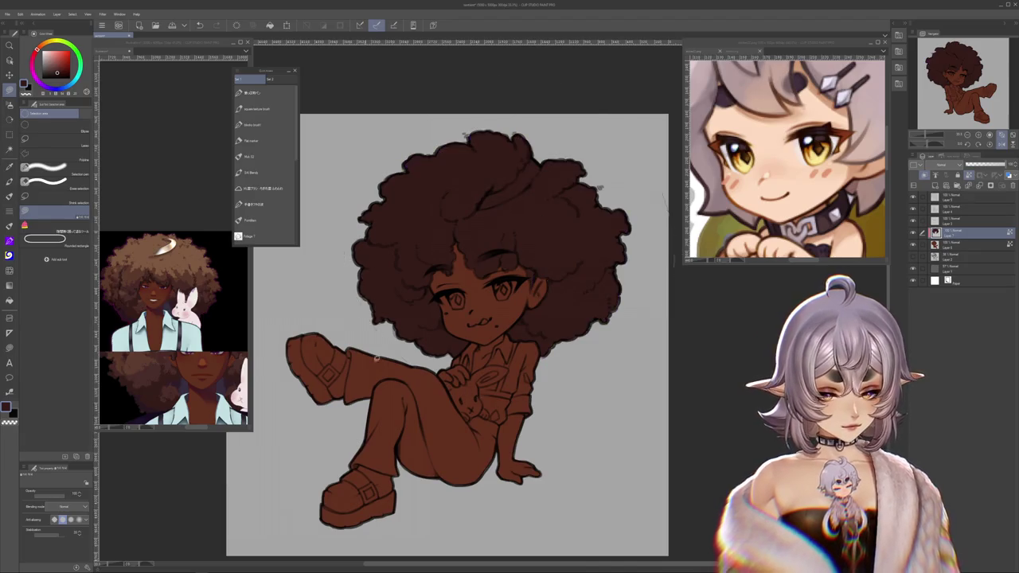
pyautogui.scroll(-2, 626, 103)
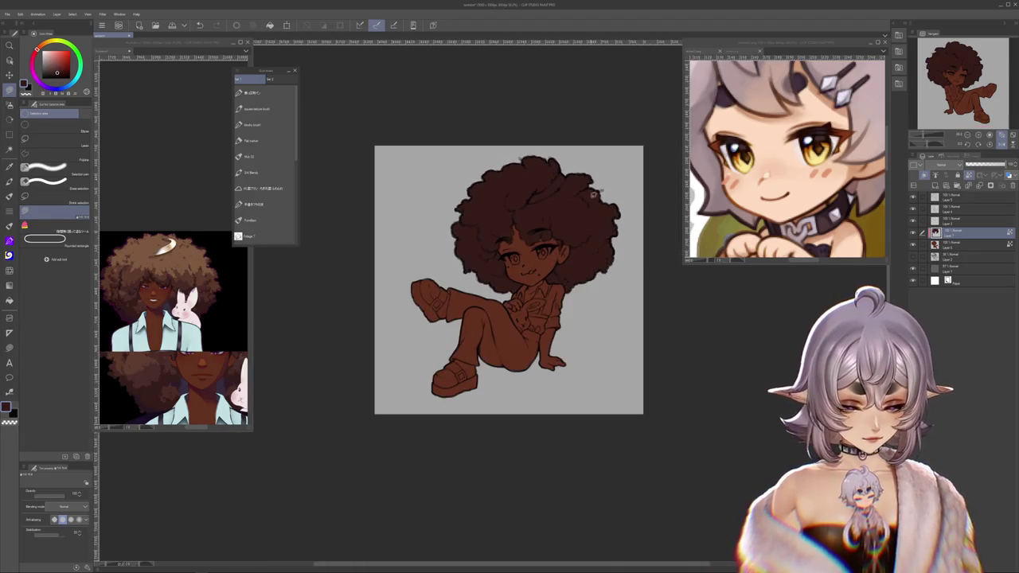
pyautogui.scroll(2, 625, 103)
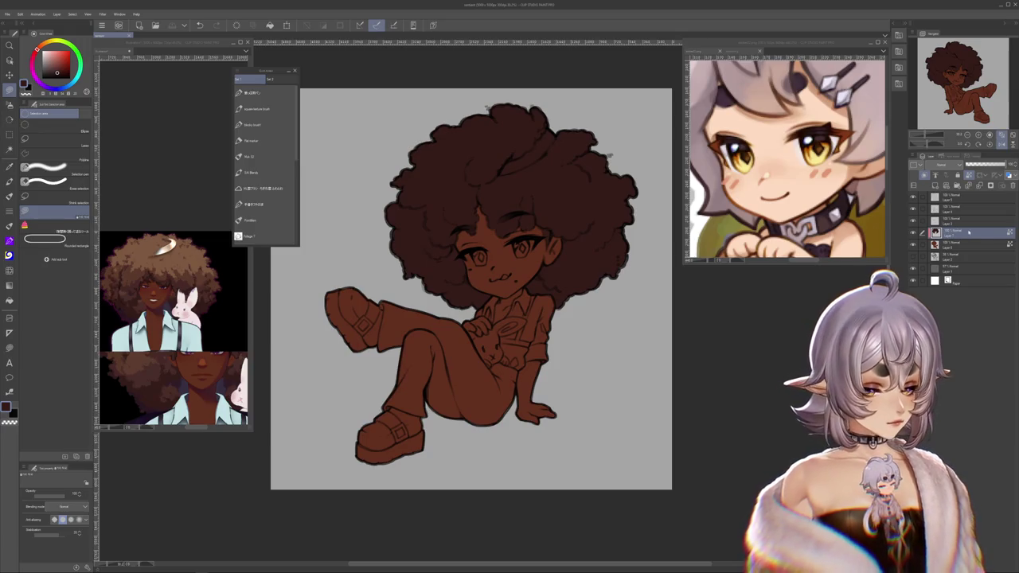
pyautogui.scroll(1, 471, 288)
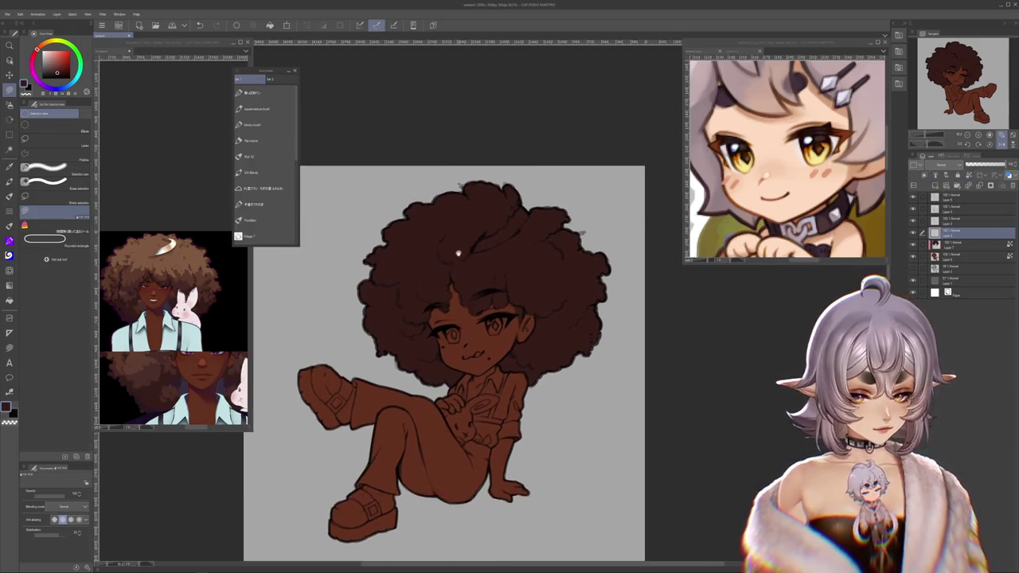
pyautogui.scroll(1, 471, 288)
pyautogui.scroll(2, 314, 188)
pyautogui.scroll(2, 314, 189)
pyautogui.scroll(1, 315, 189)
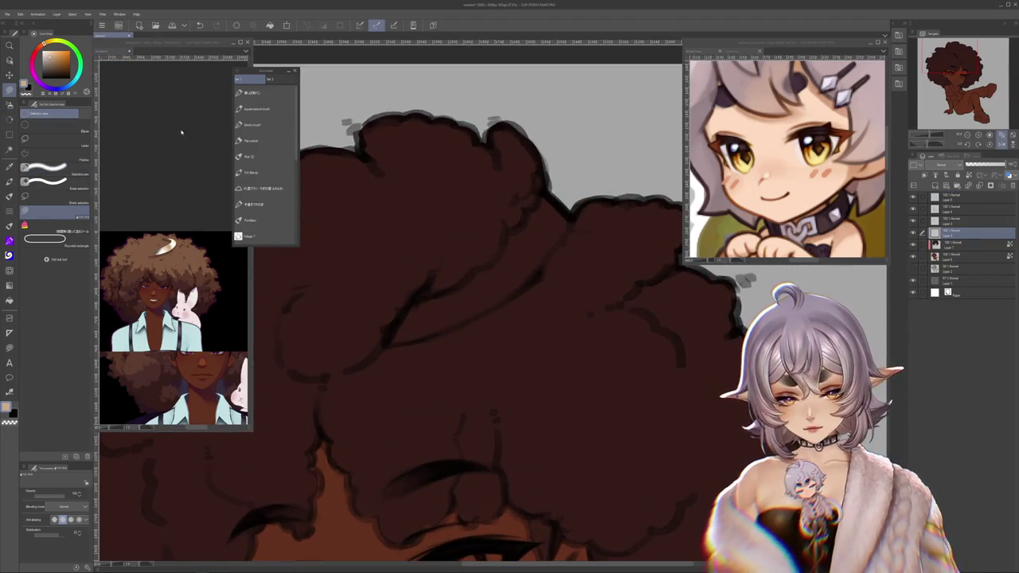
# Step: Paint a light highlight streak across the top of the afro with a flat brush
pyautogui.click(252, 140)
pyautogui.moveTo(547, 191); pyautogui.dragTo(519, 253)
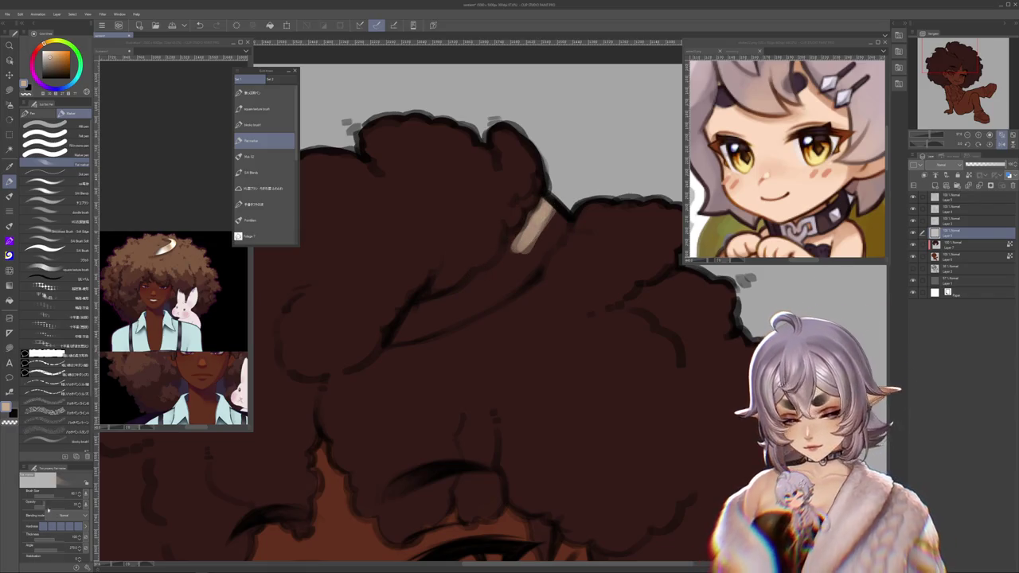
pyautogui.moveTo(549, 191)
pyautogui.mouseDown()
pyautogui.moveTo(506, 262)
pyautogui.moveTo(420, 308)
pyautogui.moveTo(390, 343)
pyautogui.mouseUp()
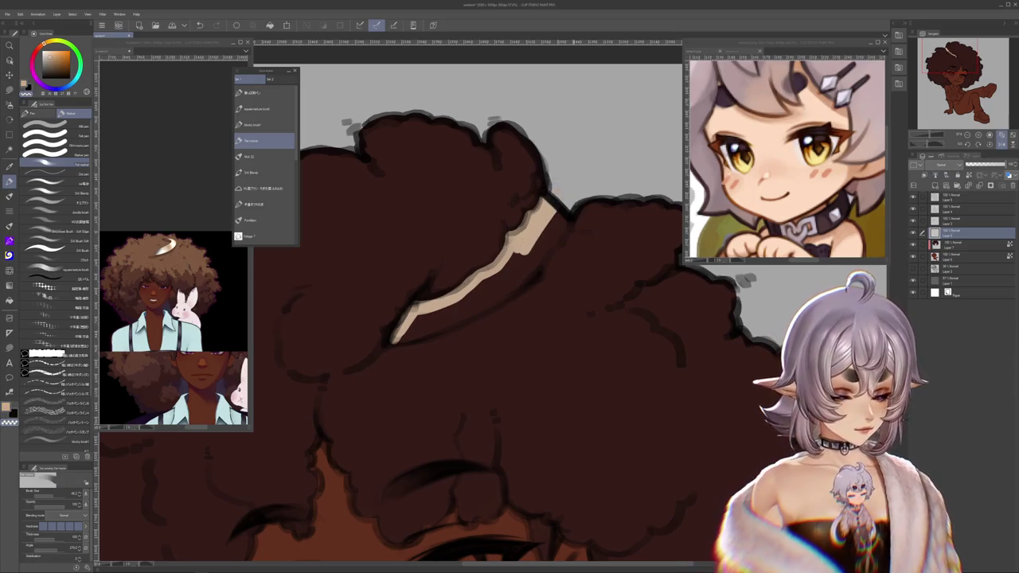
pyautogui.scroll(1, 632, 297)
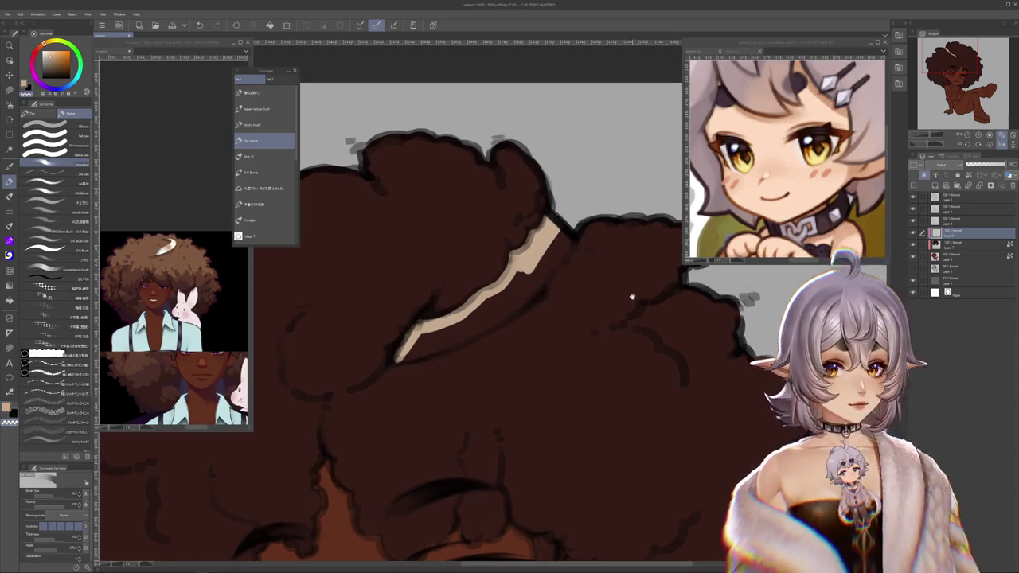
pyautogui.moveTo(535, 268)
pyautogui.mouseDown()
pyautogui.moveTo(570, 234)
pyautogui.moveTo(503, 309)
pyautogui.mouseUp()
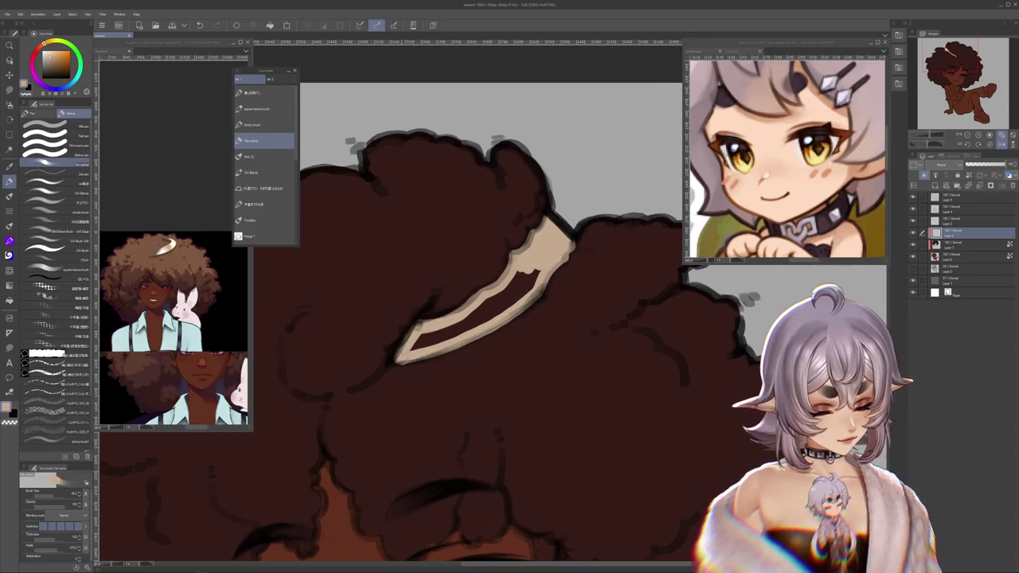
pyautogui.scroll(-1, 501, 308)
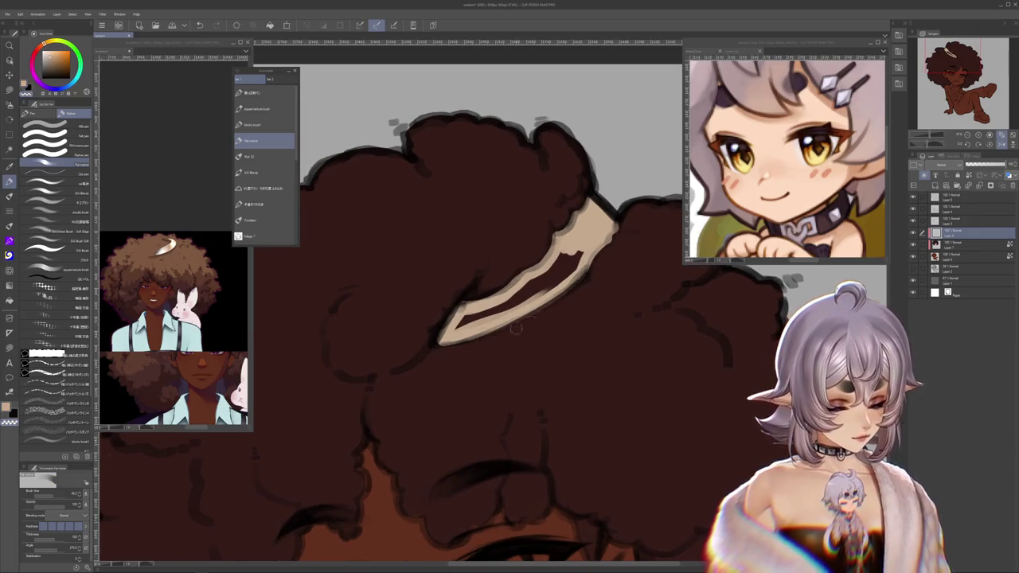
# Step: Sample the beige highlight colour and lasso-fill the dark marks inside the strand
pyautogui.keyDown('alt'); pyautogui.click(455, 352); pyautogui.keyUp('alt')
pyautogui.keyDown('alt'); pyautogui.click(438, 350); pyautogui.keyUp('alt')
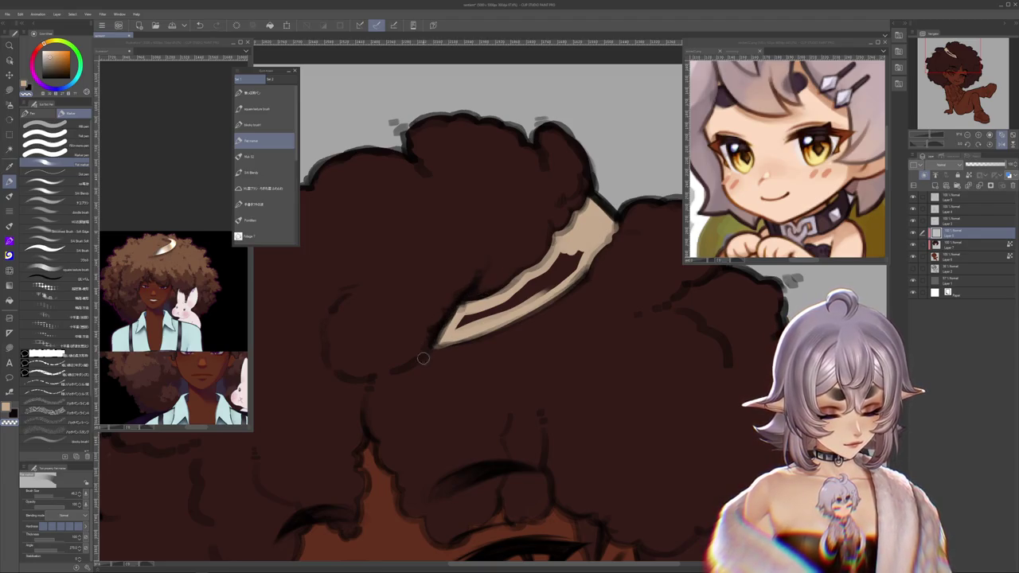
pyautogui.scroll(1, 570, 300)
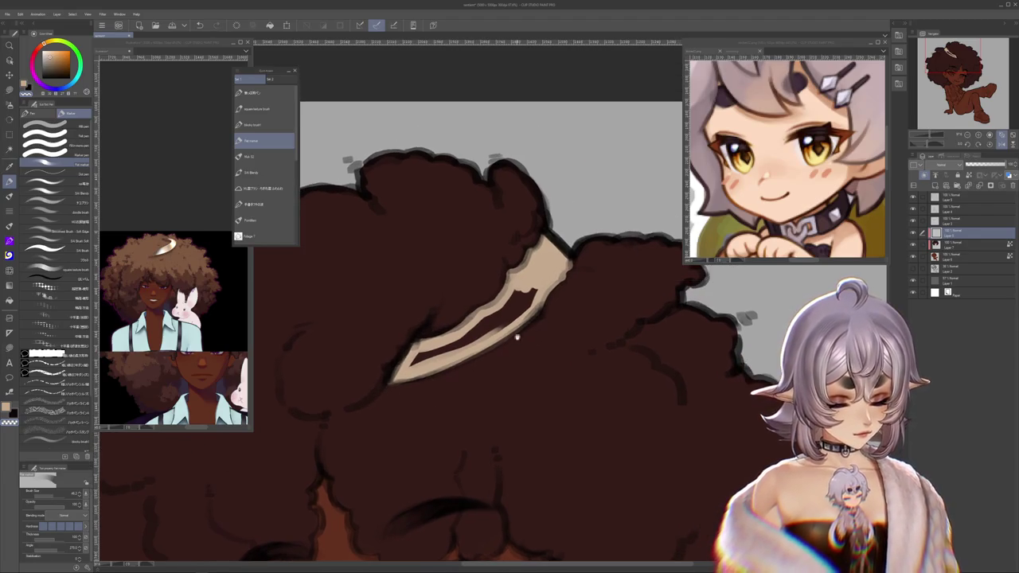
pyautogui.press('m')
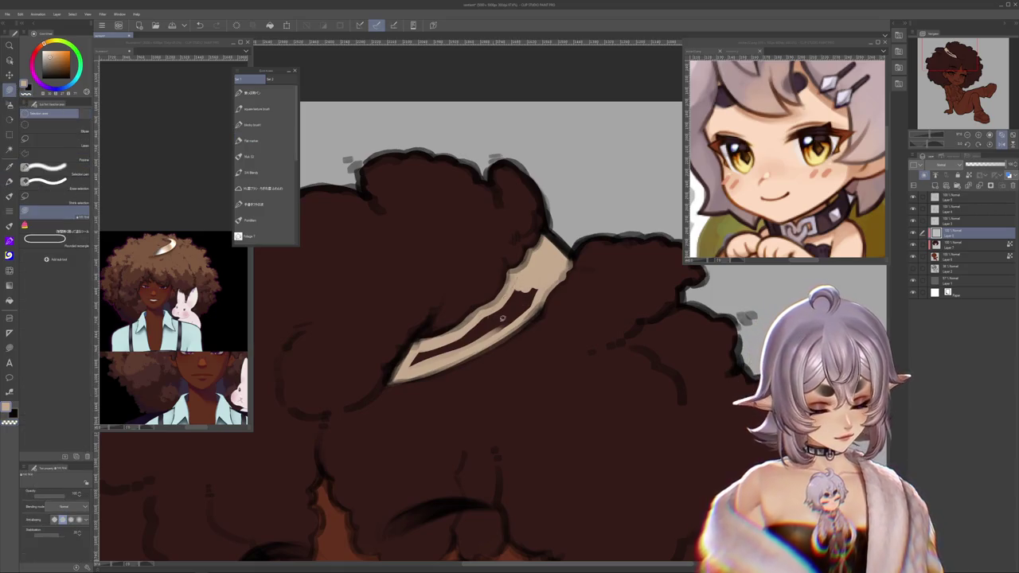
pyautogui.moveTo(494, 318); pyautogui.dragTo(544, 263)
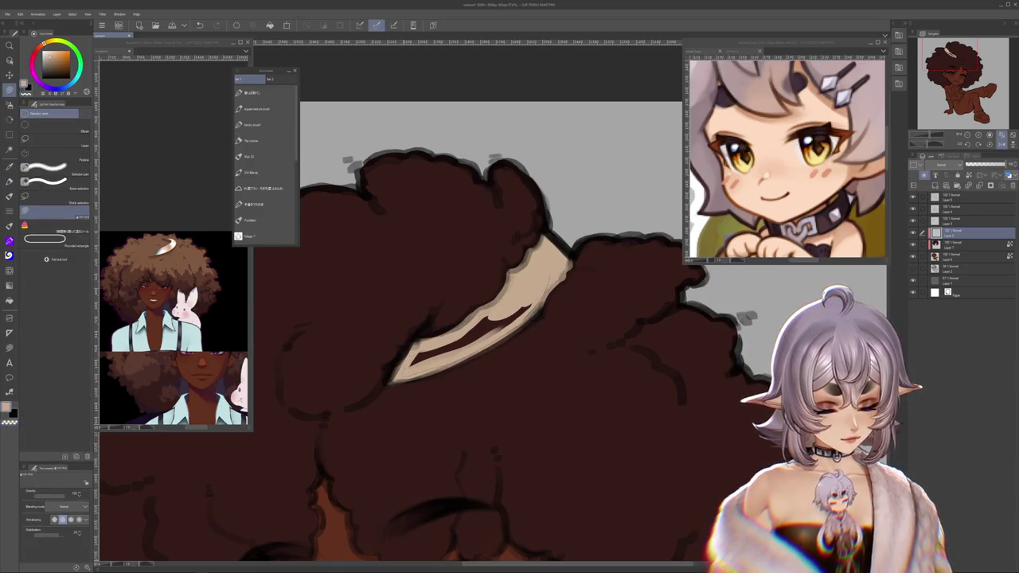
pyautogui.moveTo(526, 309); pyautogui.dragTo(428, 348)
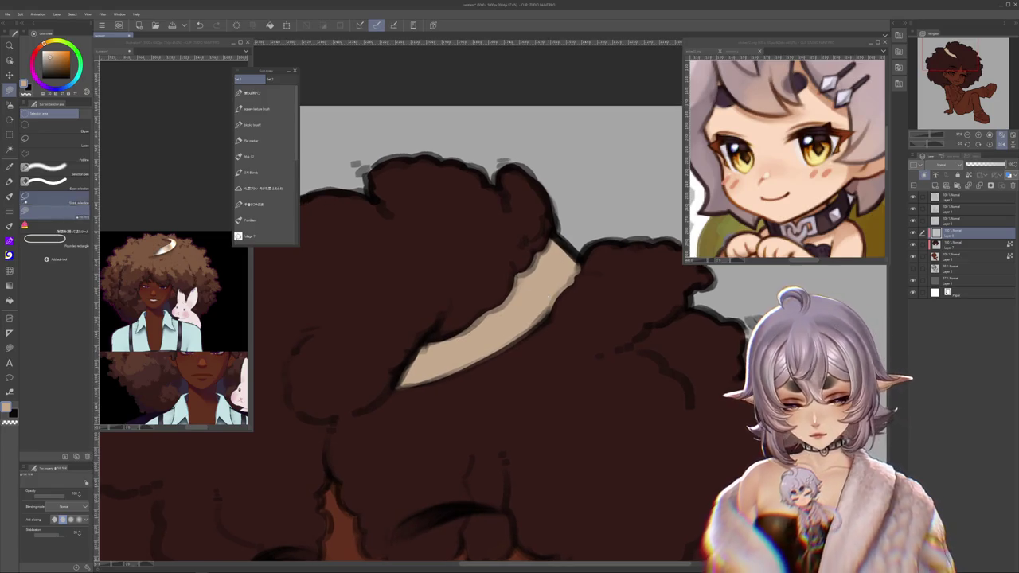
# Step: Paint dark brown hair along the beige strand's edge to trim it neatly
pyautogui.moveTo(509, 374)
pyautogui.mouseDown()
pyautogui.moveTo(467, 456)
pyautogui.moveTo(521, 324)
pyautogui.mouseUp()
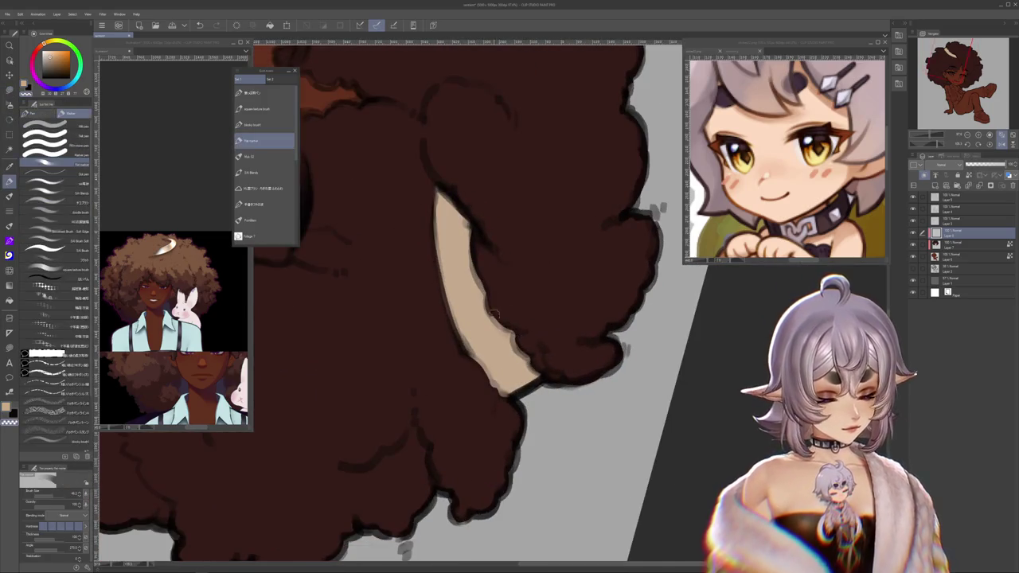
pyautogui.moveTo(476, 265)
pyautogui.mouseDown()
pyautogui.moveTo(498, 282)
pyautogui.moveTo(502, 320)
pyautogui.mouseUp()
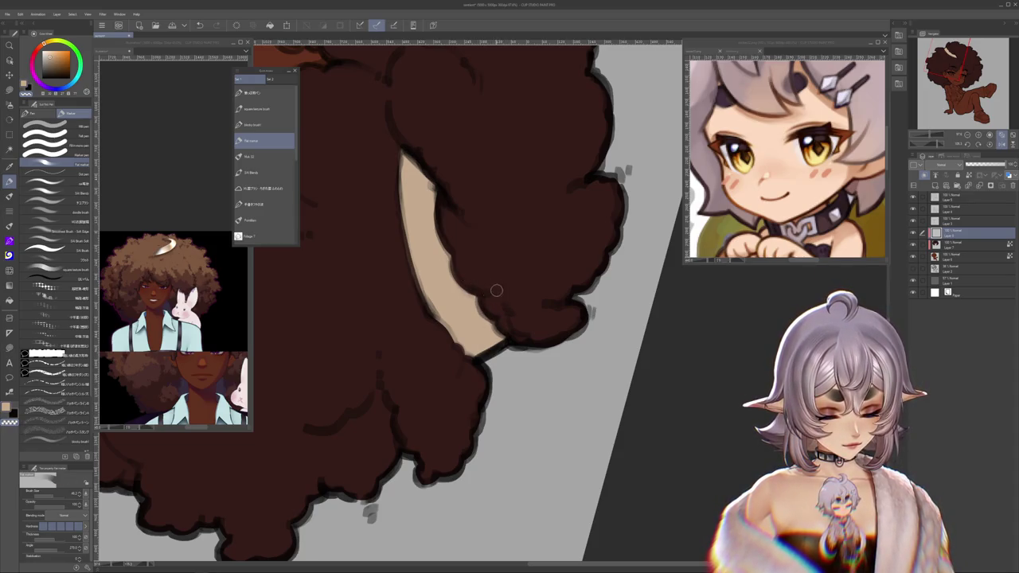
pyautogui.moveTo(514, 310); pyautogui.dragTo(432, 365)
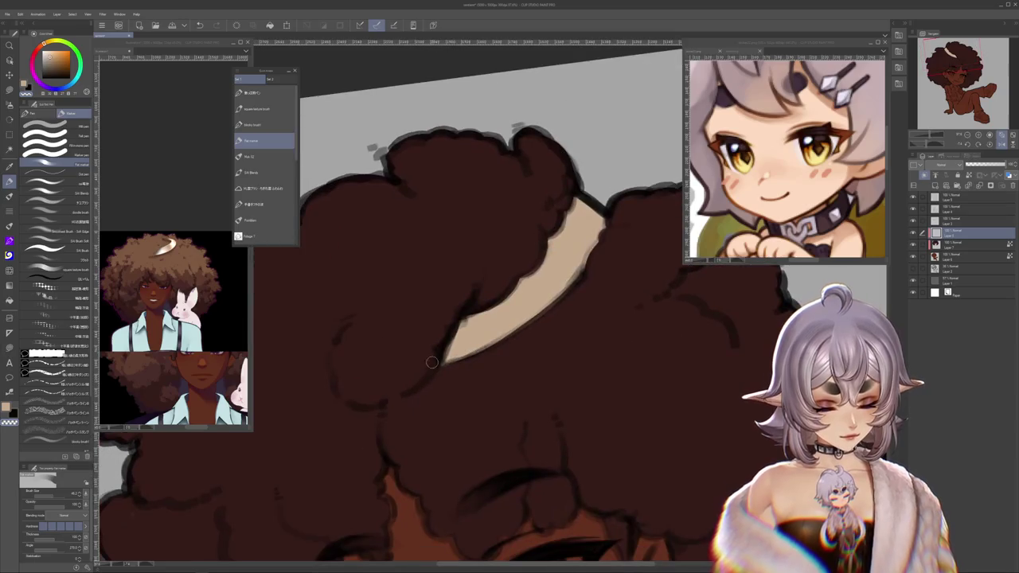
pyautogui.scroll(-2, 673, 298)
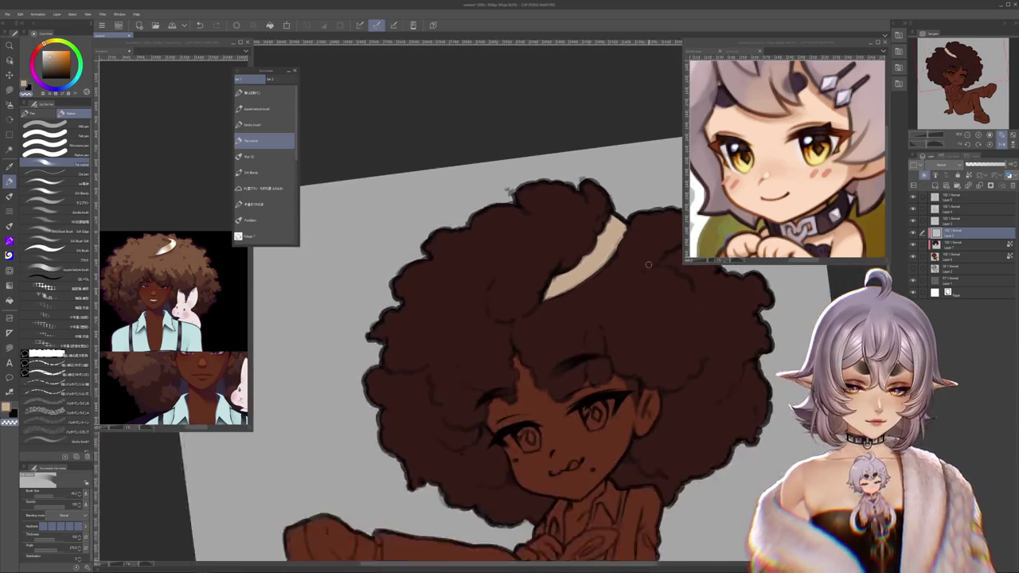
pyautogui.scroll(-2, 672, 299)
pyautogui.scroll(-1, 672, 299)
pyautogui.scroll(1, 670, 297)
pyautogui.scroll(1, 653, 287)
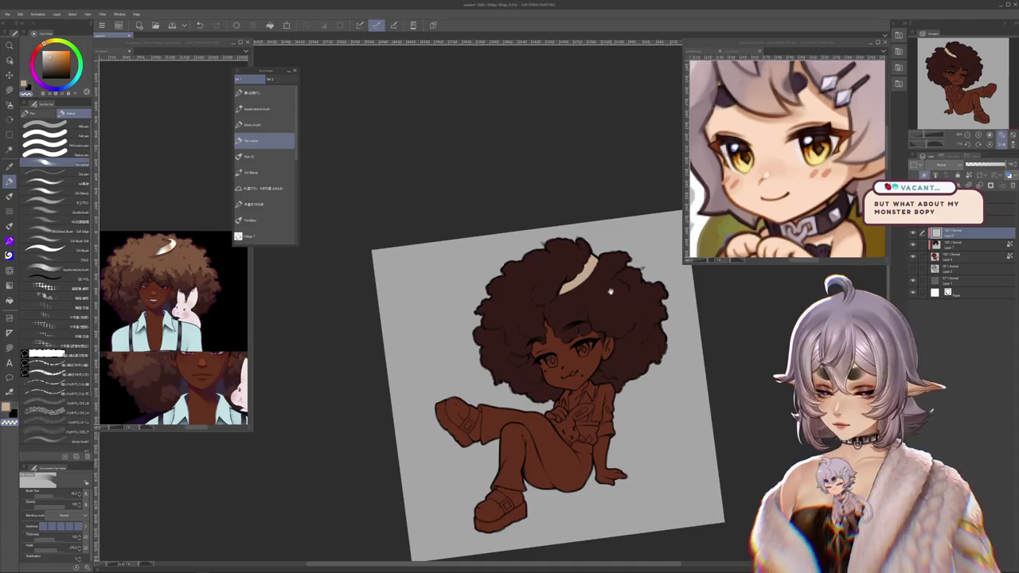
pyautogui.scroll(1, 606, 261)
pyautogui.moveTo(606, 261); pyautogui.dragTo(609, 256)
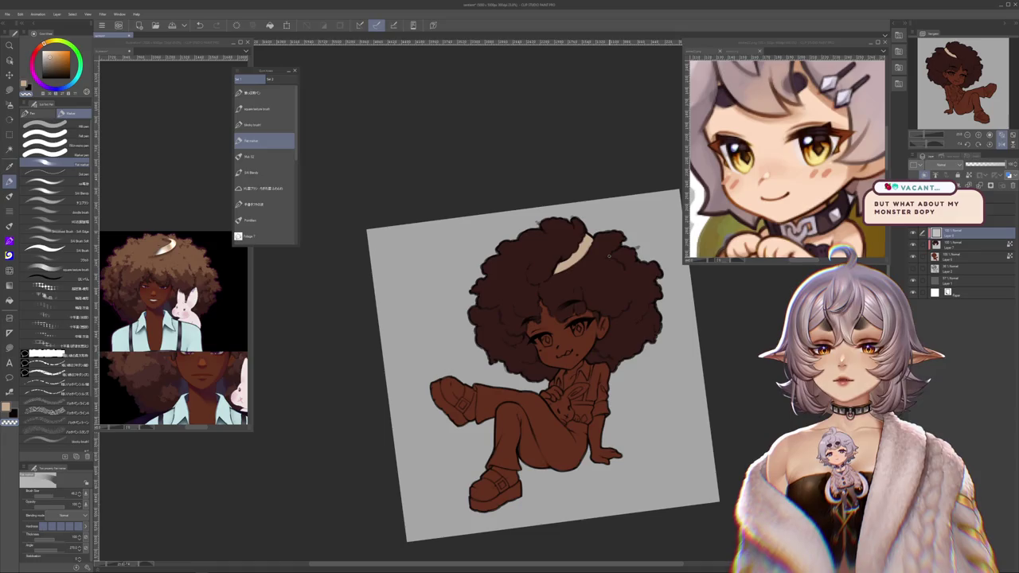
pyautogui.scroll(2, 549, 327)
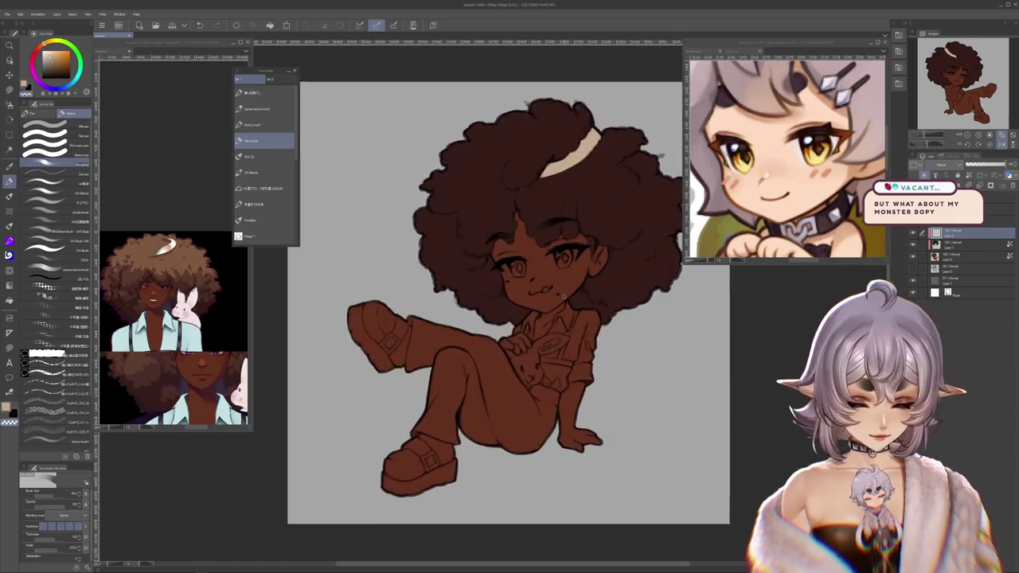
pyautogui.scroll(2, 545, 323)
pyautogui.scroll(2, 540, 315)
pyautogui.scroll(1, 530, 302)
pyautogui.scroll(2, 530, 303)
pyautogui.scroll(1, 530, 303)
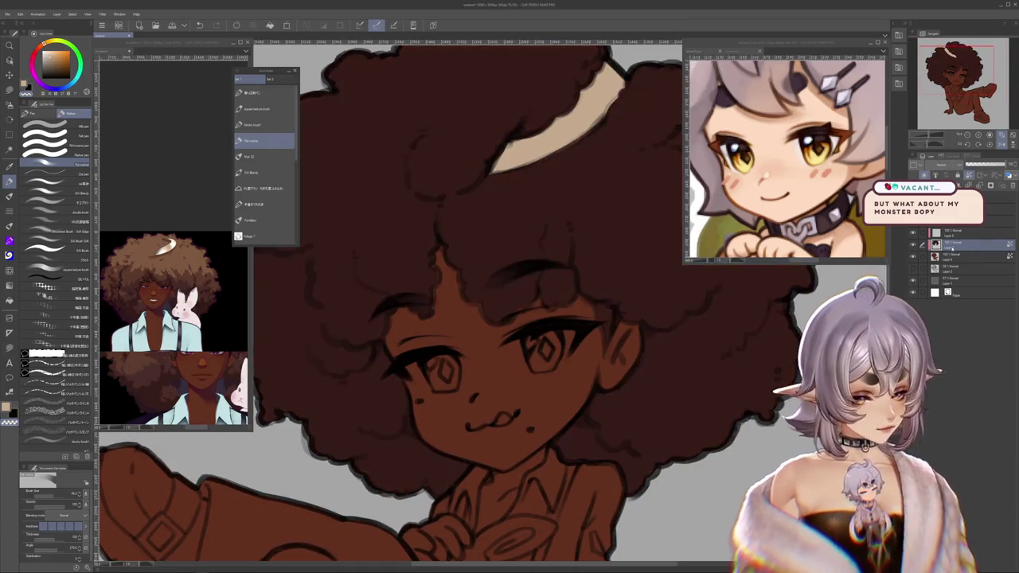
pyautogui.keyDown('alt'); pyautogui.click(458, 255); pyautogui.keyUp('alt')
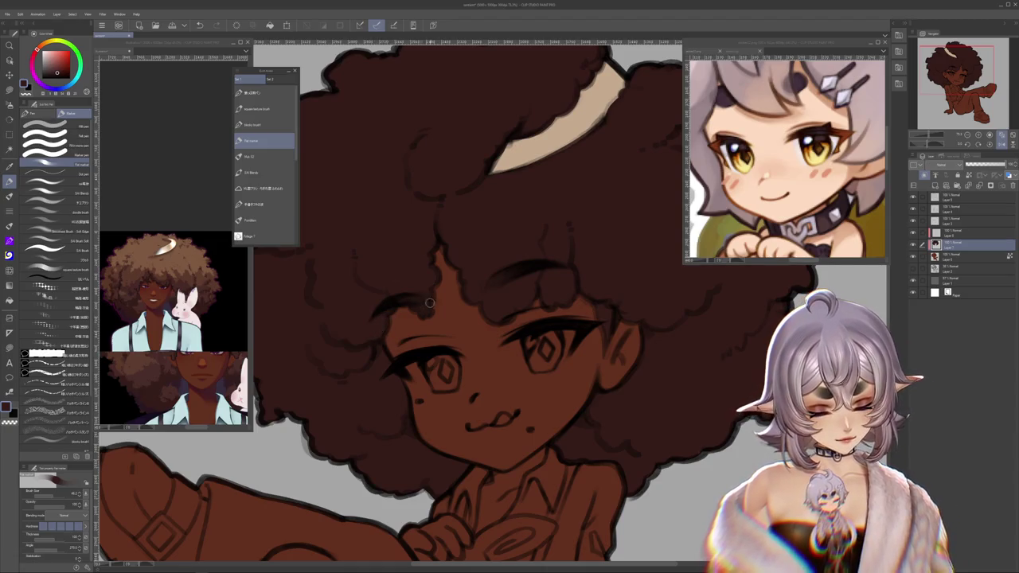
pyautogui.scroll(-2, 637, 247)
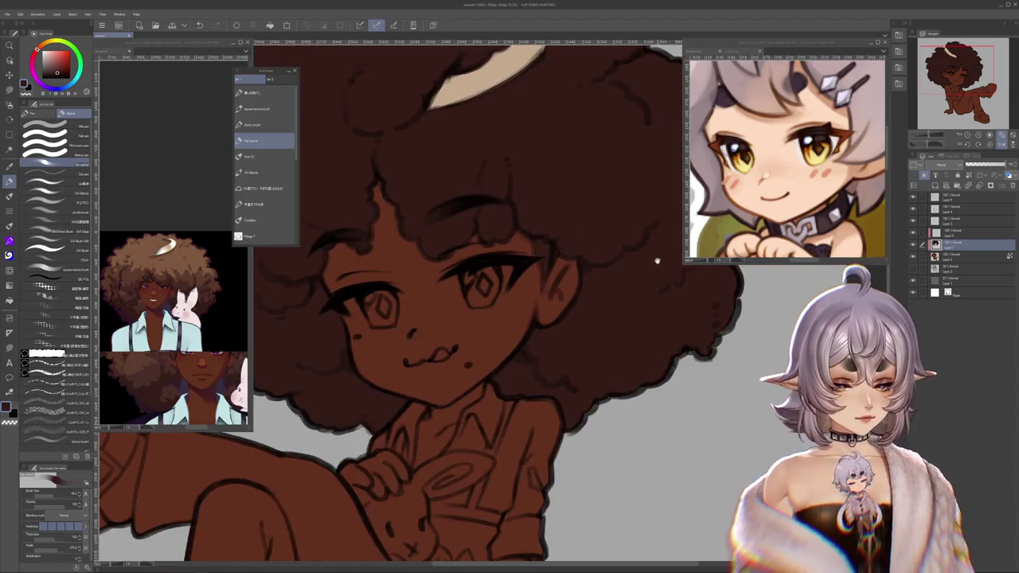
pyautogui.scroll(-5, 649, 228)
pyautogui.scroll(2, 557, 233)
pyautogui.scroll(1, 523, 235)
pyautogui.scroll(-1, 533, 229)
pyautogui.scroll(-2, 546, 235)
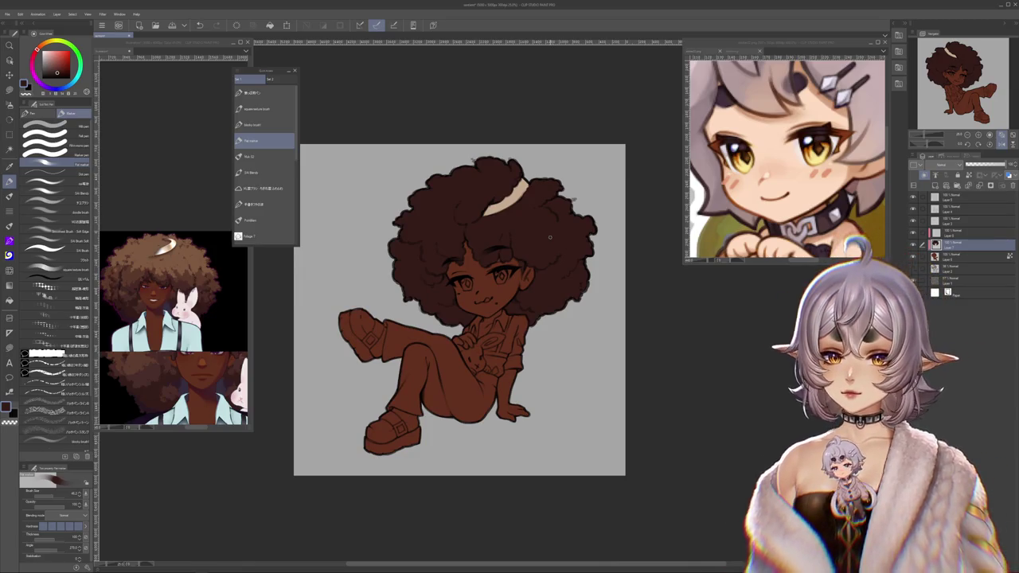
pyautogui.scroll(1, 543, 237)
pyautogui.scroll(1, 545, 247)
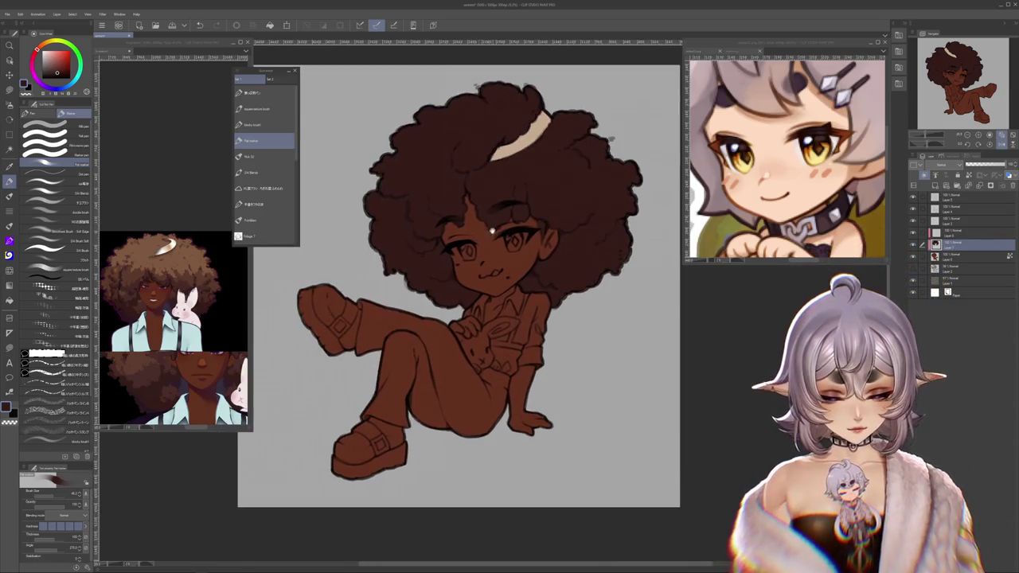
pyautogui.scroll(1, 548, 262)
pyautogui.scroll(1, 552, 285)
pyautogui.moveTo(551, 285); pyautogui.dragTo(535, 259)
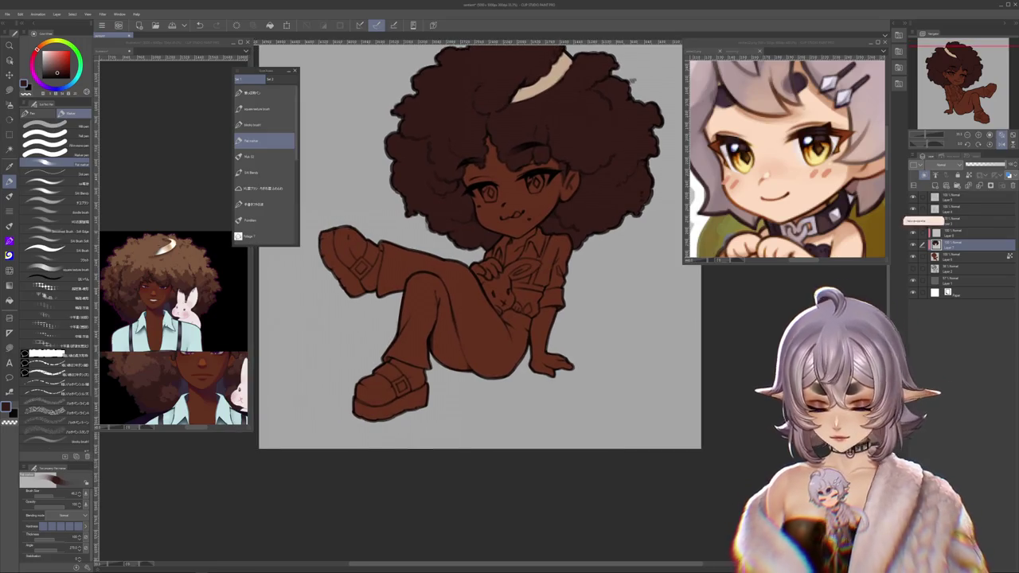
pyautogui.scroll(2, 538, 249)
pyautogui.scroll(1, 538, 249)
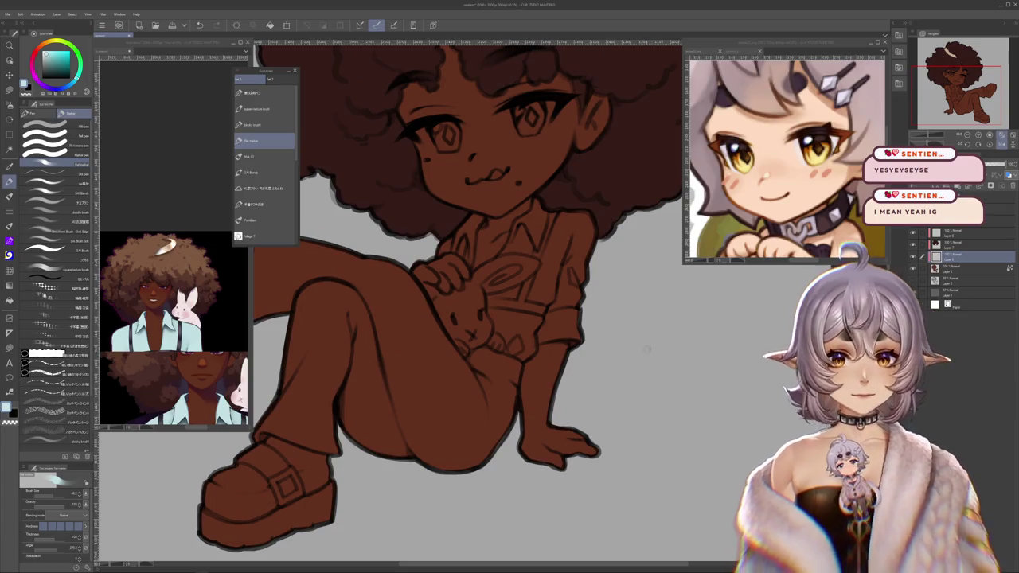
# Step: Lasso-fill the sleeve cuff area on the raised arm with mint
pyautogui.scroll(1, 679, 337)
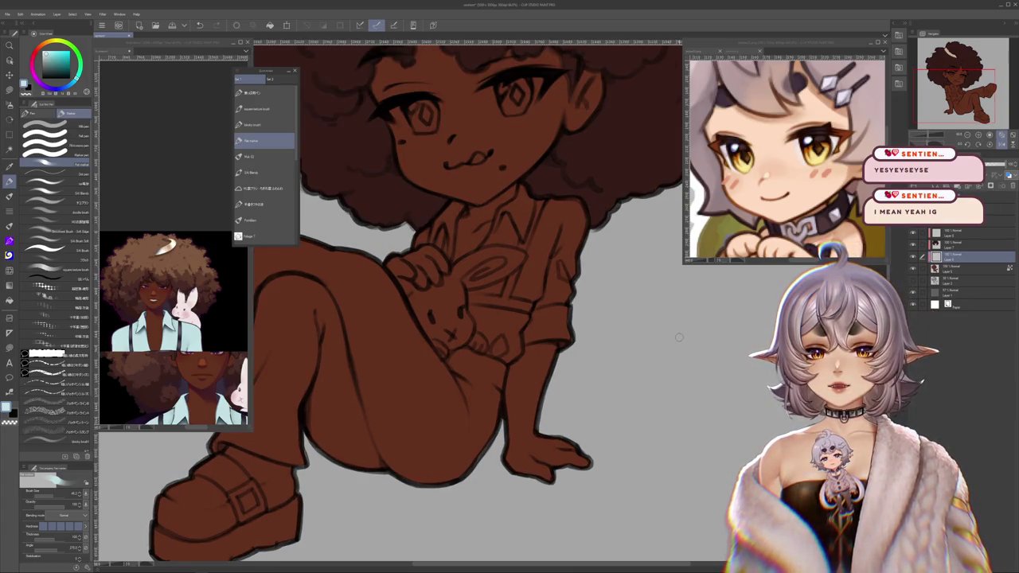
pyautogui.scroll(-2, 679, 337)
pyautogui.scroll(2, 679, 335)
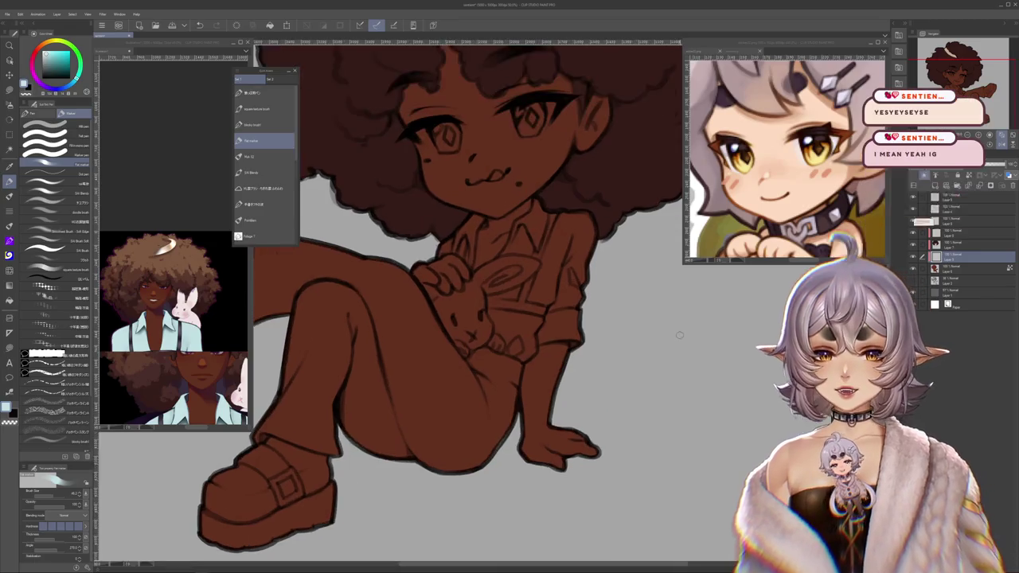
pyautogui.scroll(1, 541, 293)
pyautogui.scroll(1, 541, 293)
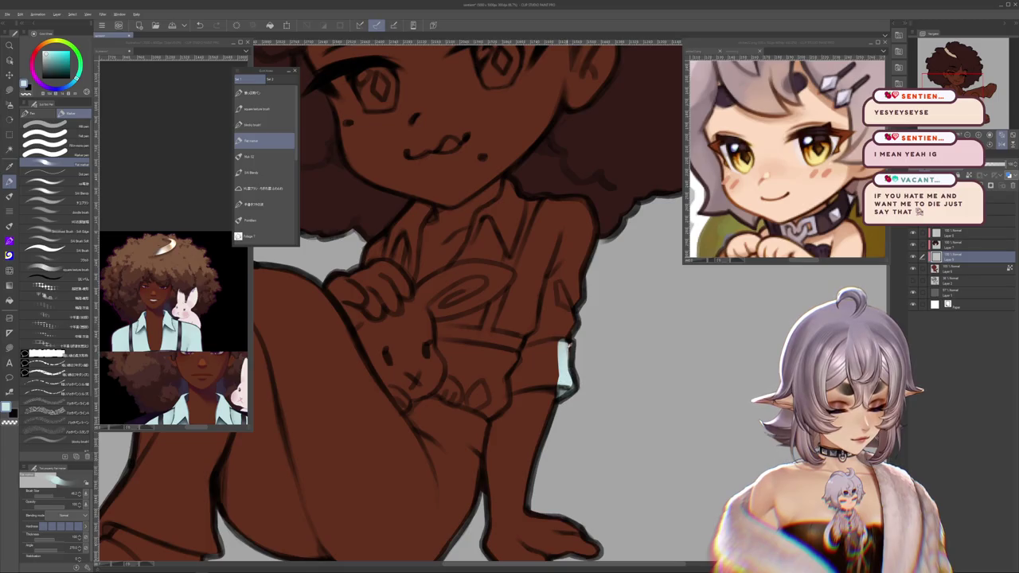
pyautogui.moveTo(486, 407); pyautogui.dragTo(470, 354)
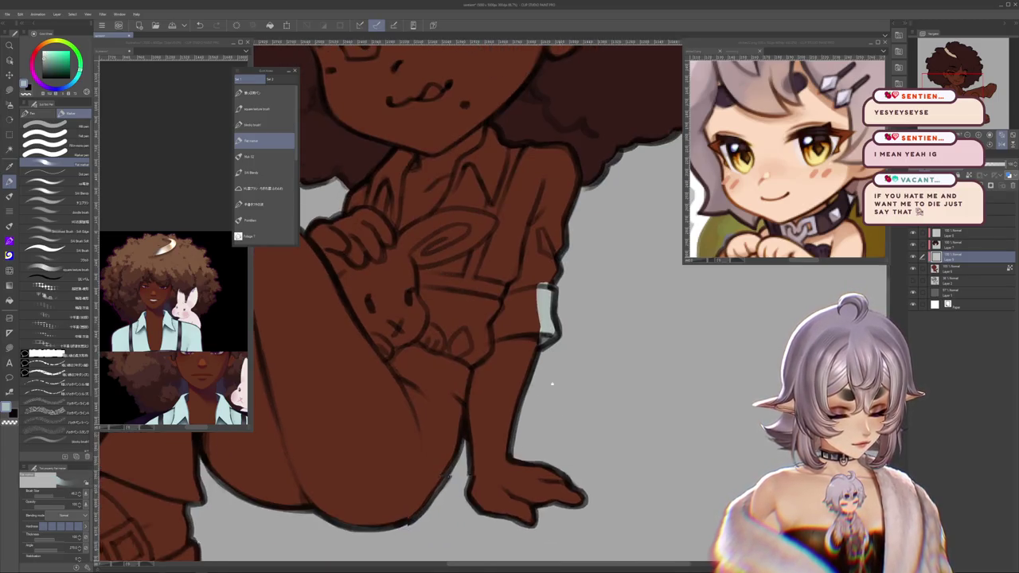
pyautogui.press('m')
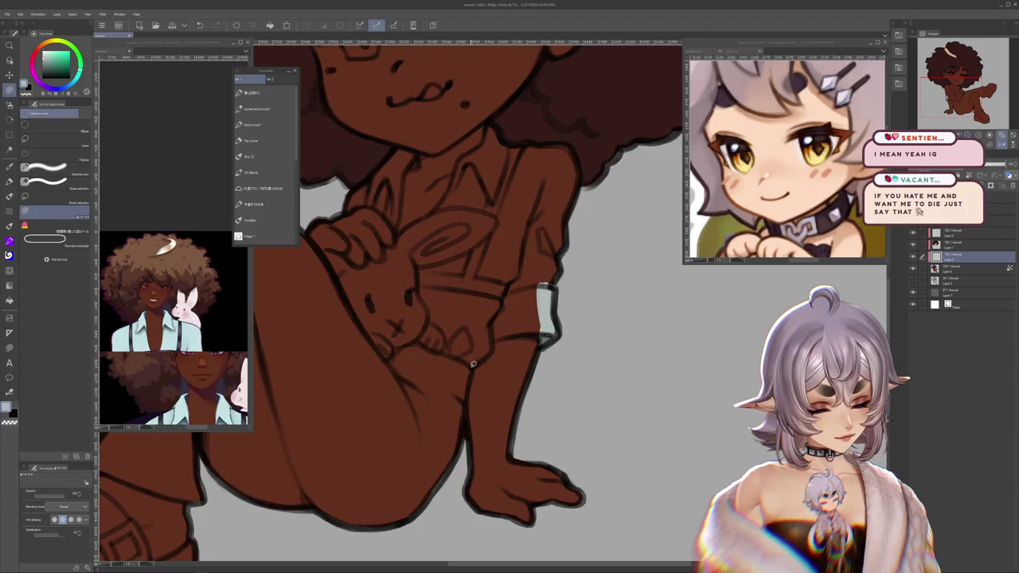
pyautogui.moveTo(493, 346); pyautogui.dragTo(484, 294)
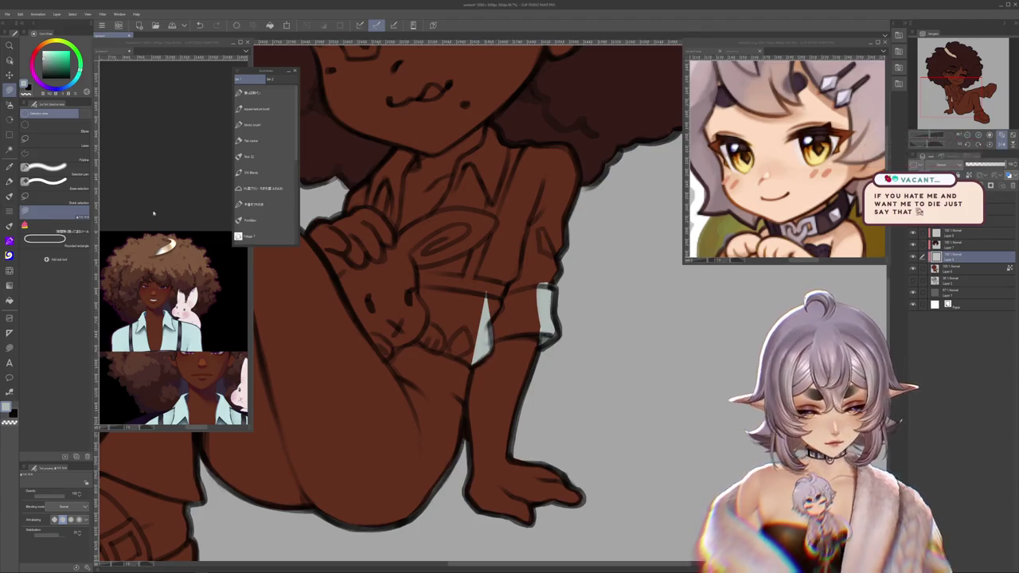
# Step: Brush a mint band across the sleeve cuff on the arm
pyautogui.press('b')
pyautogui.moveTo(484, 294); pyautogui.dragTo(536, 500)
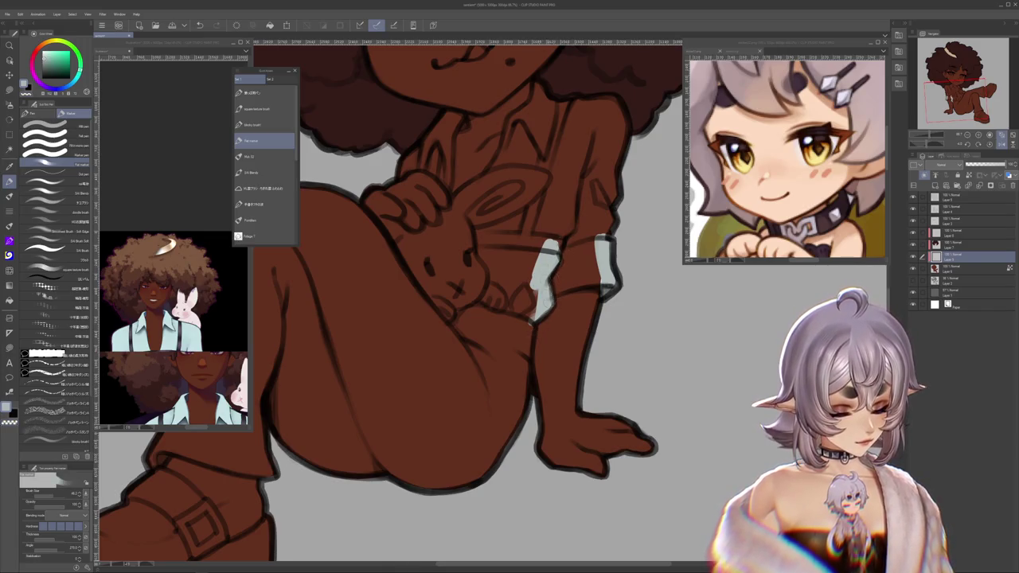
pyautogui.moveTo(588, 257); pyautogui.dragTo(500, 358)
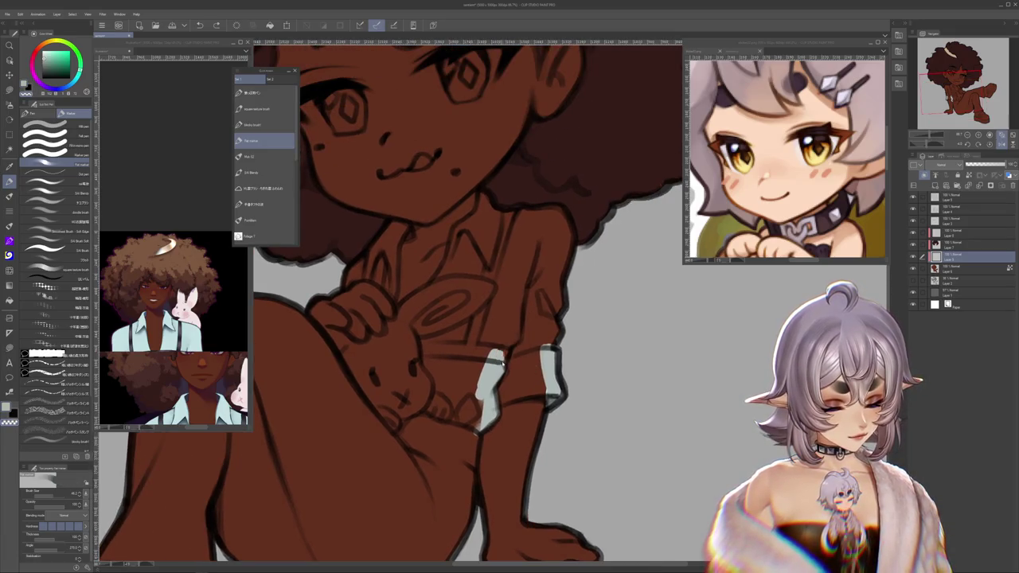
pyautogui.moveTo(527, 346); pyautogui.dragTo(567, 259)
pyautogui.moveTo(532, 322); pyautogui.dragTo(581, 301)
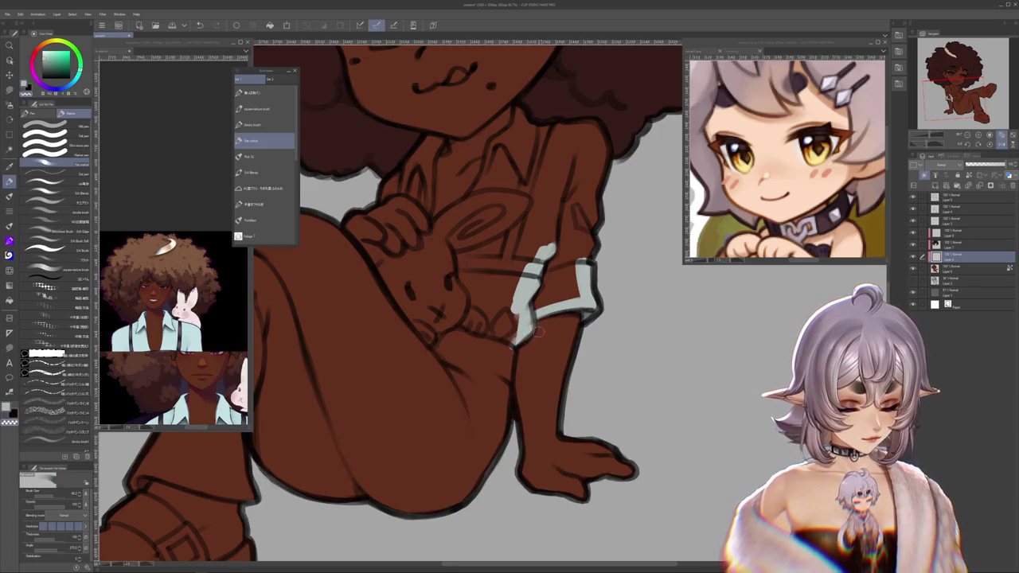
# Step: Lasso-fill mint up the sleeve over the upper arm
pyautogui.moveTo(515, 355); pyautogui.dragTo(476, 422)
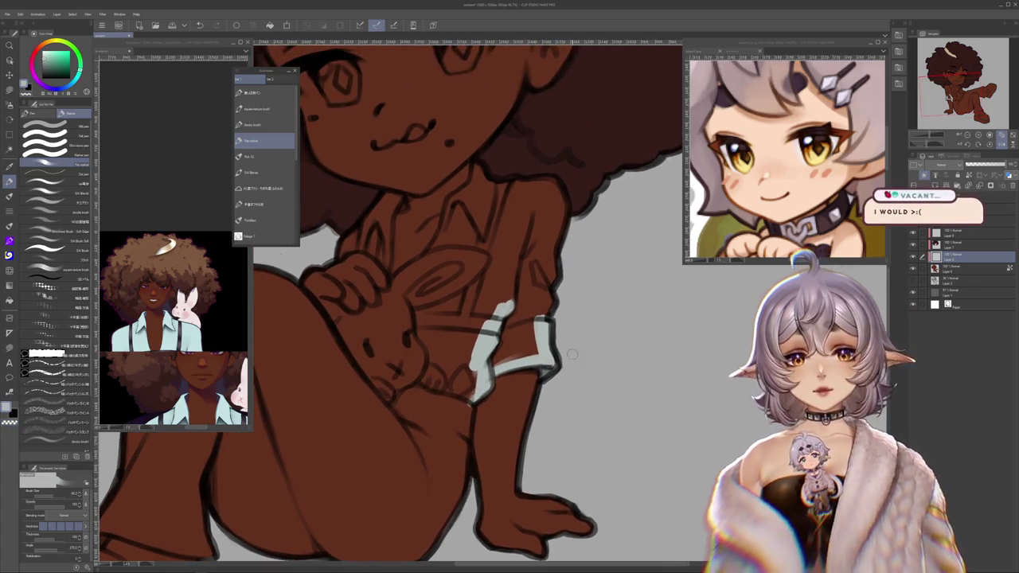
pyautogui.press('m')
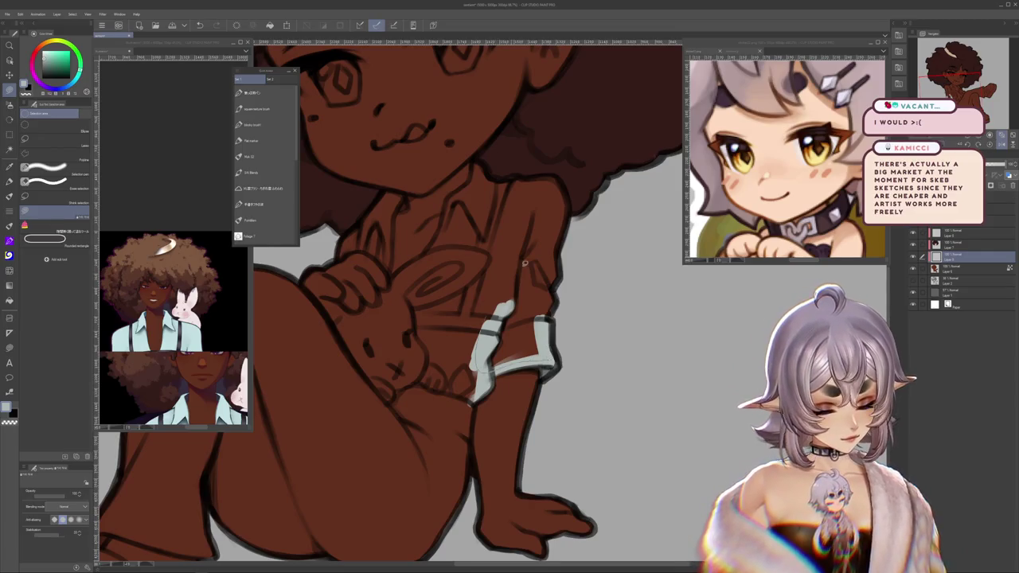
pyautogui.moveTo(522, 269); pyautogui.dragTo(534, 338)
pyautogui.moveTo(522, 195); pyautogui.dragTo(557, 318)
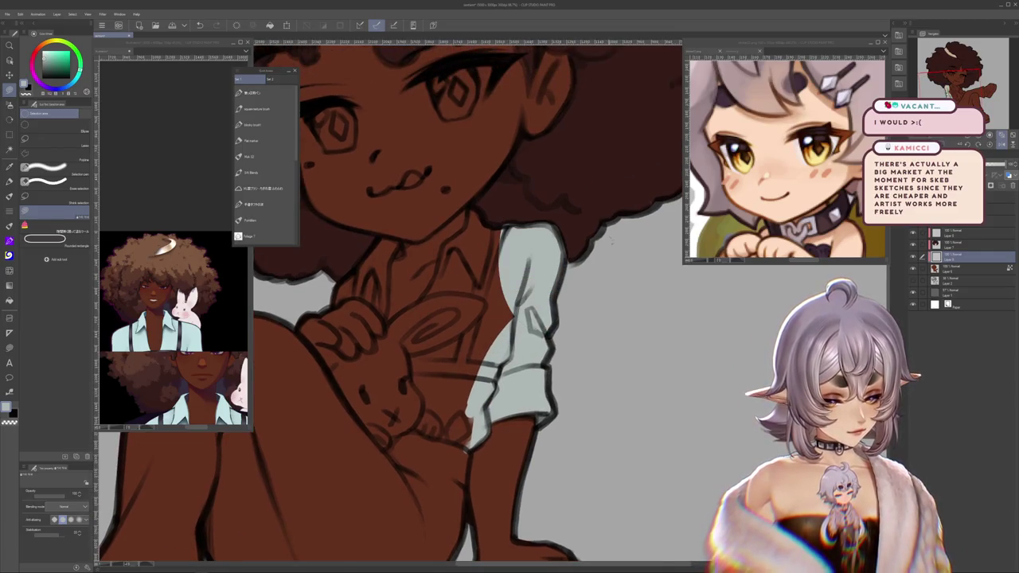
# Step: Brush mint down the shirt collar, undoing the overshooting end of the stroke
pyautogui.press('r')
pyautogui.moveTo(477, 358)
pyautogui.mouseDown()
pyautogui.moveTo(557, 238)
pyautogui.moveTo(502, 190)
pyautogui.moveTo(477, 244)
pyautogui.mouseUp()
pyautogui.press('b')
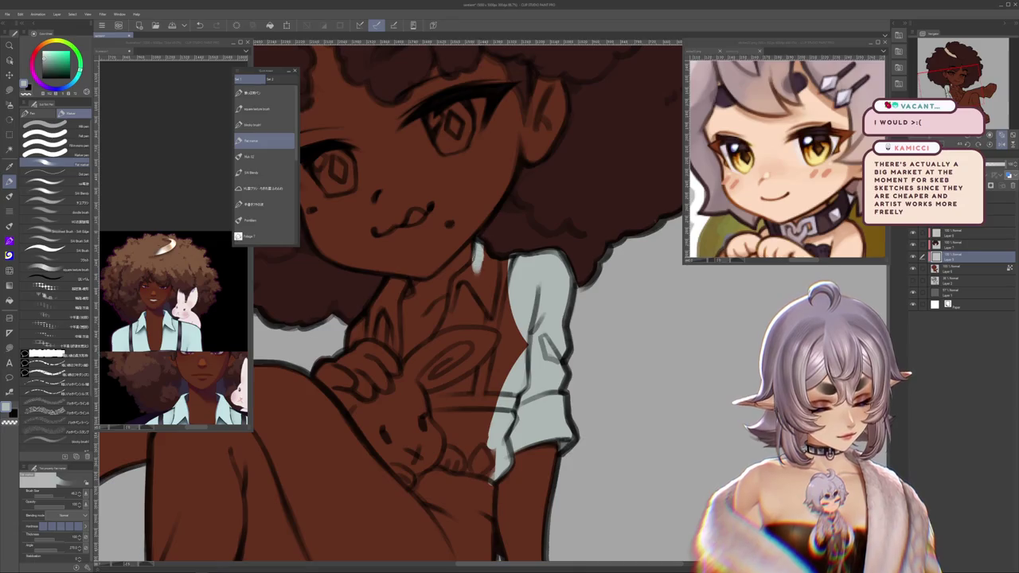
pyautogui.moveTo(426, 355); pyautogui.dragTo(497, 301)
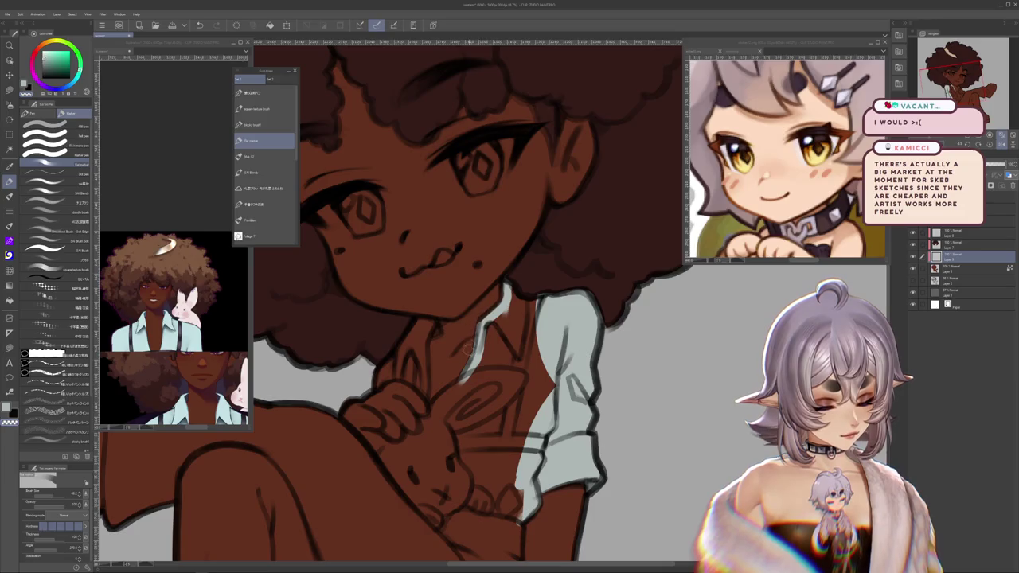
pyautogui.moveTo(478, 347); pyautogui.dragTo(460, 386)
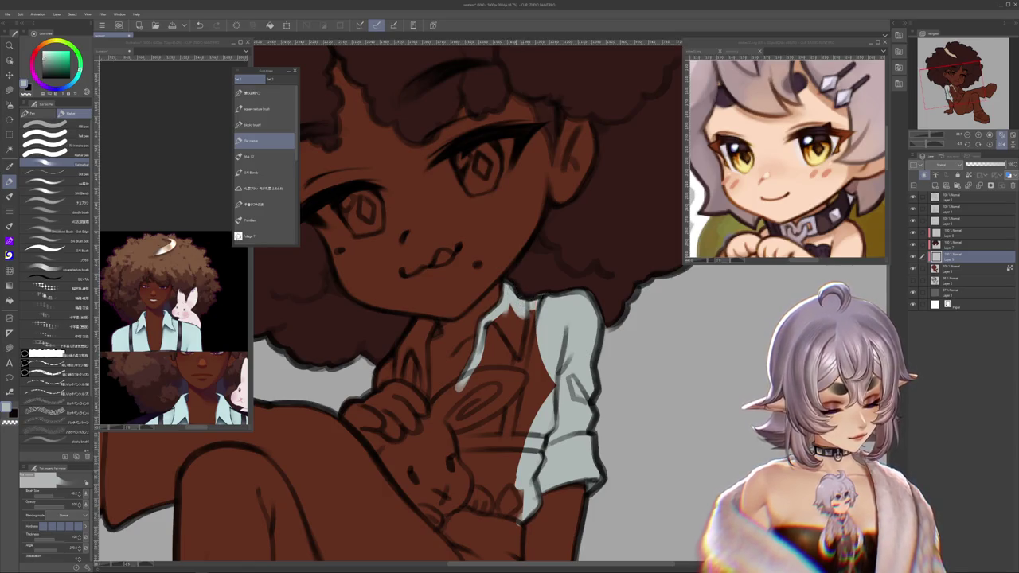
pyautogui.moveTo(482, 354); pyautogui.dragTo(510, 303)
pyautogui.hotkey('ctrl', 'z')
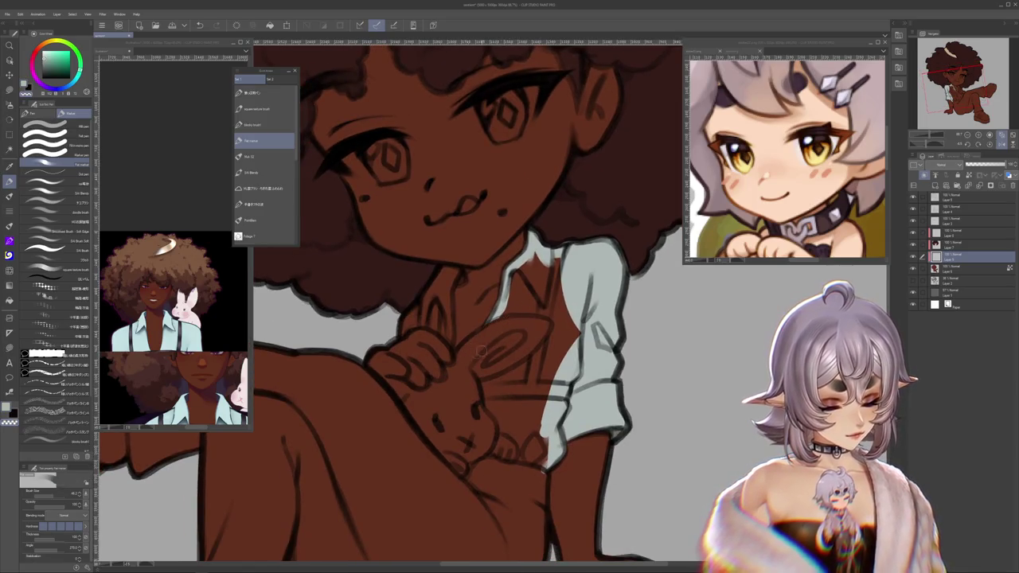
pyautogui.moveTo(477, 354); pyautogui.dragTo(501, 350)
pyautogui.press('m')
pyautogui.moveTo(486, 314)
pyautogui.mouseDown()
pyautogui.moveTo(525, 312)
pyautogui.moveTo(563, 378)
pyautogui.mouseUp()
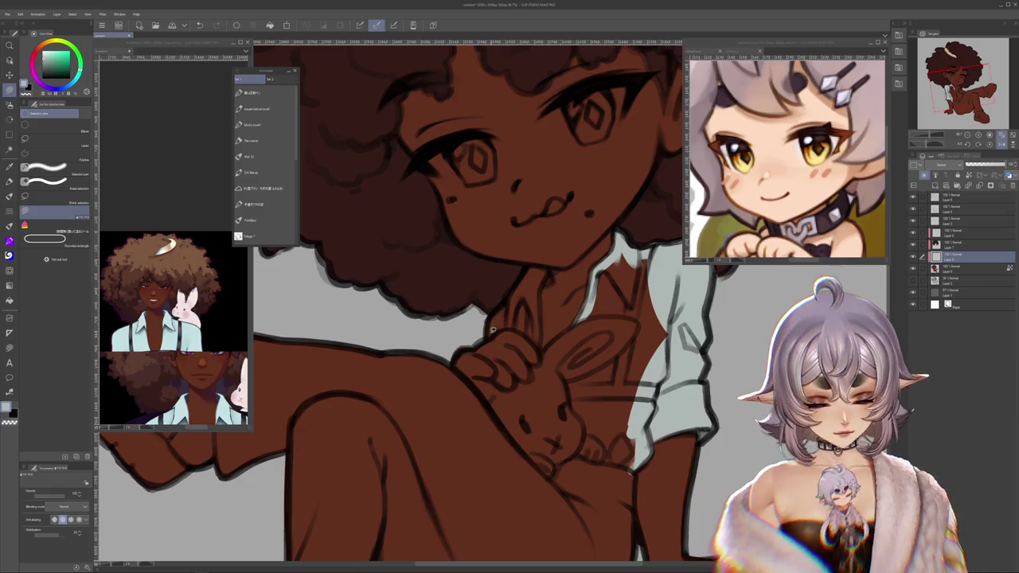
# Step: Lasso-fill a jagged brown patch on the shirt front with mint
pyautogui.moveTo(493, 332); pyautogui.dragTo(460, 400)
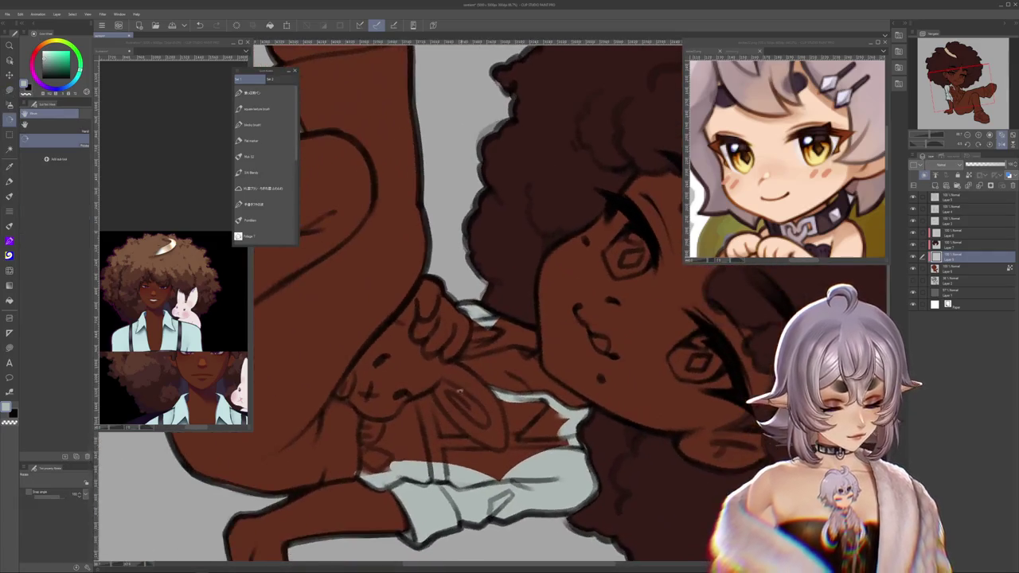
pyautogui.press('m')
pyautogui.moveTo(462, 356); pyautogui.dragTo(510, 287)
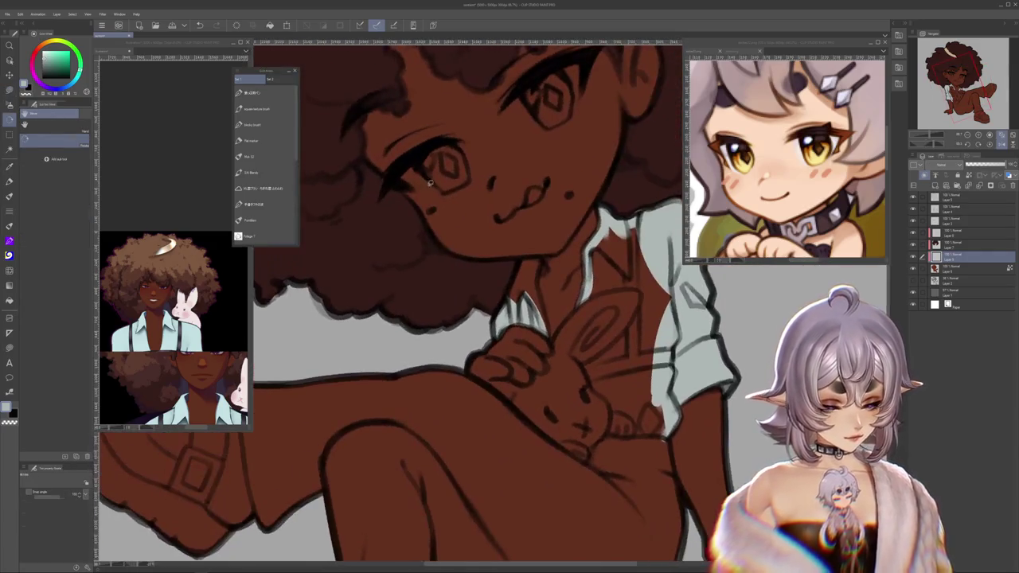
pyautogui.press('b')
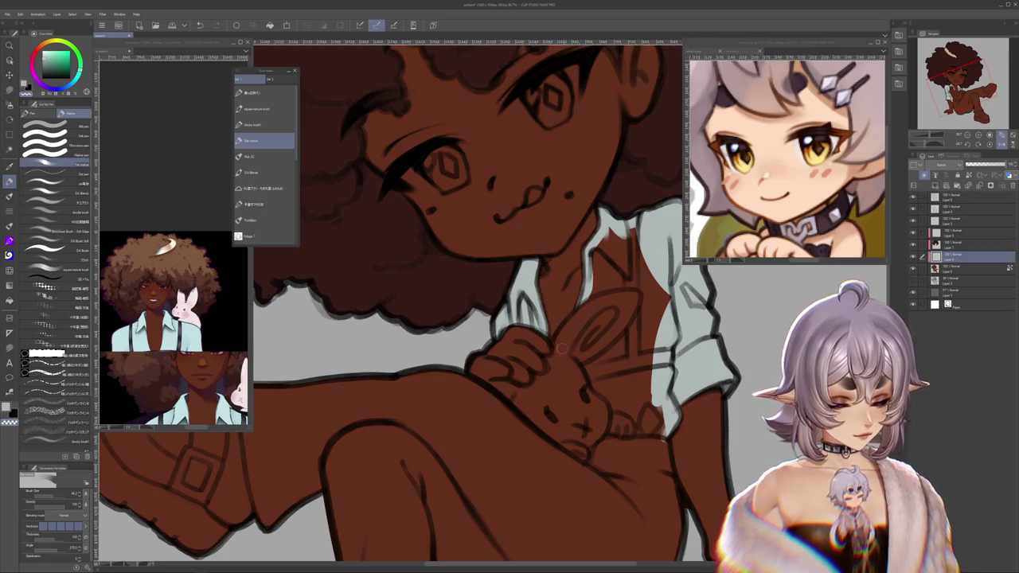
pyautogui.press('r')
pyautogui.moveTo(571, 374); pyautogui.dragTo(555, 303)
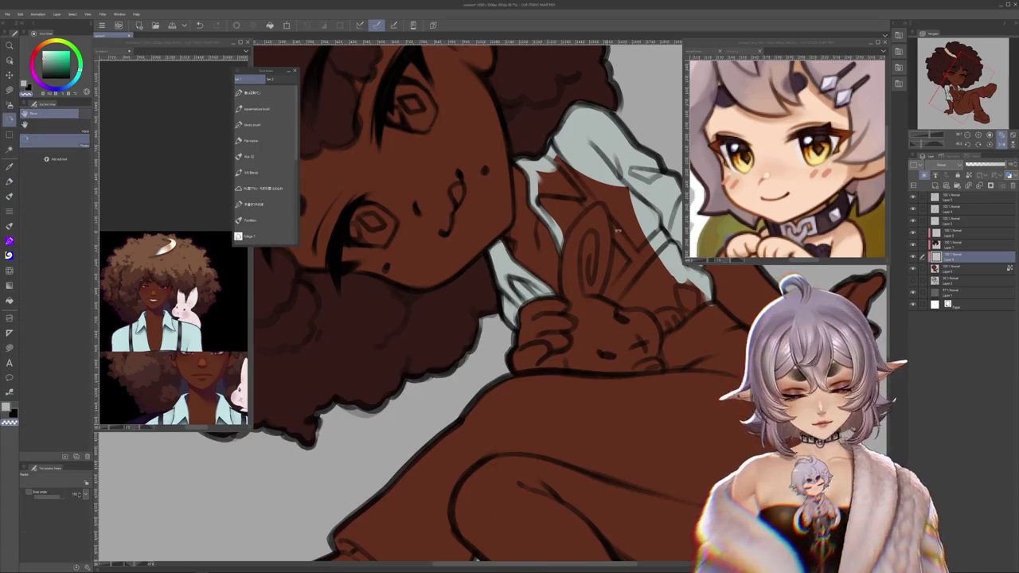
pyautogui.moveTo(554, 303)
pyautogui.mouseDown()
pyautogui.moveTo(517, 263)
pyautogui.moveTo(572, 268)
pyautogui.mouseUp()
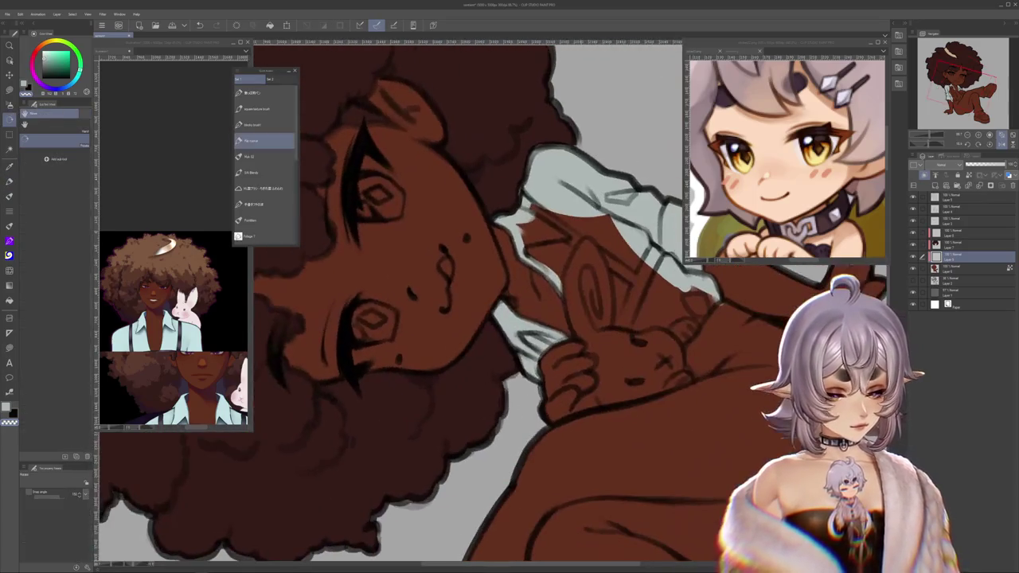
pyautogui.moveTo(577, 322); pyautogui.dragTo(480, 251)
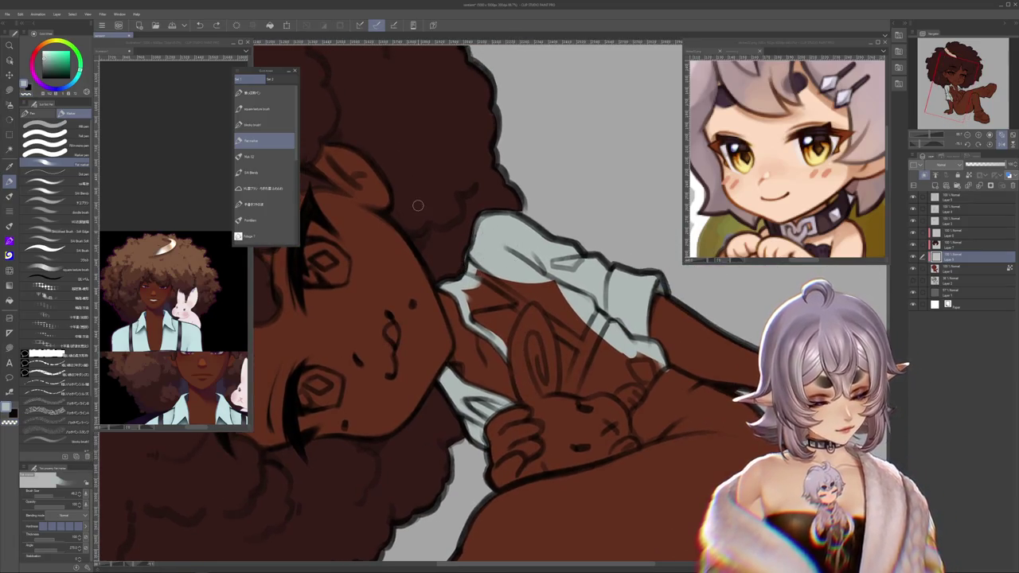
pyautogui.press('m')
pyautogui.moveTo(494, 320); pyautogui.dragTo(498, 317)
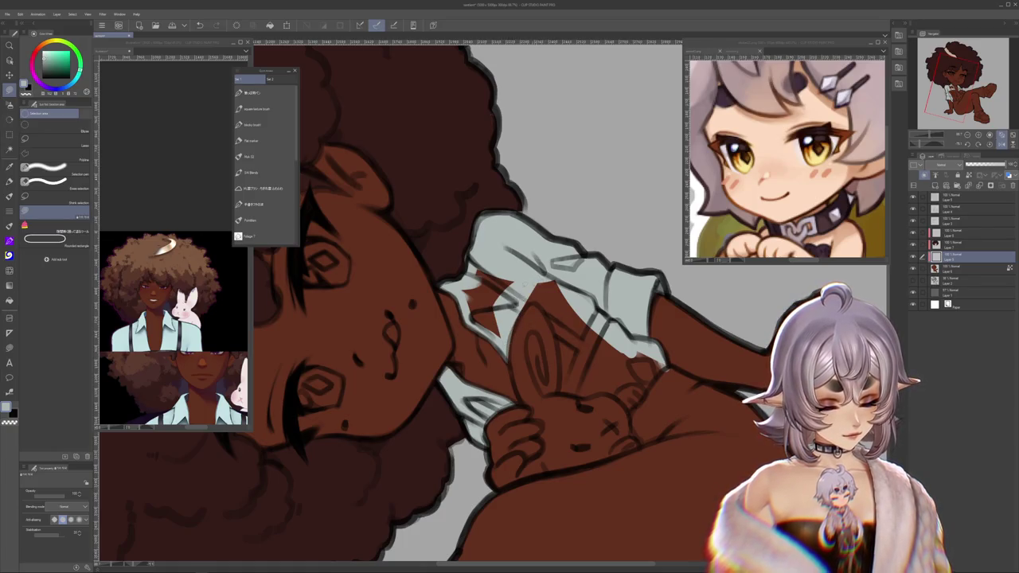
pyautogui.press('b')
# Step: Brush mint over the brown beside the bunny and shrink the brush
pyautogui.moveTo(513, 338); pyautogui.dragTo(545, 310)
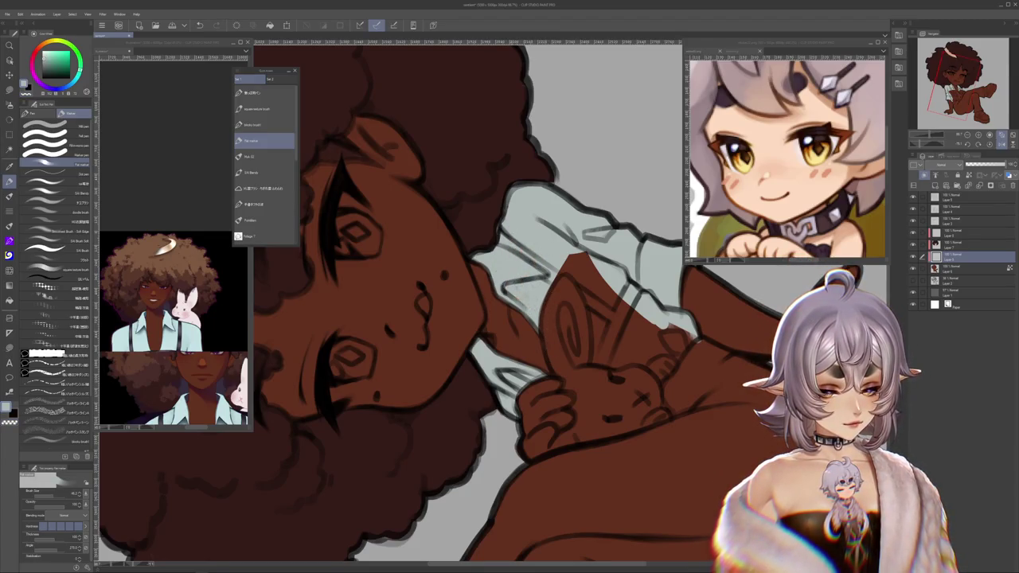
pyautogui.moveTo(558, 334)
pyautogui.mouseDown()
pyautogui.moveTo(651, 428)
pyautogui.moveTo(556, 311)
pyautogui.mouseUp()
pyautogui.moveTo(535, 367); pyautogui.dragTo(506, 333)
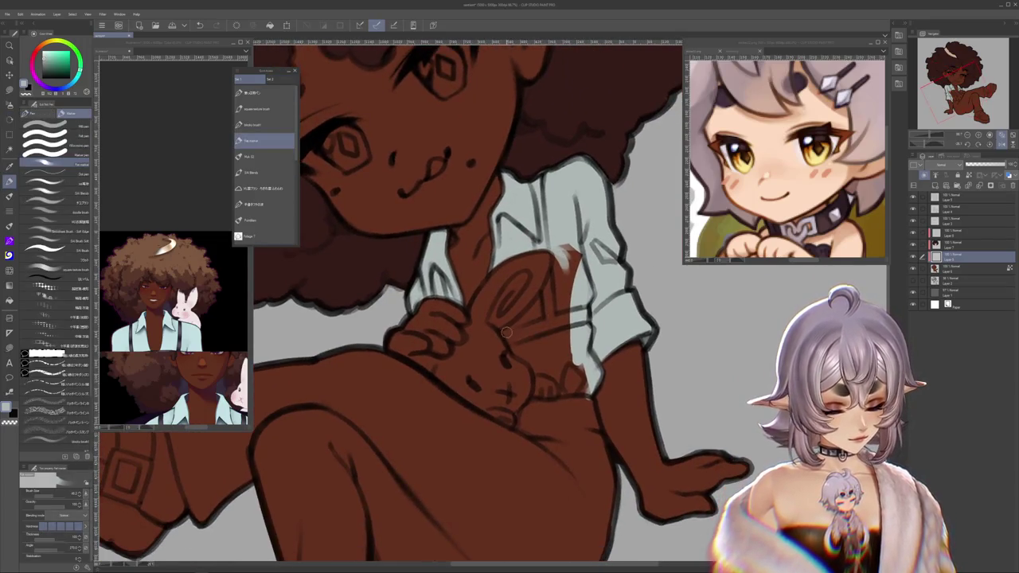
pyautogui.moveTo(563, 255); pyautogui.dragTo(536, 307)
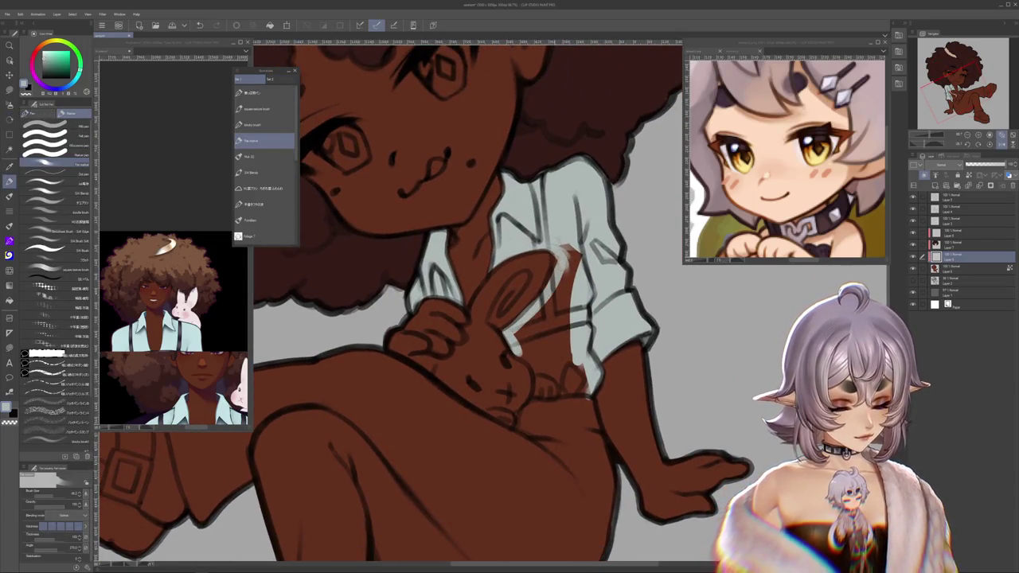
pyautogui.press('[')
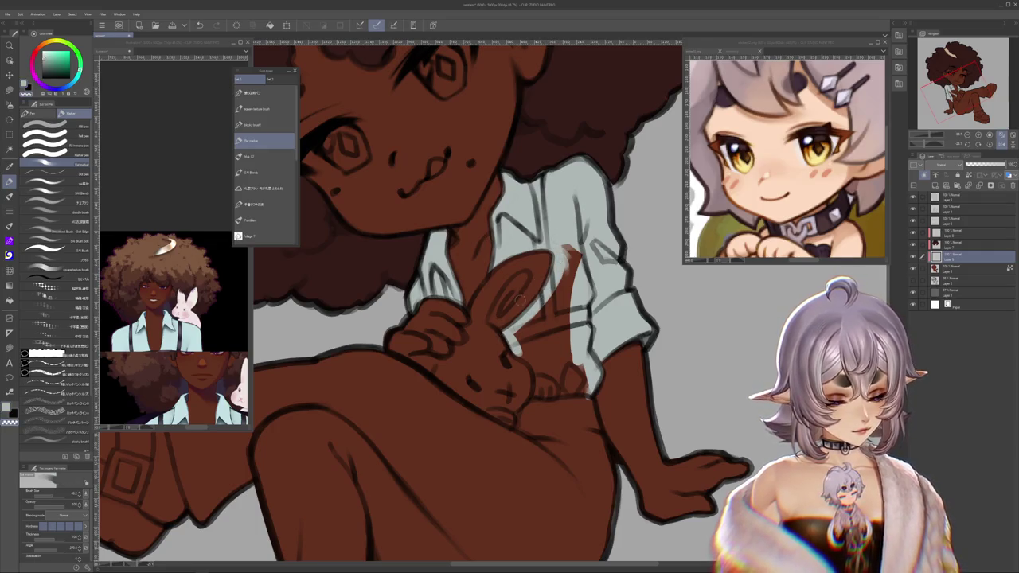
# Step: Lasso-fill the area beside the bunny and paint out the remaining brown stroke in mint
pyautogui.moveTo(493, 318); pyautogui.dragTo(445, 358)
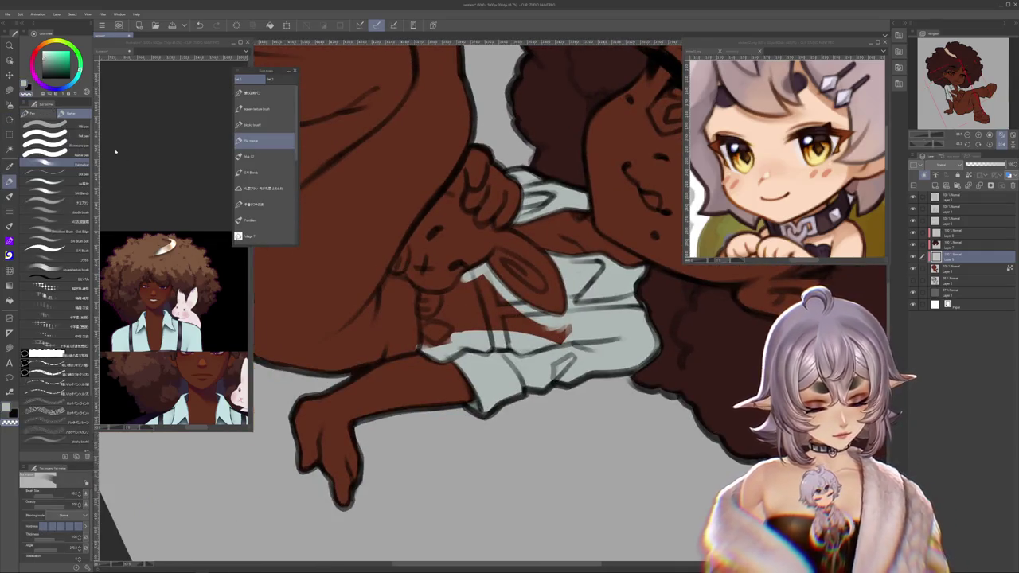
pyautogui.press('m')
pyautogui.moveTo(446, 295)
pyautogui.mouseDown()
pyautogui.moveTo(468, 322)
pyautogui.moveTo(487, 384)
pyautogui.mouseUp()
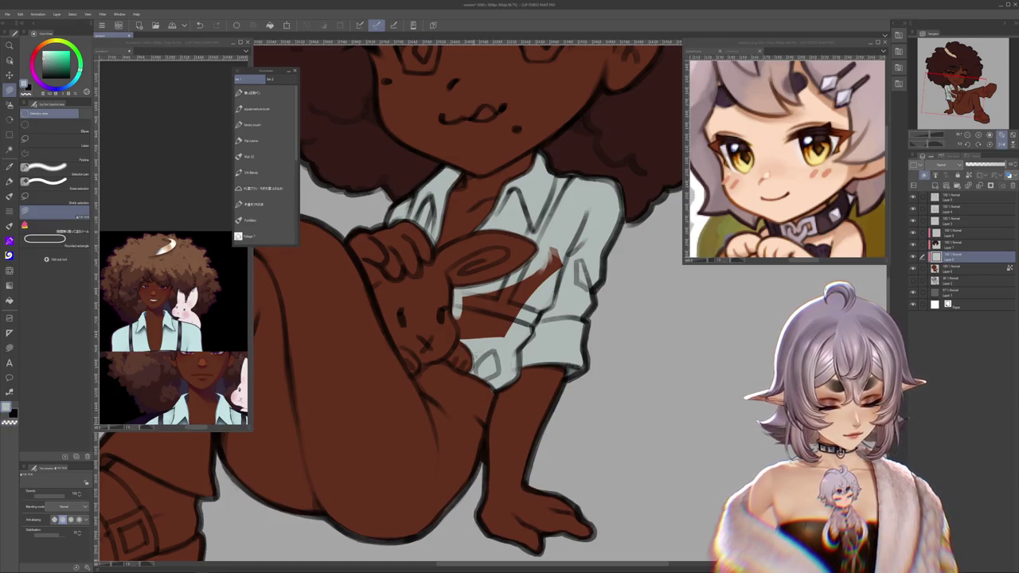
pyautogui.moveTo(462, 334); pyautogui.dragTo(518, 293)
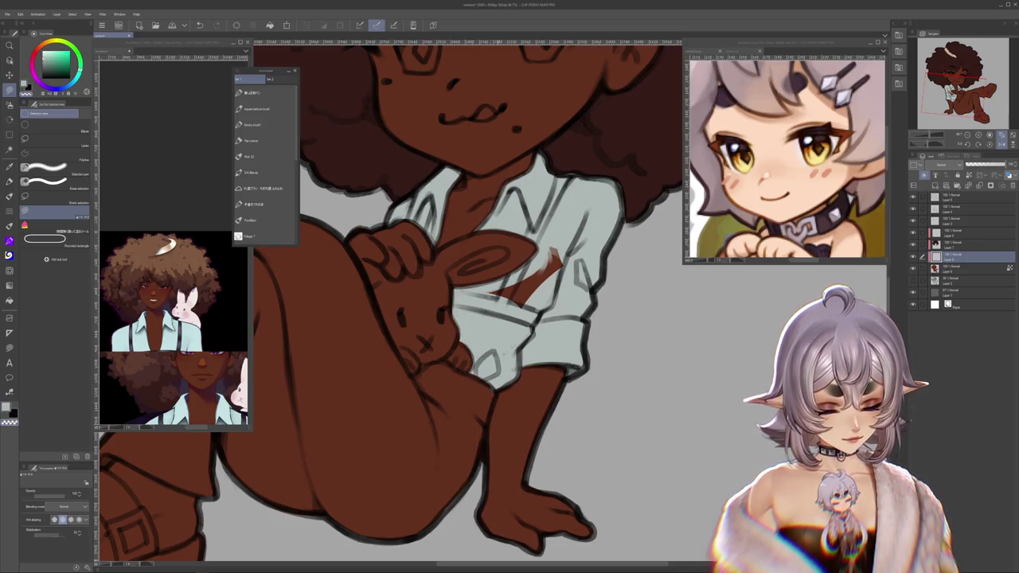
pyautogui.moveTo(561, 251); pyautogui.dragTo(490, 301)
pyautogui.scroll(2, 641, 318)
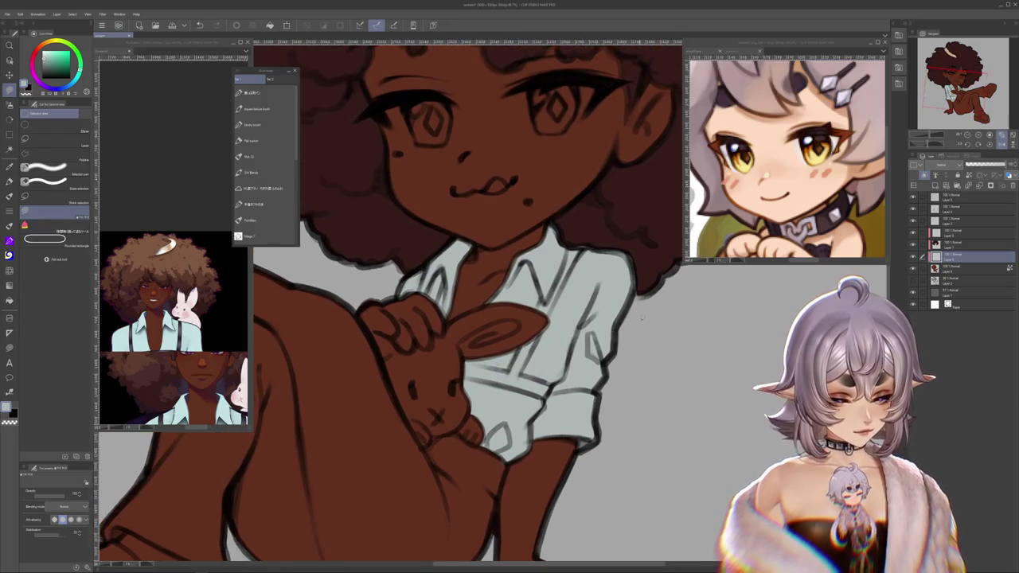
pyautogui.scroll(-2, 642, 318)
# Step: Sample the orange pants colour from the reference image for the main drawing
pyautogui.scroll(-2, 642, 319)
pyautogui.scroll(-2, 642, 318)
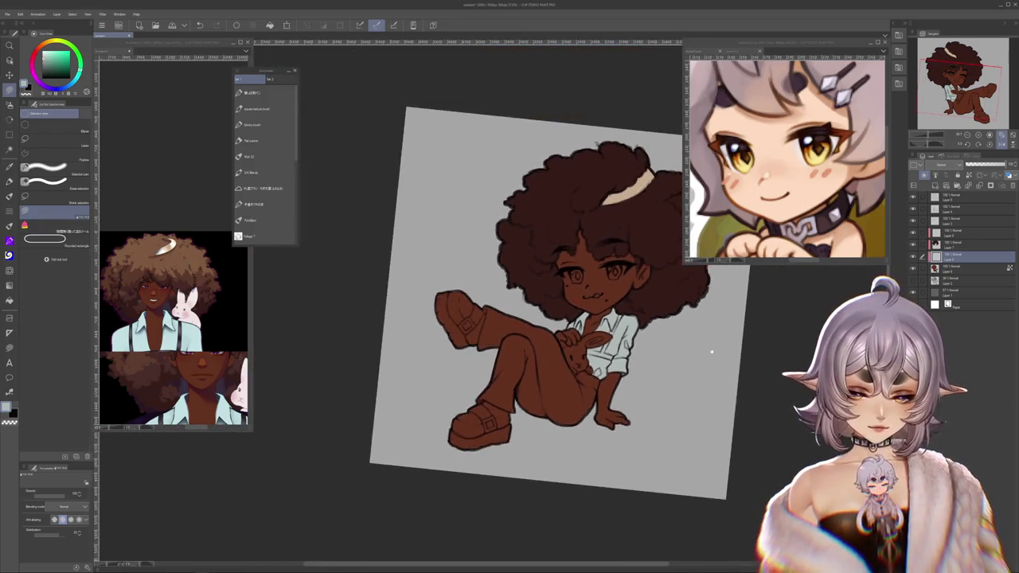
pyautogui.scroll(-1, 641, 318)
pyautogui.scroll(1, 642, 318)
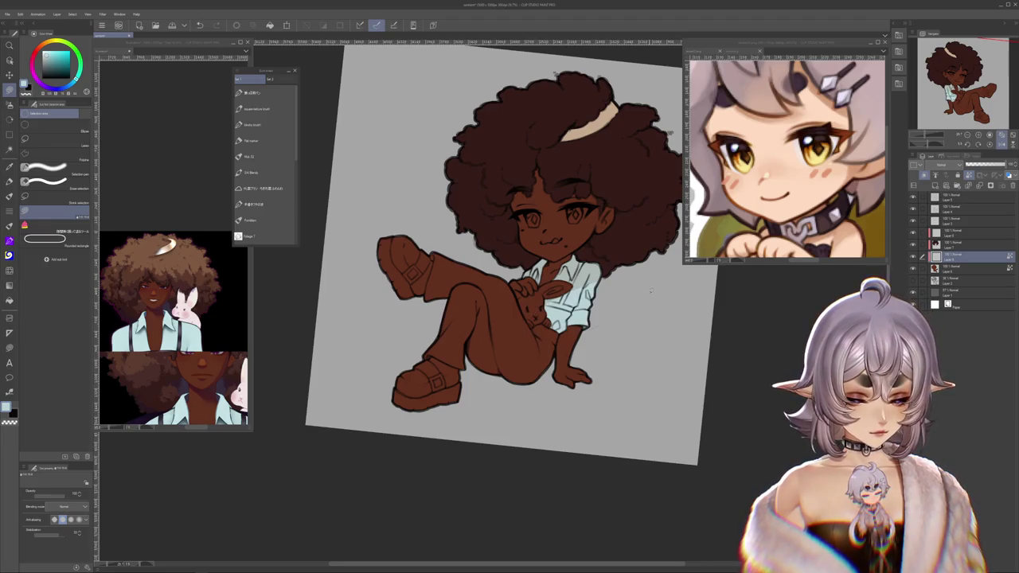
pyautogui.scroll(1, 631, 302)
pyautogui.moveTo(631, 303); pyautogui.dragTo(690, 258)
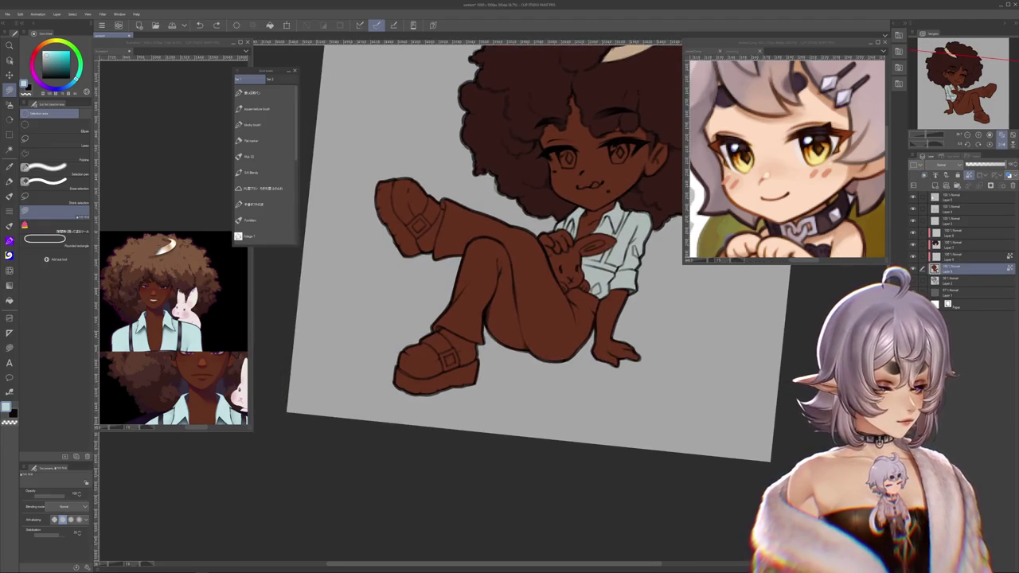
pyautogui.click(201, 343)
pyautogui.scroll(3, 201, 343)
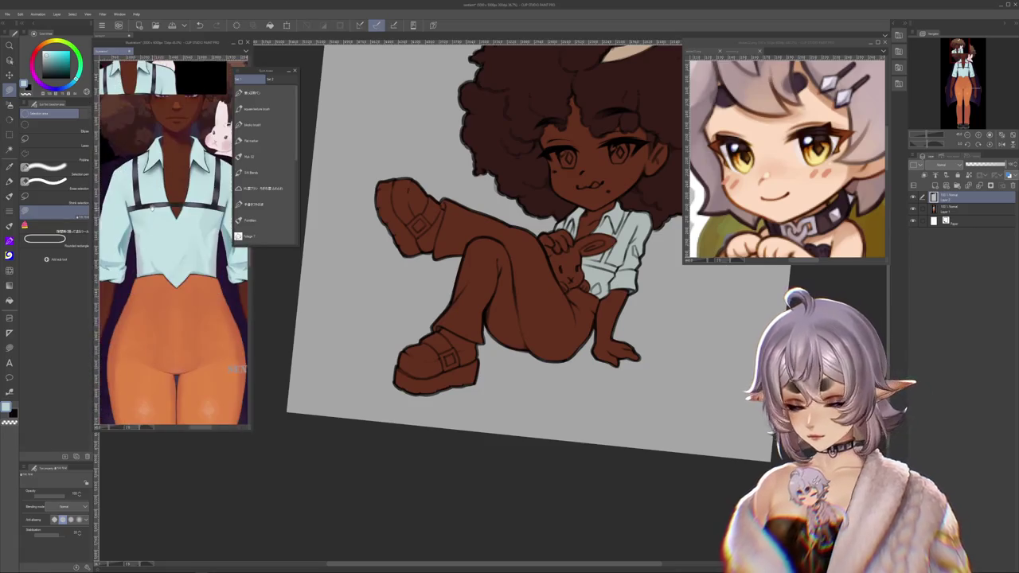
pyautogui.keyDown('alt'); pyautogui.click(208, 328); pyautogui.keyUp('alt')
pyautogui.click(526, 370)
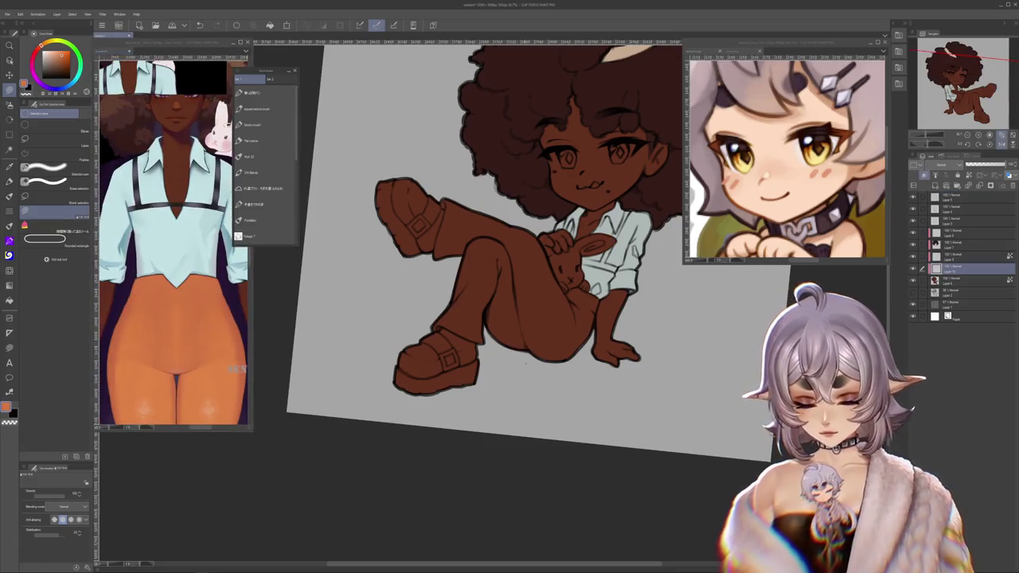
# Step: Extend orange over the knee and thigh after undoing two misplaced fills
pyautogui.moveTo(553, 294); pyautogui.dragTo(554, 296)
pyautogui.scroll(2, 549, 306)
pyautogui.scroll(2, 550, 306)
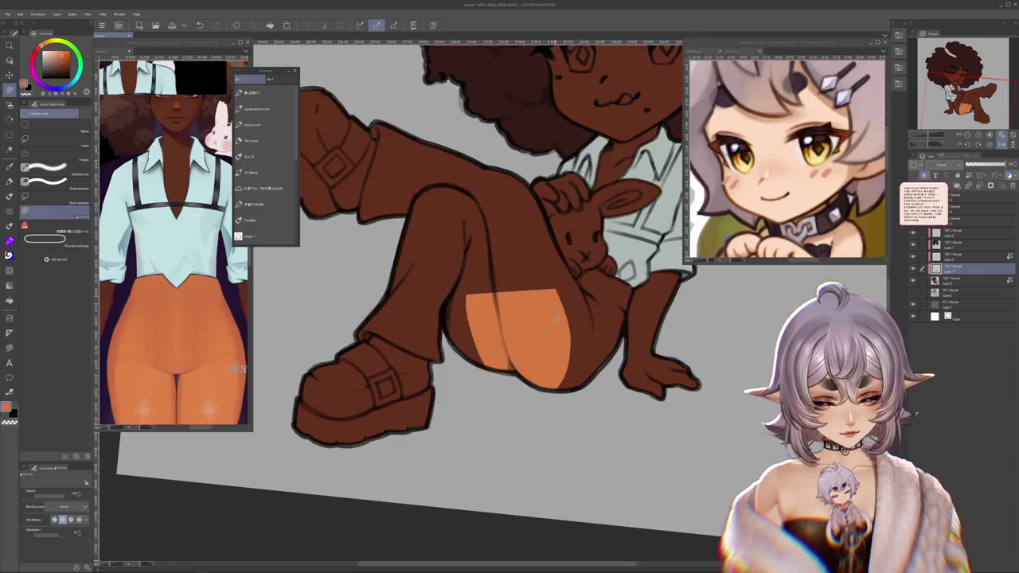
pyautogui.hotkey('ctrl', 'z')
pyautogui.moveTo(544, 273); pyautogui.dragTo(533, 293)
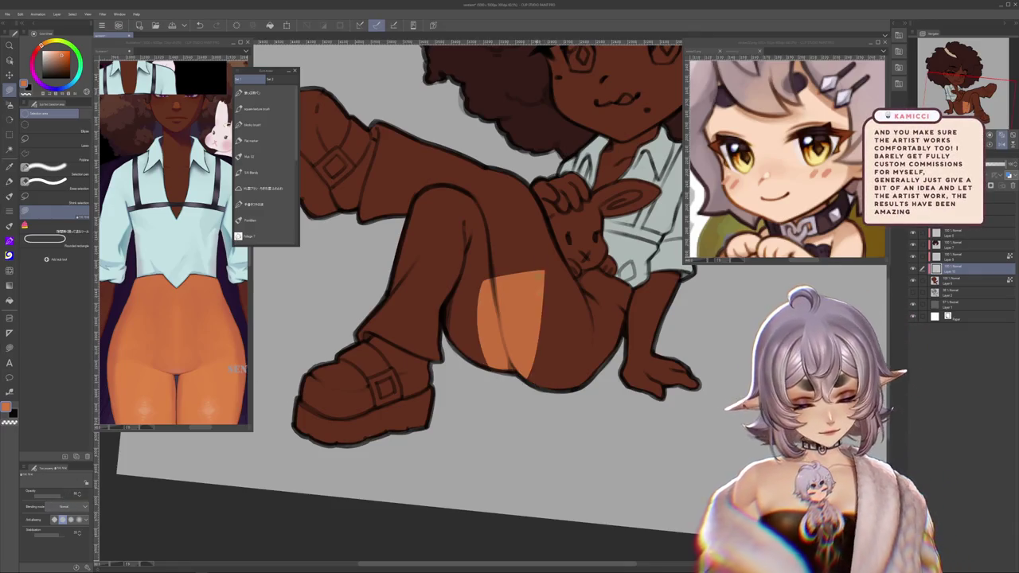
pyautogui.hotkey('ctrl', 'z')
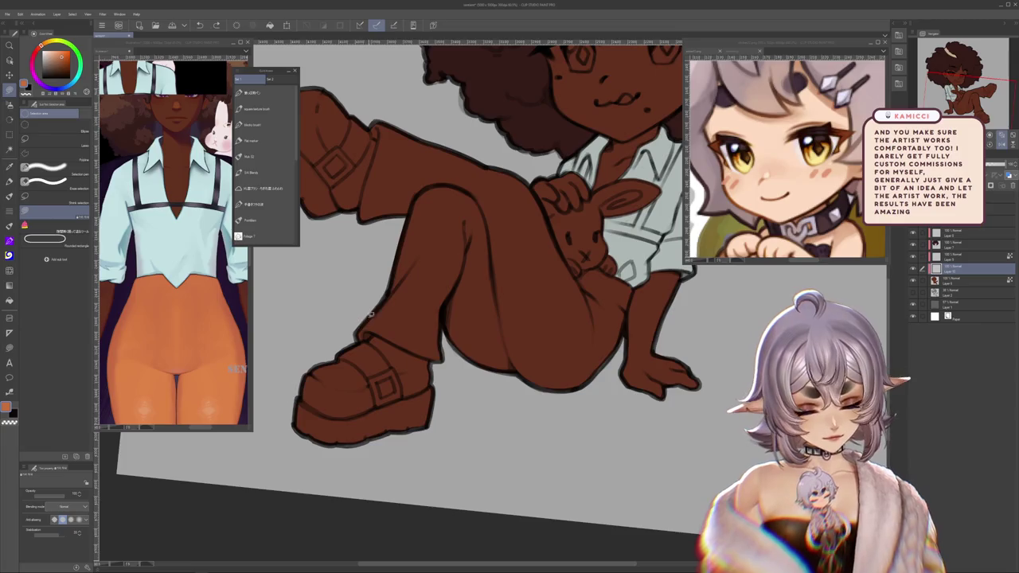
pyautogui.moveTo(435, 315)
pyautogui.mouseDown()
pyautogui.moveTo(408, 314)
pyautogui.moveTo(446, 286)
pyautogui.moveTo(481, 228)
pyautogui.moveTo(538, 252)
pyautogui.mouseUp()
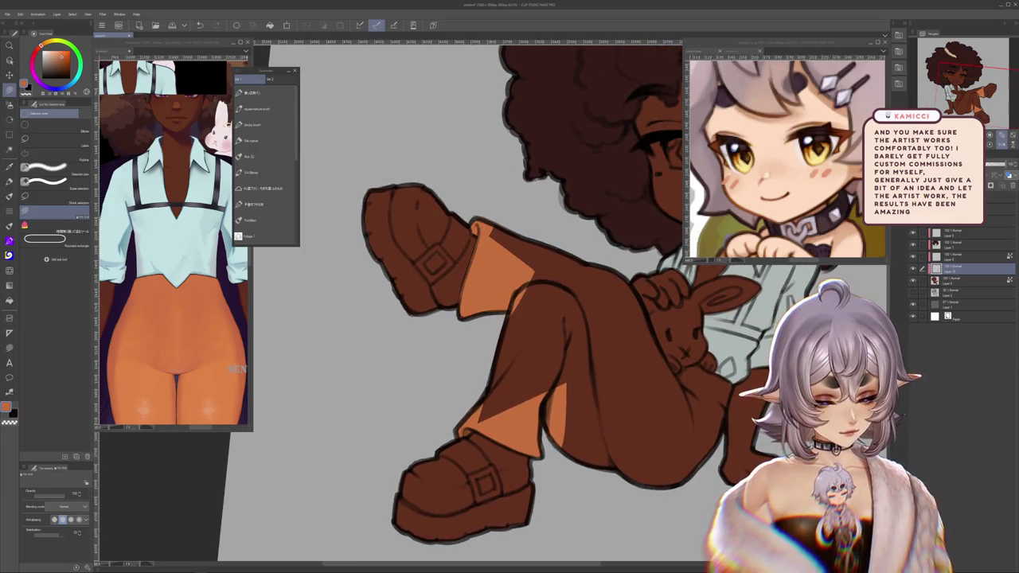
pyautogui.moveTo(478, 229); pyautogui.dragTo(584, 209)
# Step: Fill the upper and lower brown thigh shading with flat orange
pyautogui.moveTo(624, 326); pyautogui.dragTo(579, 326)
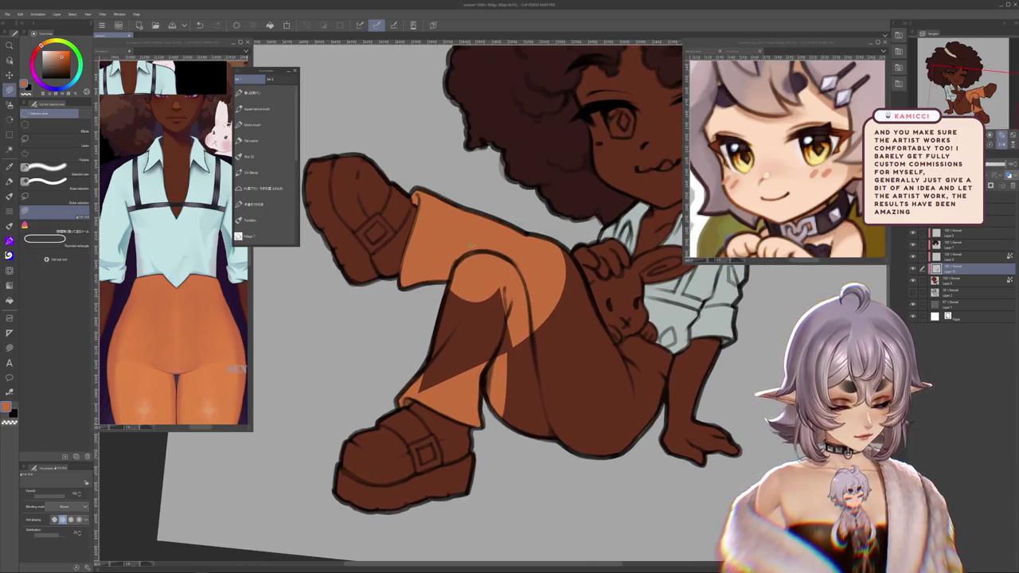
pyautogui.moveTo(473, 244); pyautogui.dragTo(579, 379)
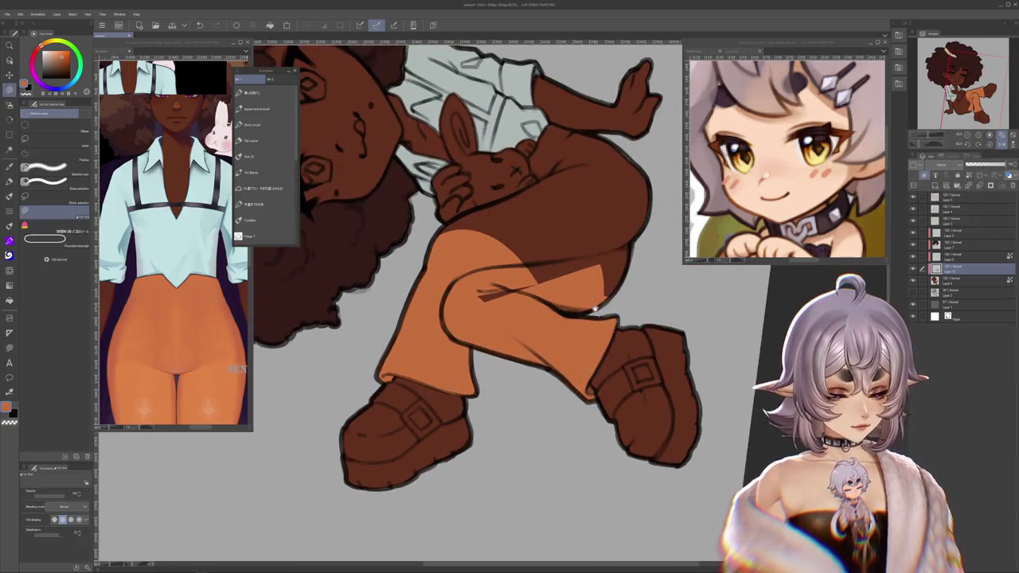
pyautogui.moveTo(591, 302); pyautogui.dragTo(422, 337)
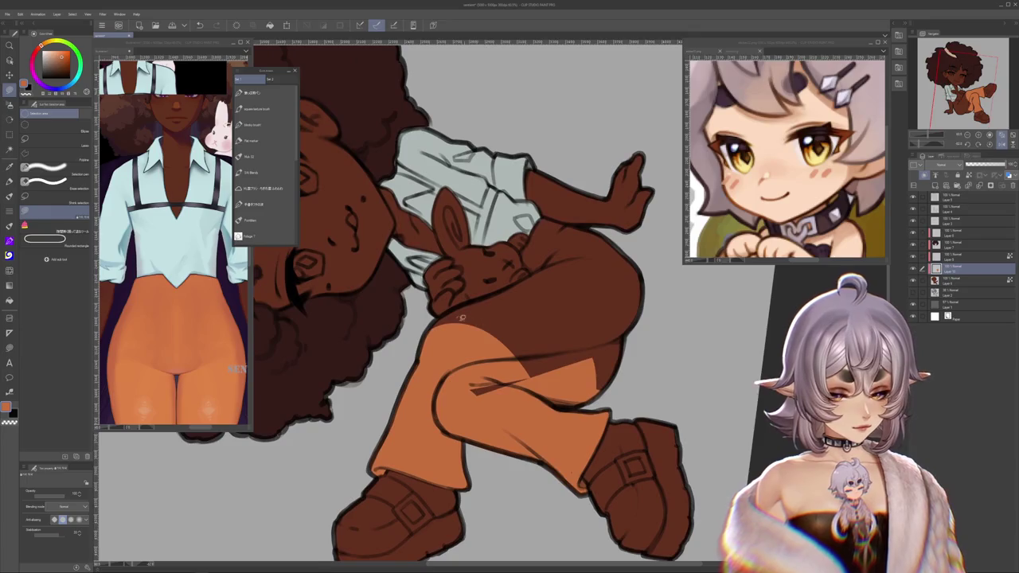
pyautogui.click(535, 272)
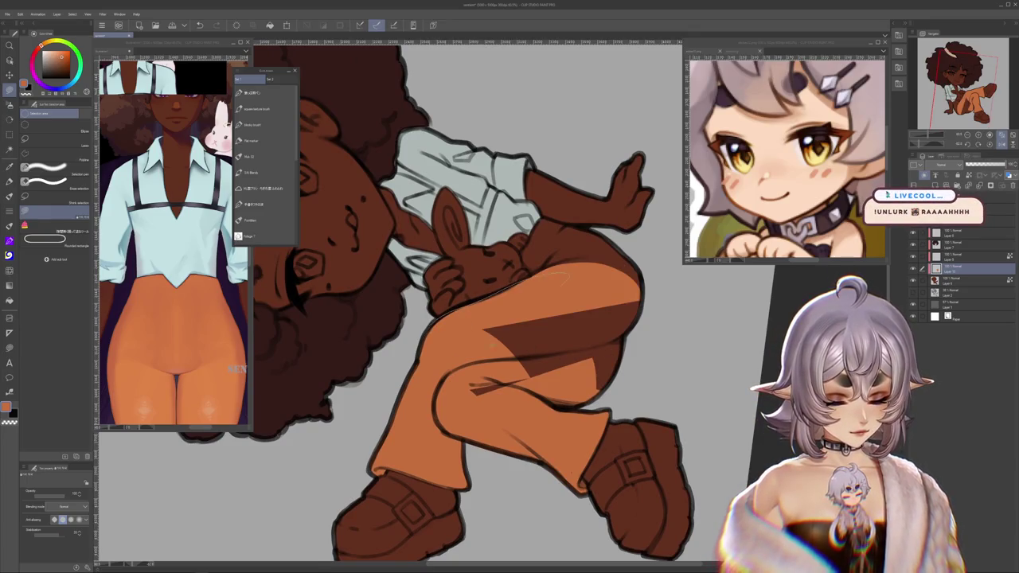
pyautogui.click(558, 358)
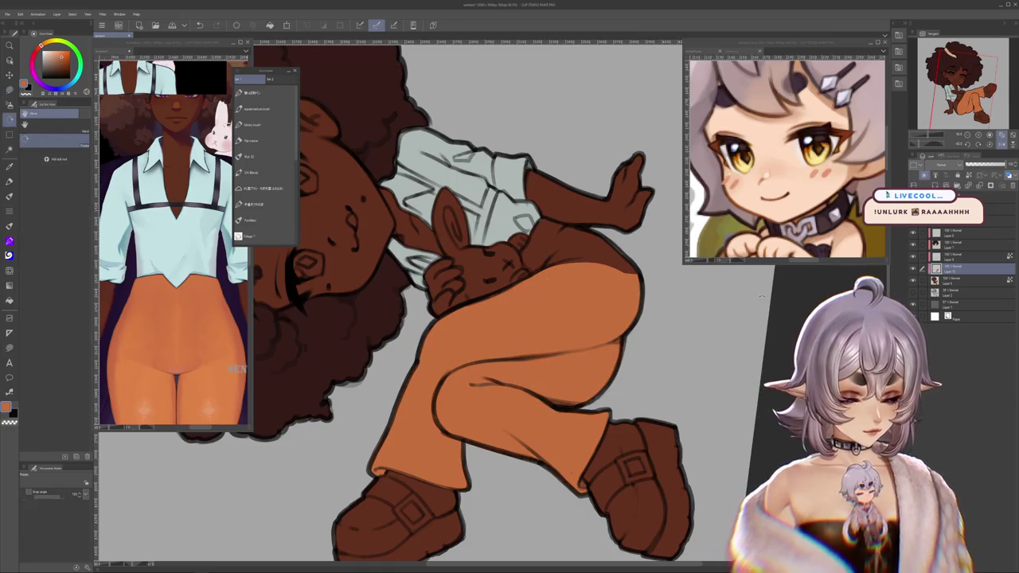
pyautogui.scroll(2, 691, 272)
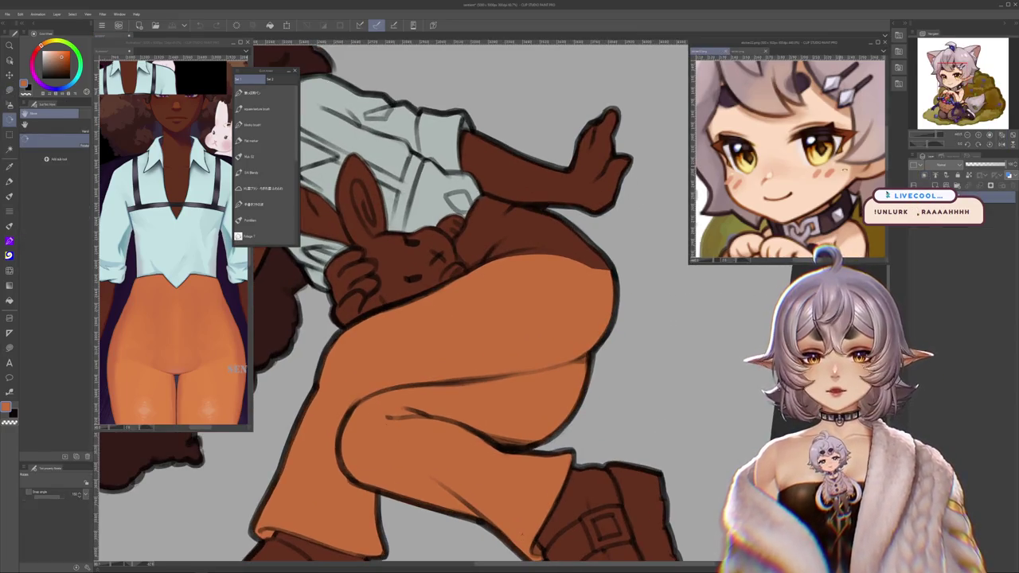
pyautogui.moveTo(446, 319); pyautogui.dragTo(493, 263)
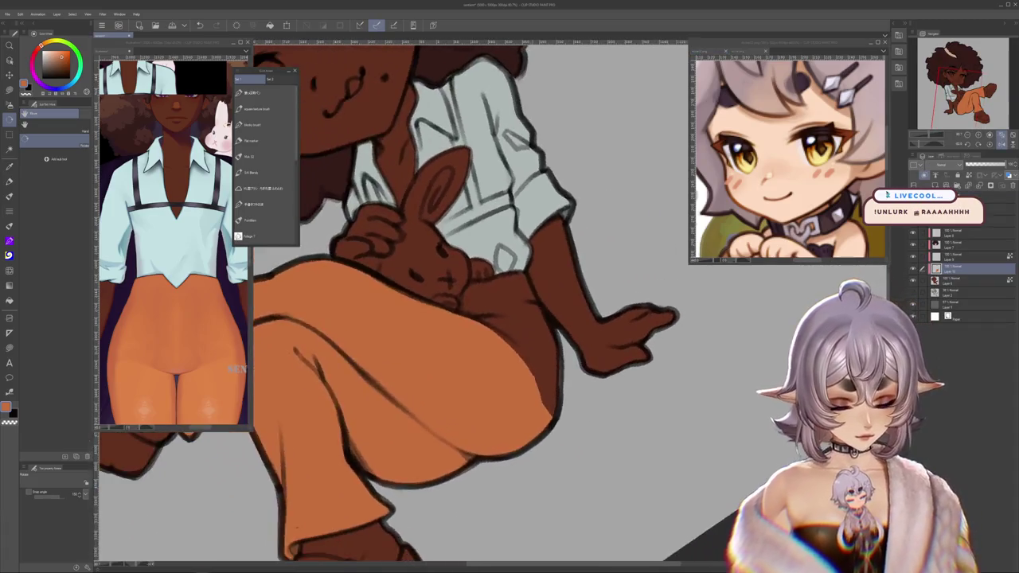
pyautogui.scroll(2, 528, 352)
pyautogui.scroll(2, 527, 352)
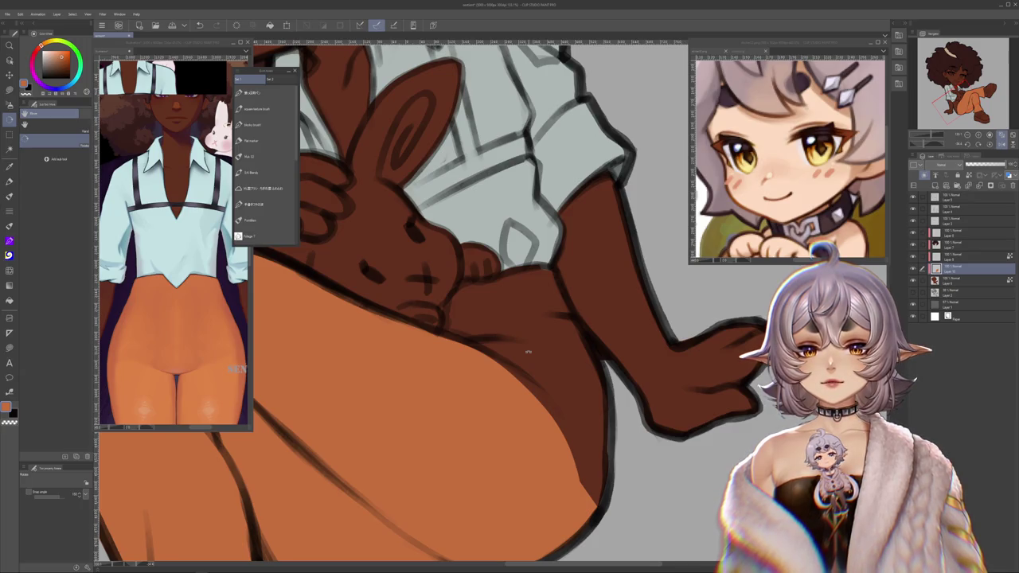
# Step: Rotate the canvas and paint orange along the raised leg's edge, fold and beside the hand
pyautogui.press('m')
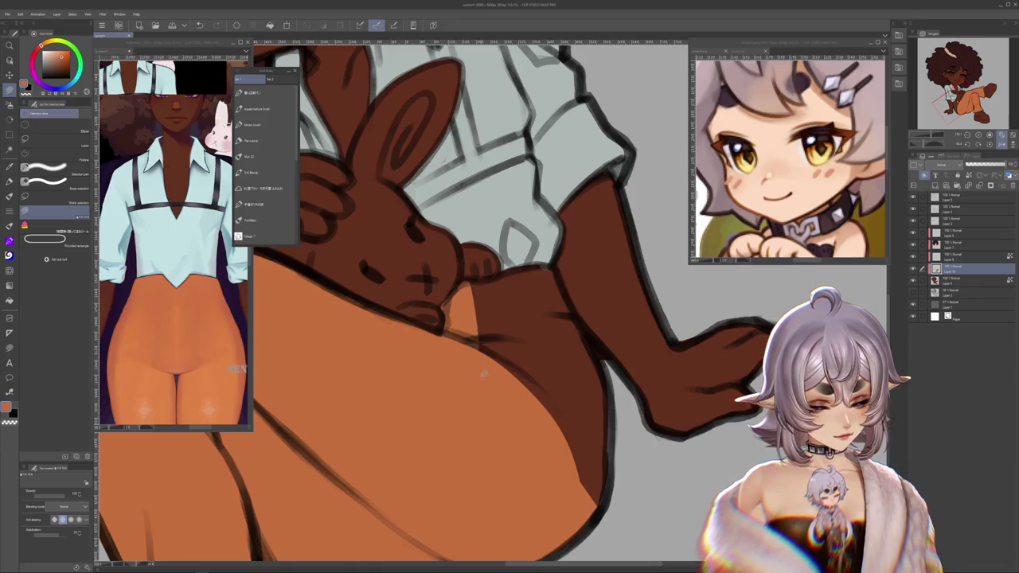
pyautogui.press('r')
pyautogui.moveTo(482, 368); pyautogui.dragTo(446, 278)
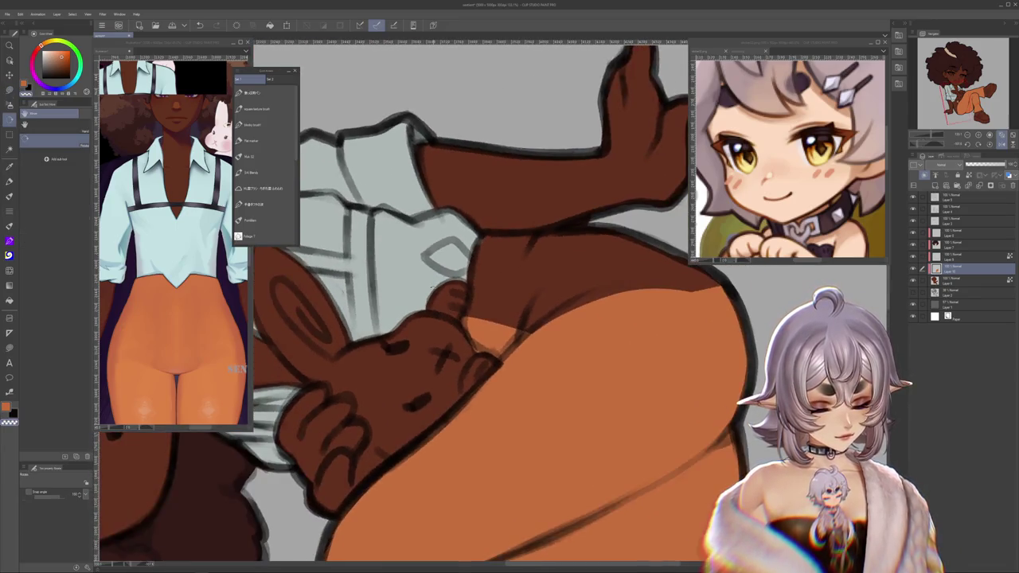
pyautogui.press('b')
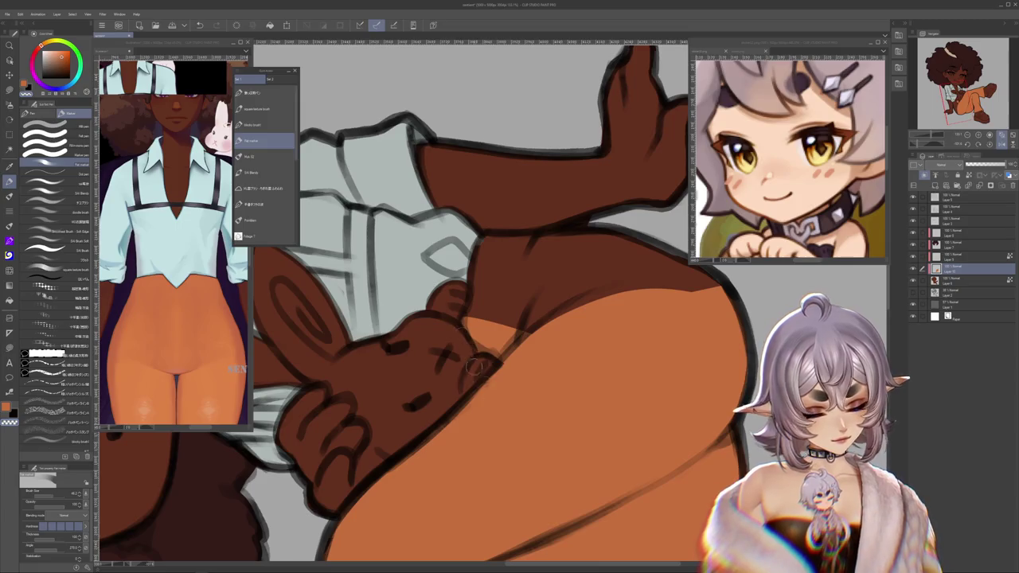
pyautogui.moveTo(477, 330); pyautogui.dragTo(476, 277)
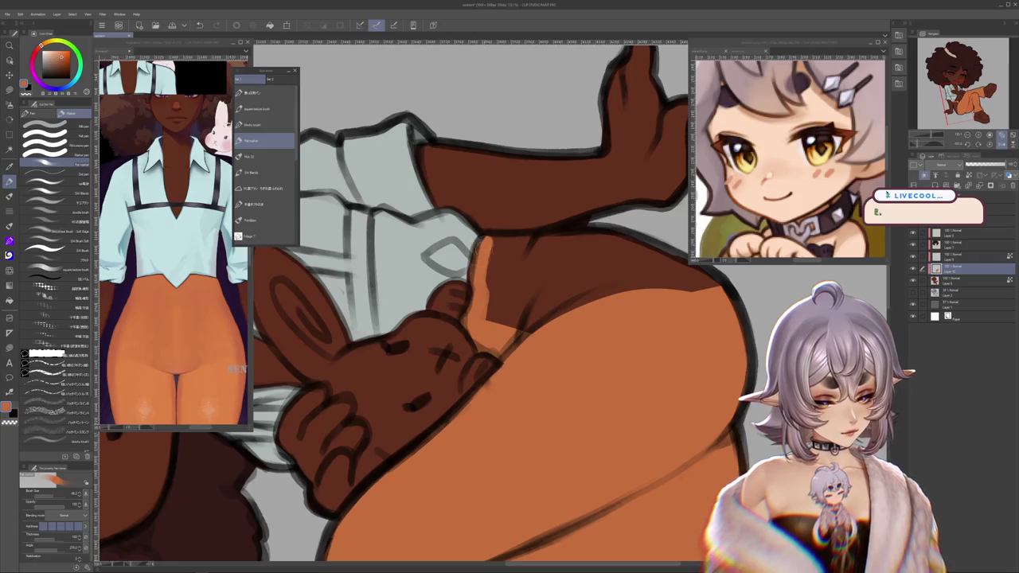
pyautogui.moveTo(529, 250)
pyautogui.mouseDown()
pyautogui.moveTo(477, 222)
pyautogui.moveTo(500, 134)
pyautogui.mouseUp()
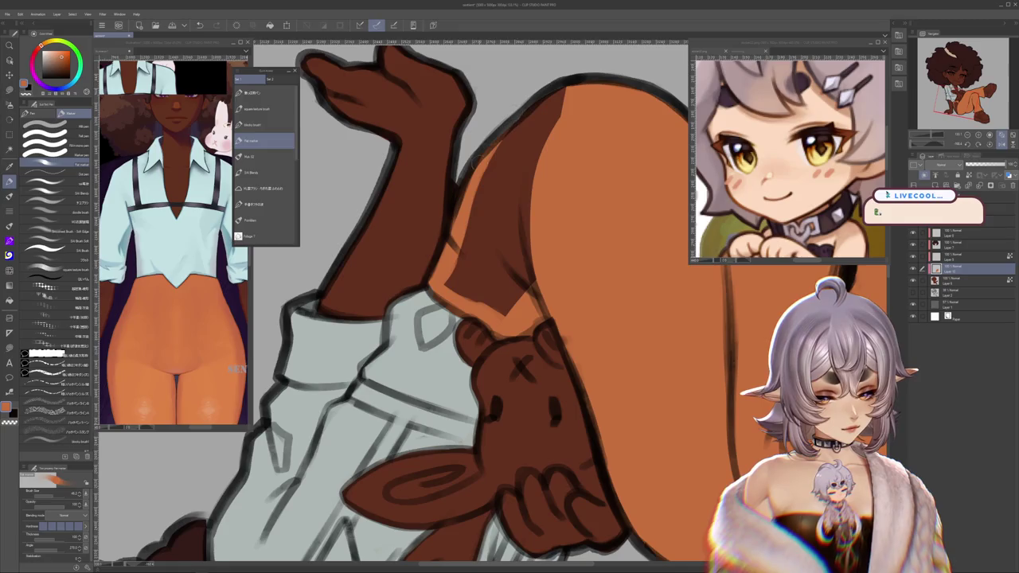
pyautogui.moveTo(487, 185); pyautogui.dragTo(557, 90)
pyautogui.moveTo(493, 168); pyautogui.dragTo(562, 99)
pyautogui.moveTo(460, 281)
pyautogui.mouseDown()
pyautogui.moveTo(505, 312)
pyautogui.moveTo(525, 243)
pyautogui.mouseUp()
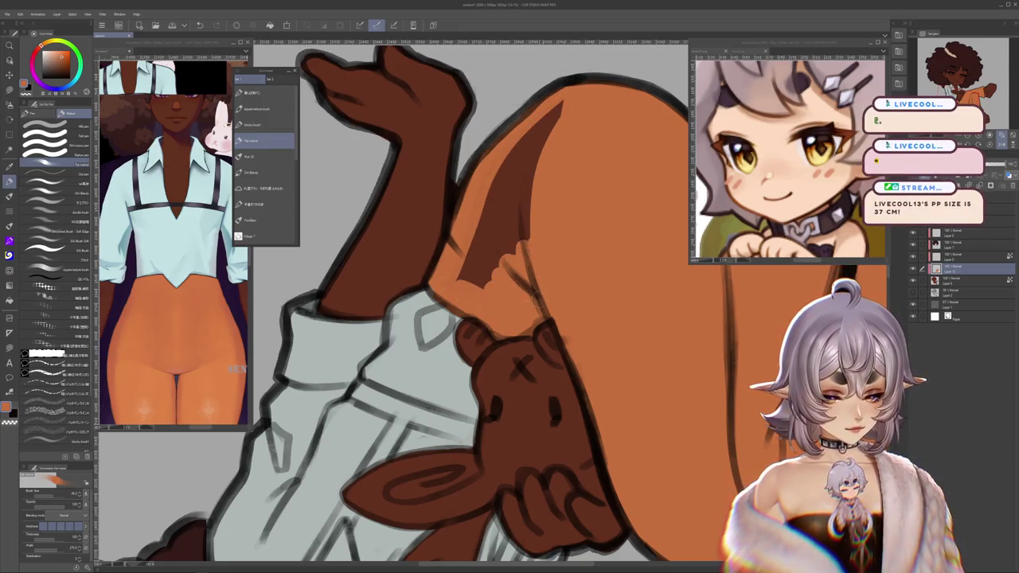
# Step: Undo the stray dark stroke on the orange pants and reset the view upright
pyautogui.press('m')
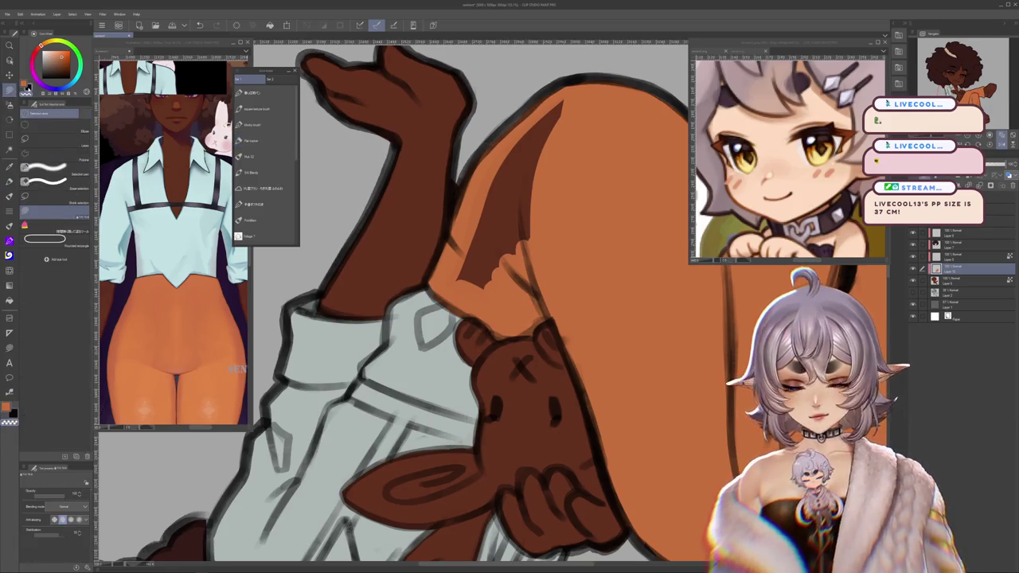
pyautogui.press('r')
pyautogui.moveTo(455, 296)
pyautogui.mouseDown()
pyautogui.moveTo(499, 301)
pyautogui.moveTo(440, 288)
pyautogui.mouseUp()
pyautogui.press('b')
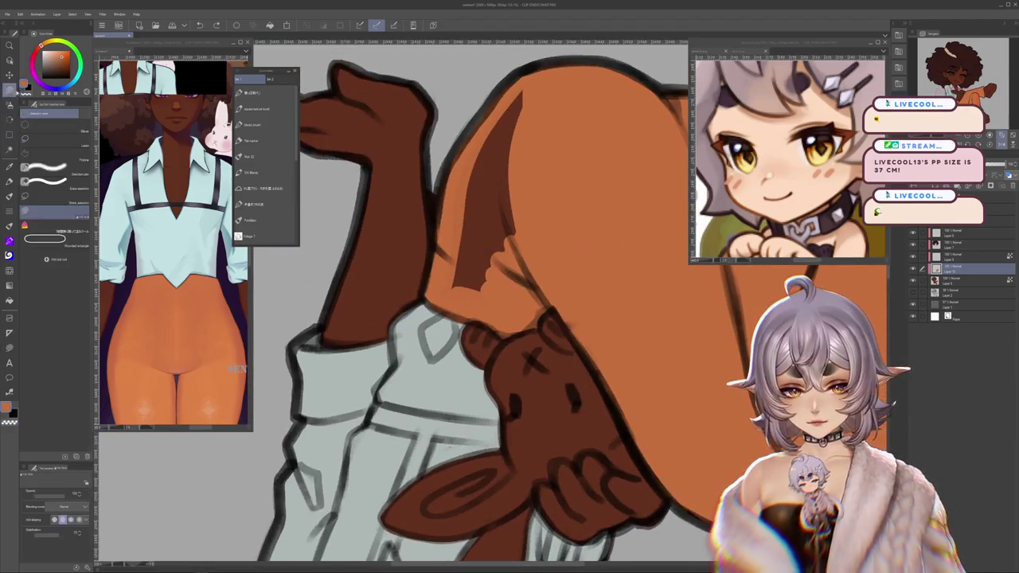
pyautogui.hotkey('ctrl', 'z')
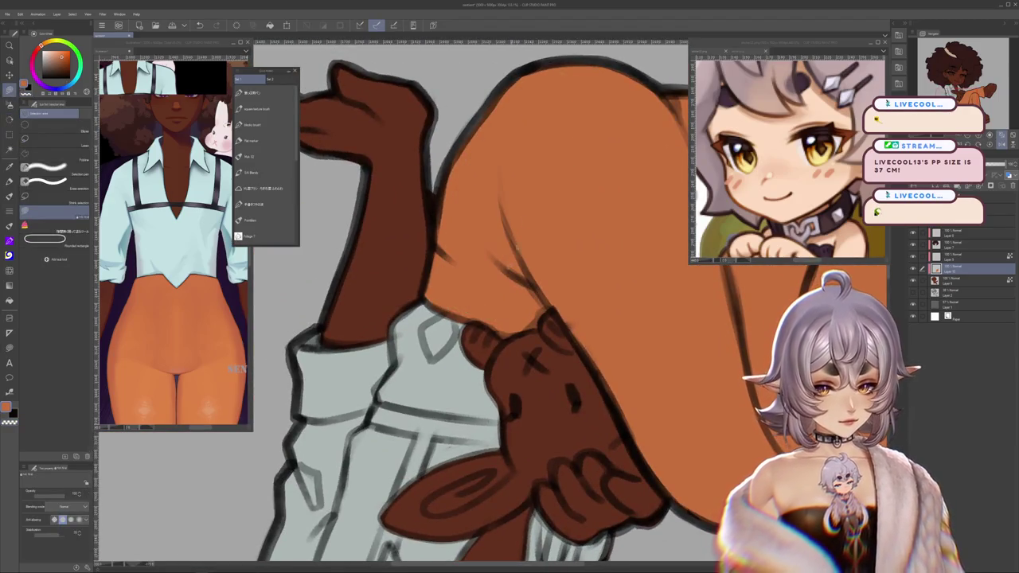
pyautogui.scroll(-6, 617, 244)
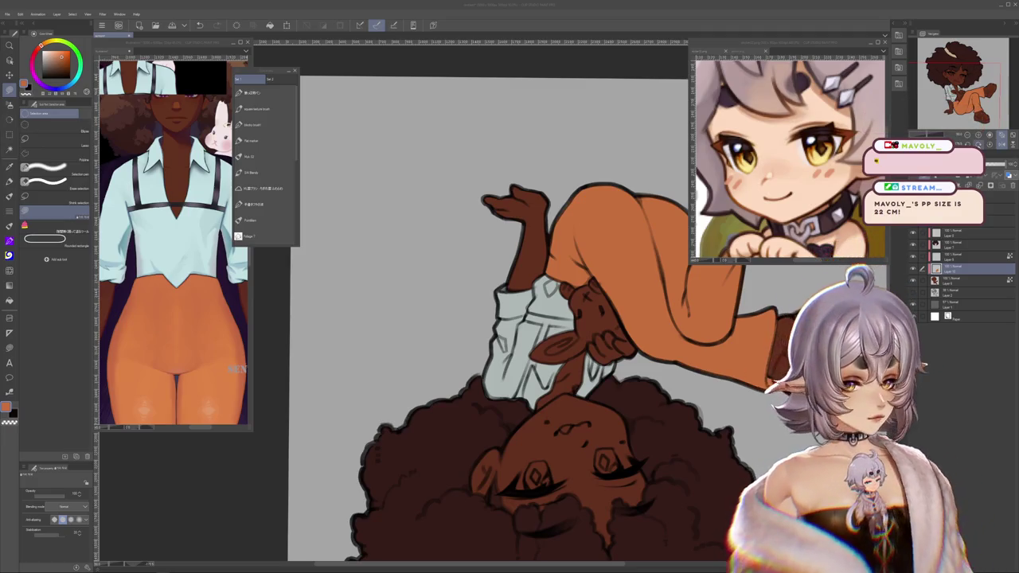
pyautogui.hotkey('ctrl', '0')
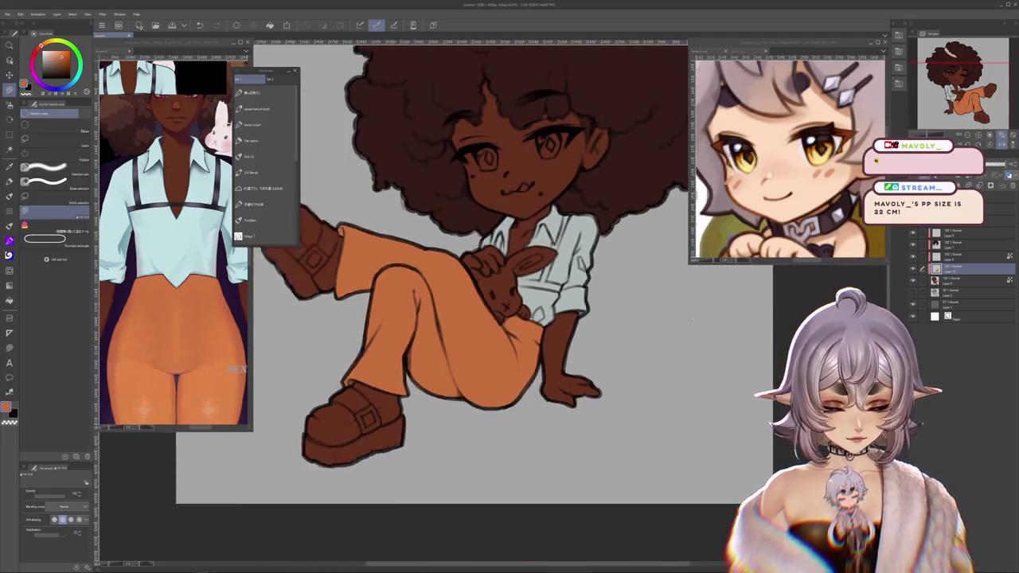
pyautogui.scroll(-5, 172, 239)
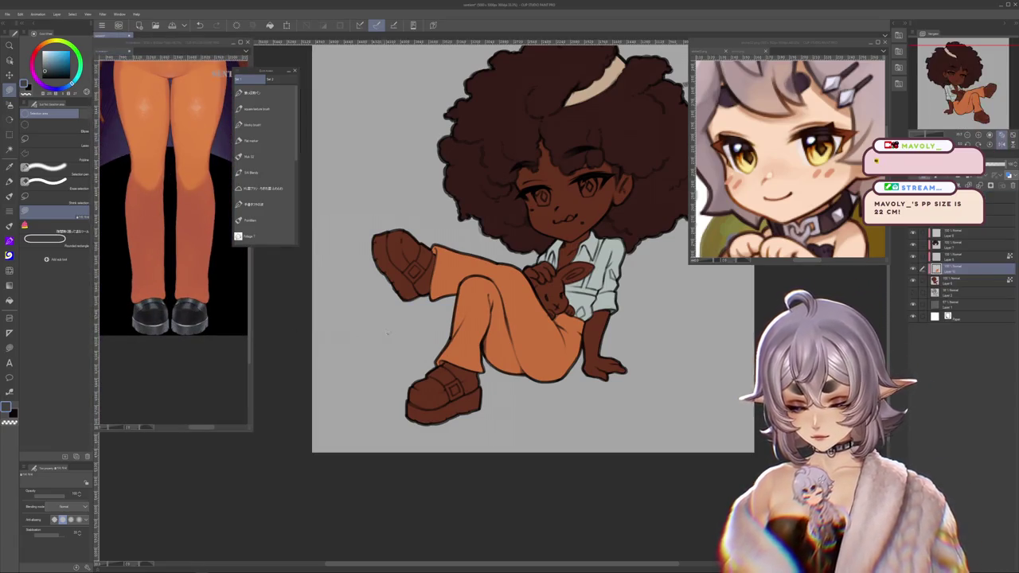
# Step: Fill the lower and upper shoes with dark grey on the shoe layer
pyautogui.scroll(3, 514, 378)
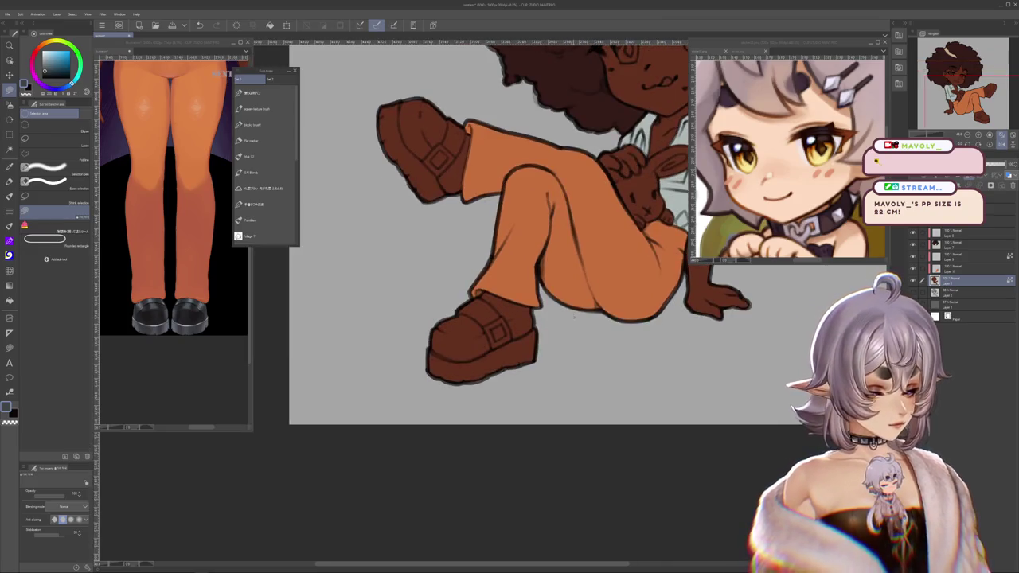
pyautogui.click(489, 346)
pyautogui.scroll(3, 570, 362)
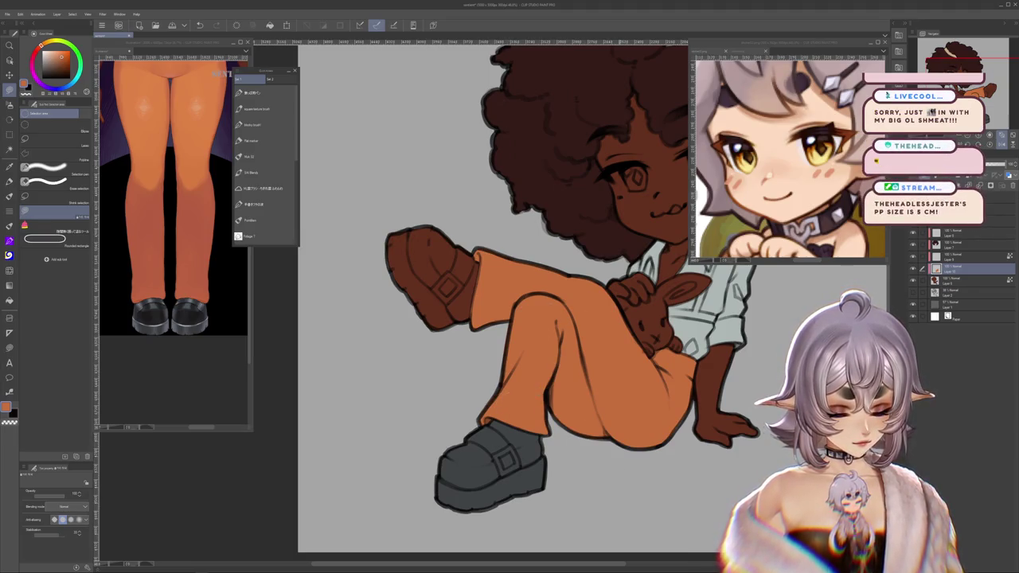
pyautogui.keyDown('ctrl'); pyautogui.keyDown('shift'); pyautogui.click(535, 474); pyautogui.keyUp('shift'); pyautogui.keyUp('ctrl')
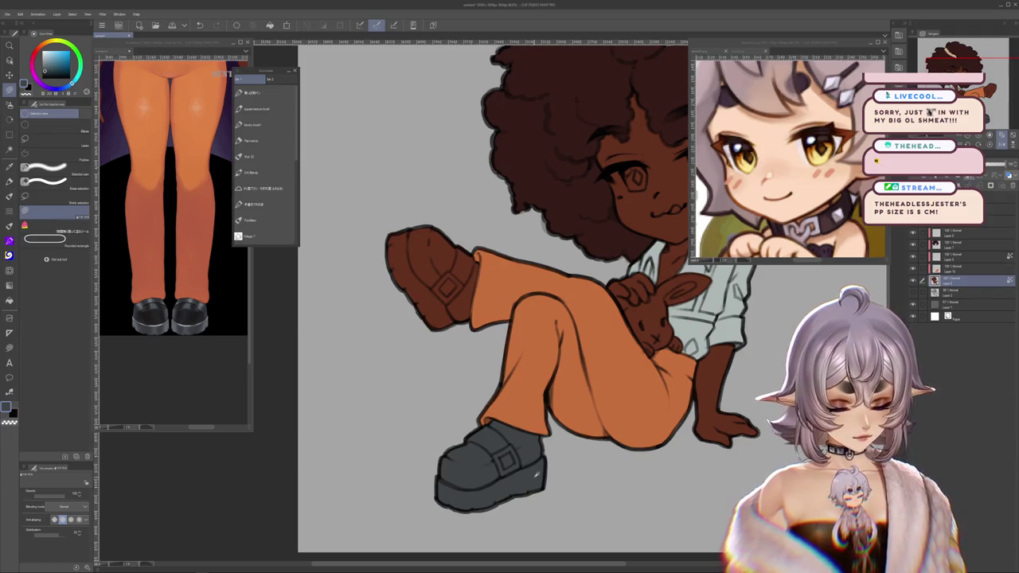
pyautogui.click(468, 291)
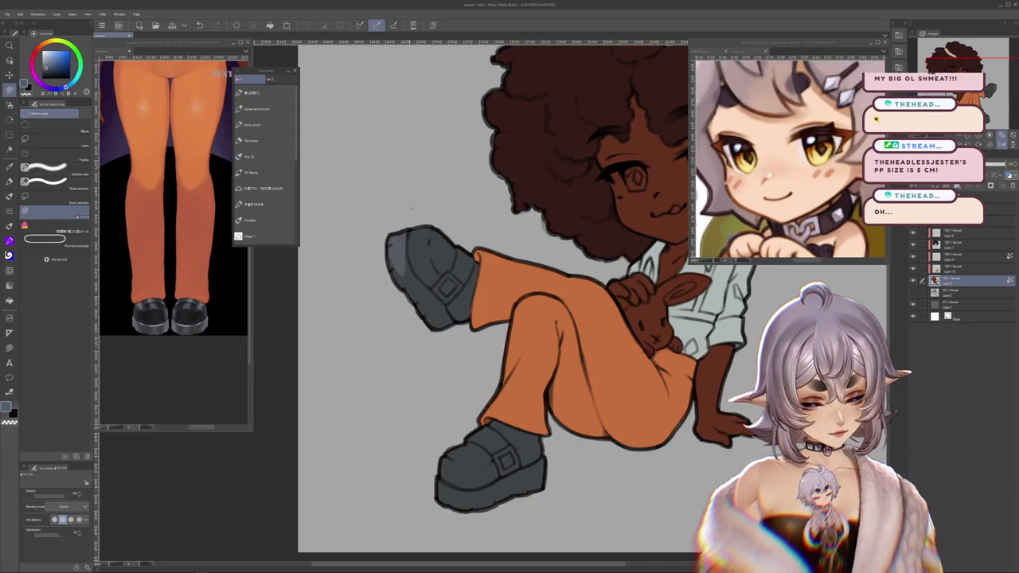
# Step: Try soft highlights on both shoes, undoing the one along the lower sole
pyautogui.moveTo(394, 238); pyautogui.dragTo(408, 279)
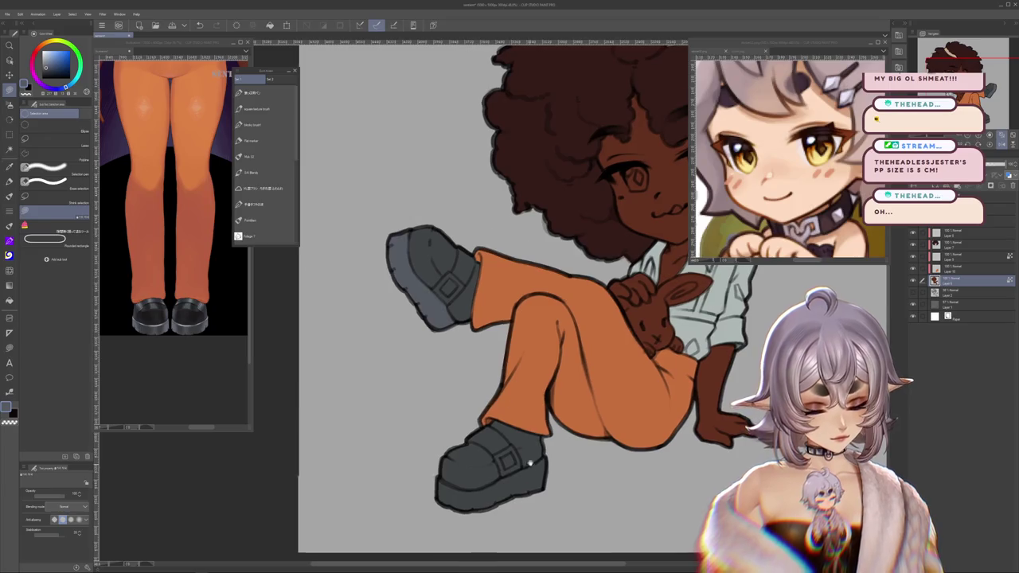
pyautogui.moveTo(438, 345); pyautogui.dragTo(487, 248)
pyautogui.moveTo(564, 380); pyautogui.dragTo(509, 391)
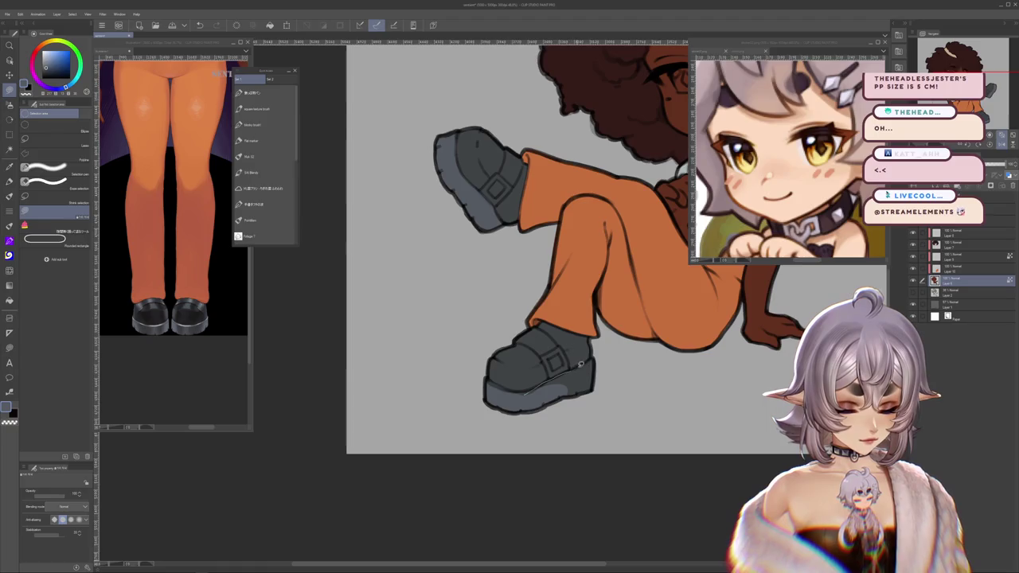
pyautogui.hotkey('ctrl', 'z')
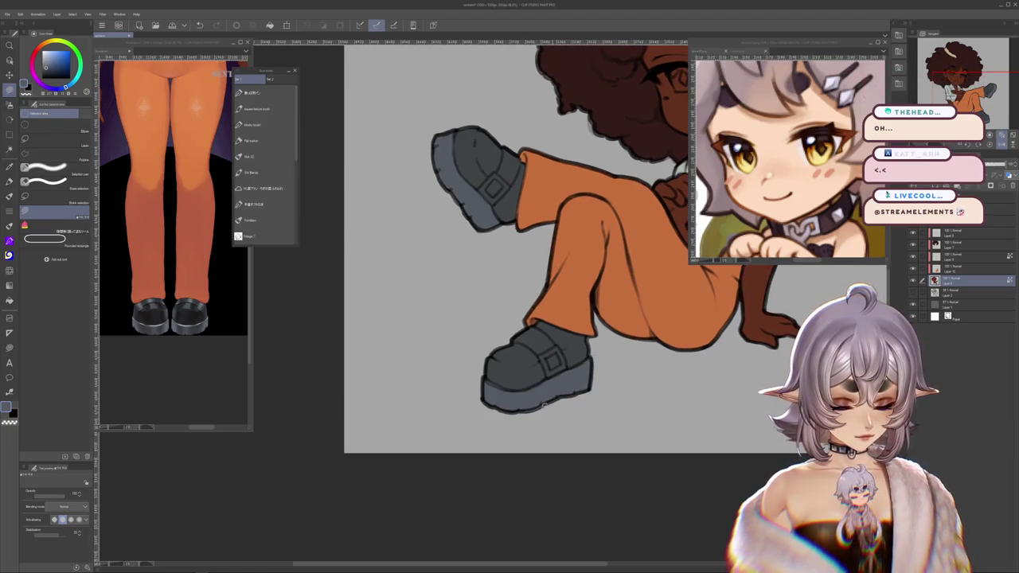
pyautogui.moveTo(689, 349); pyautogui.dragTo(615, 410)
pyautogui.scroll(-1, 614, 410)
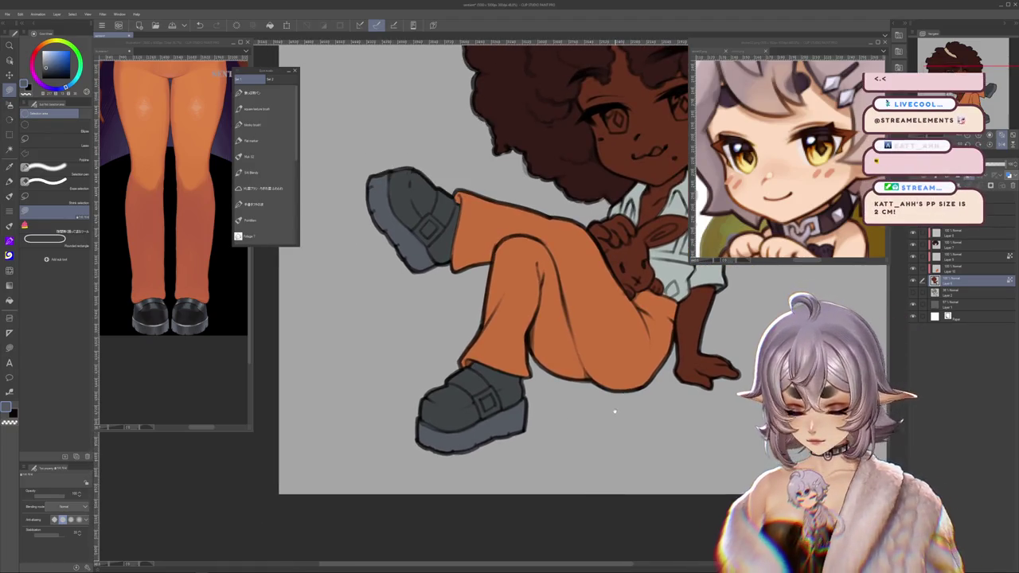
pyautogui.scroll(-1, 626, 409)
pyautogui.press('p')
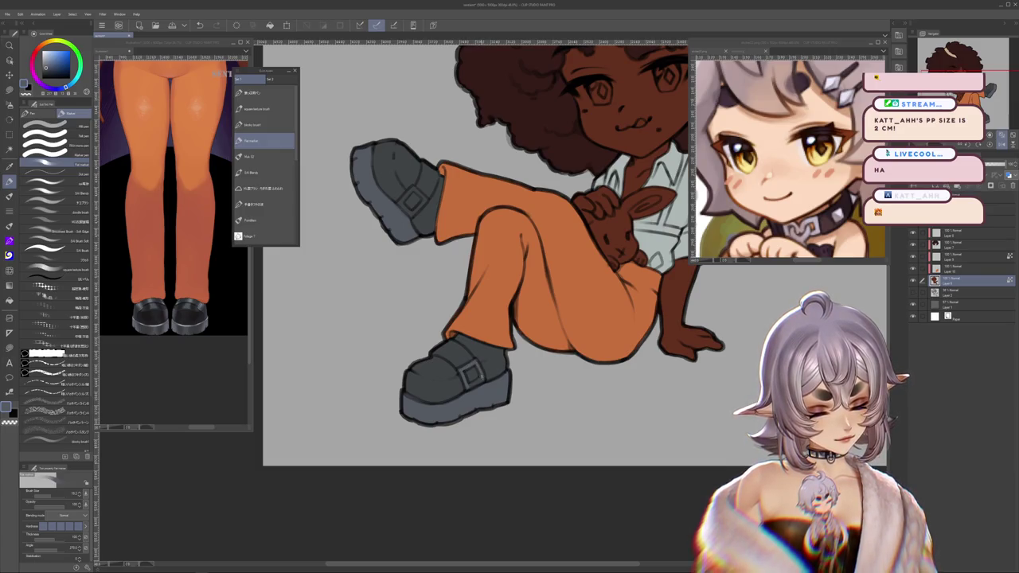
pyautogui.scroll(2, 573, 279)
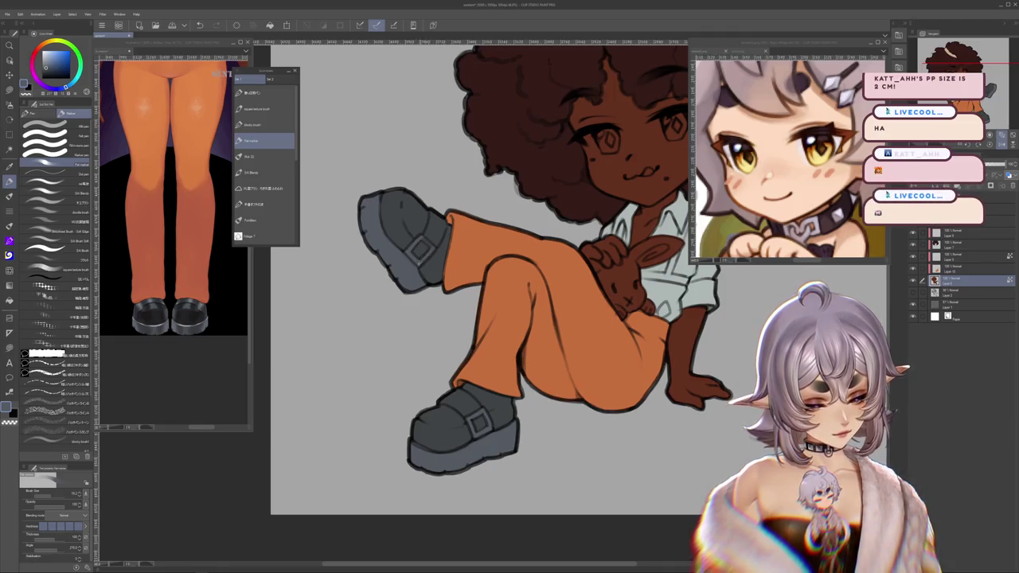
pyautogui.moveTo(790, 369)
pyautogui.mouseDown()
pyautogui.moveTo(713, 433)
pyautogui.moveTo(694, 403)
pyautogui.mouseUp()
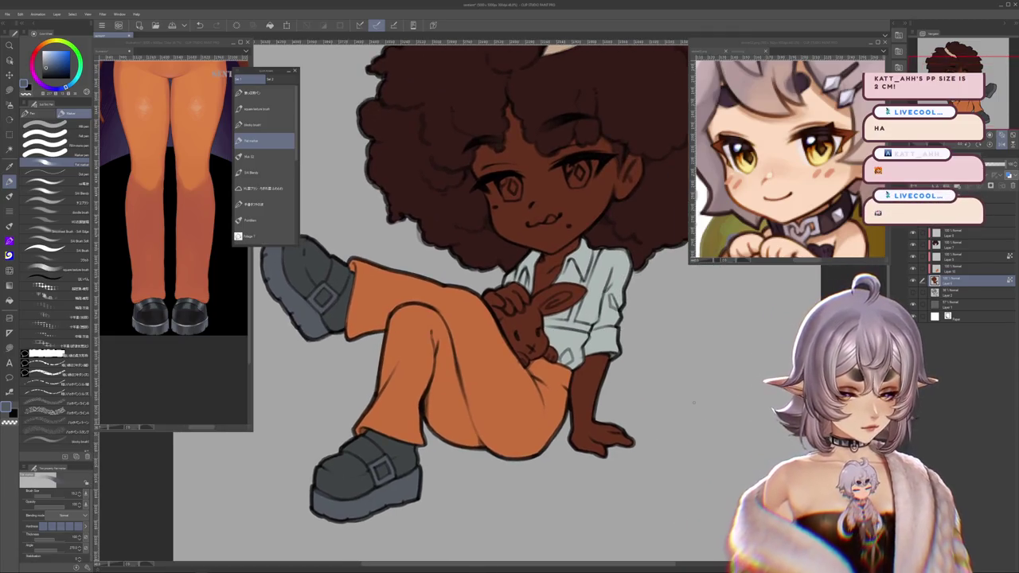
pyautogui.scroll(2, 578, 320)
pyautogui.scroll(2, 578, 321)
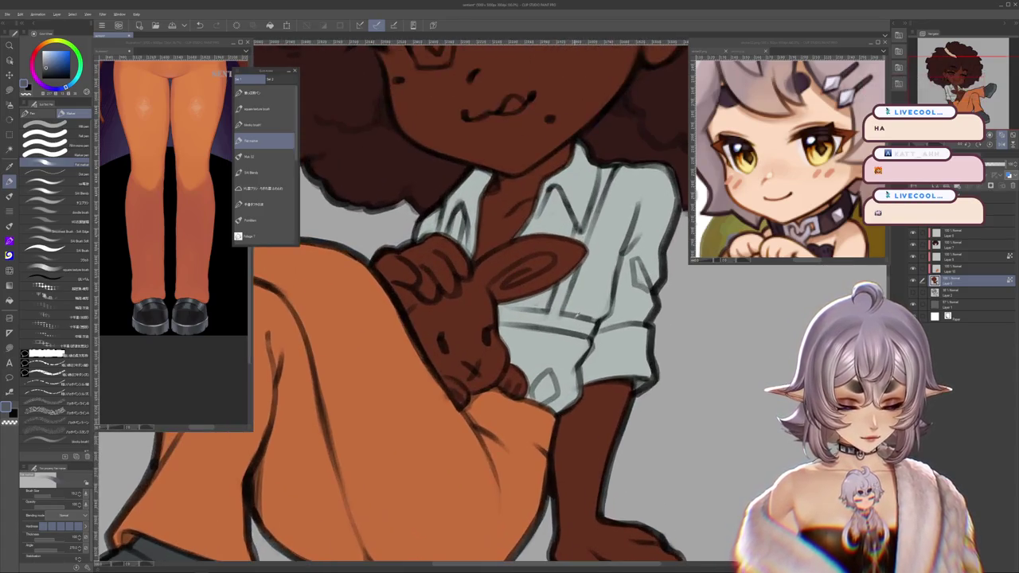
# Step: Rotate the canvas and draw the first dark suspender stroke with the flat marker
pyautogui.scroll(2, 578, 320)
pyautogui.scroll(1, 579, 316)
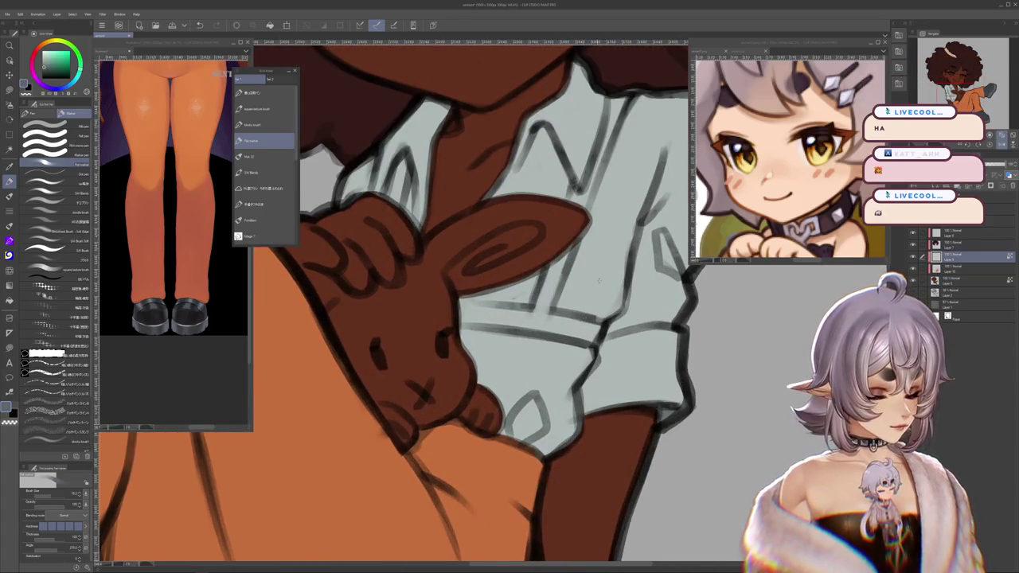
pyautogui.moveTo(603, 305); pyautogui.dragTo(580, 310)
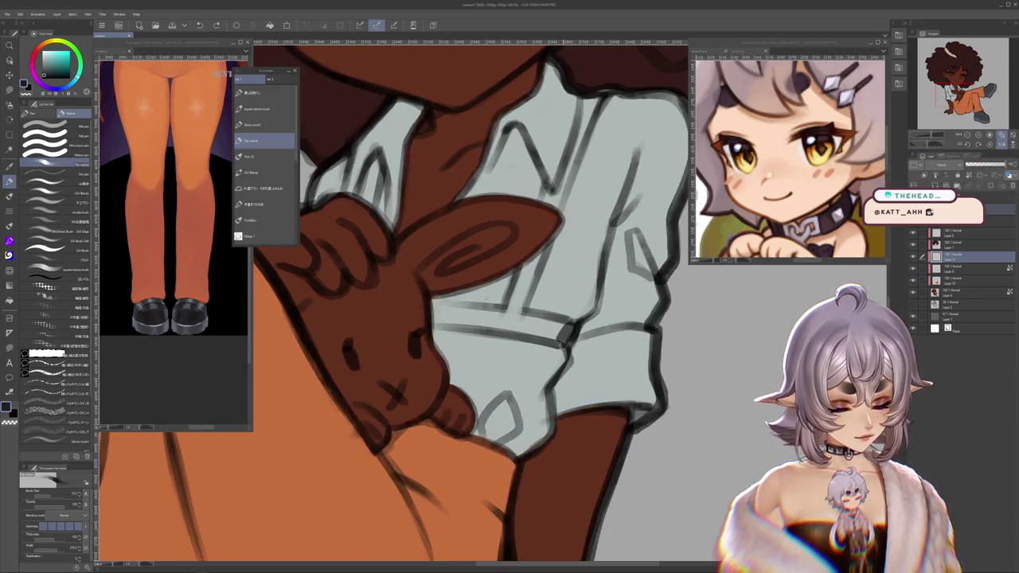
pyautogui.moveTo(578, 333); pyautogui.dragTo(488, 380)
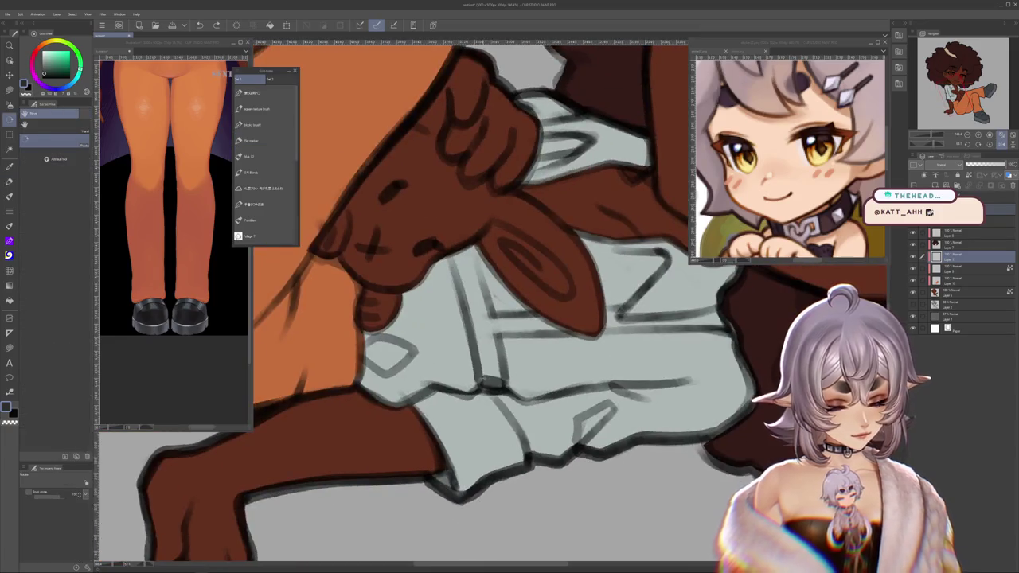
pyautogui.press('p')
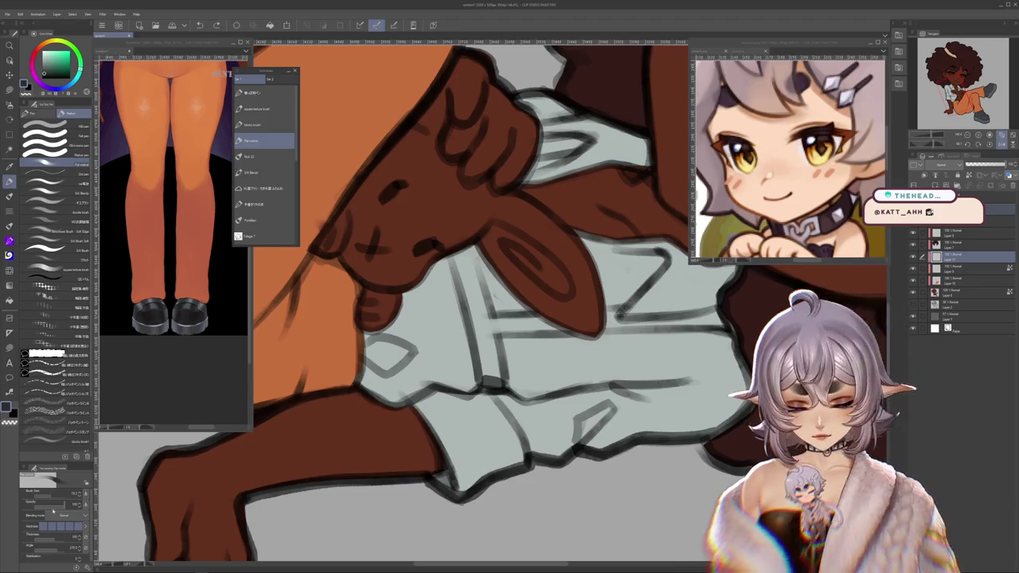
pyautogui.moveTo(493, 390); pyautogui.dragTo(478, 316)
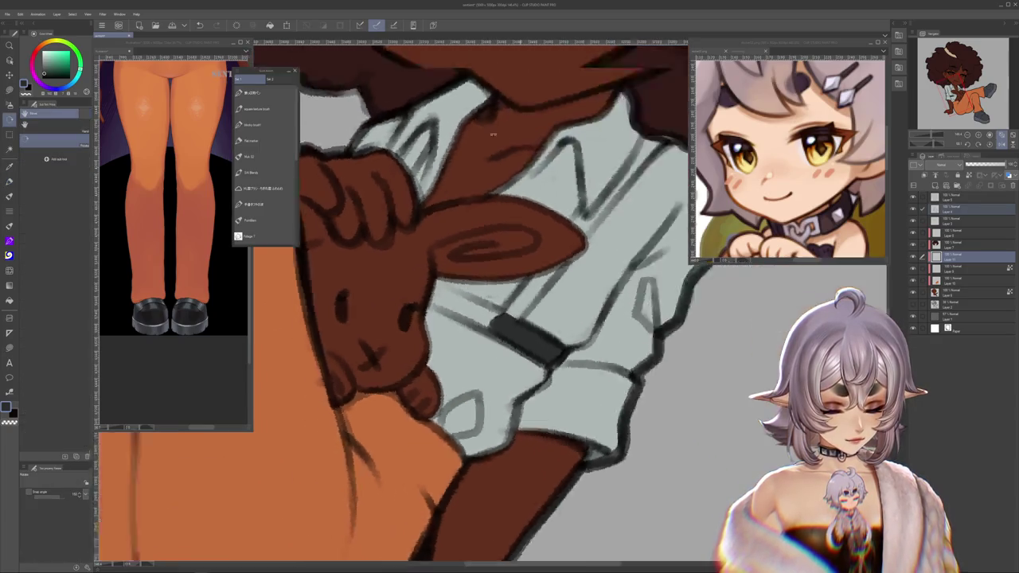
# Step: Paint the dark suspender strap down and across the mint shirt and beside the hand
pyautogui.moveTo(501, 376); pyautogui.dragTo(446, 335)
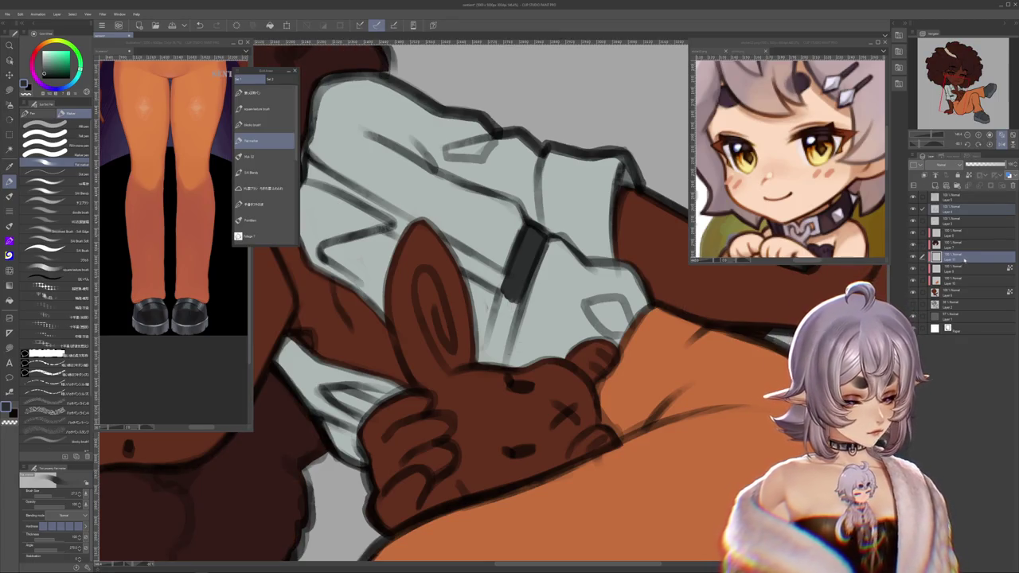
pyautogui.moveTo(500, 268); pyautogui.dragTo(486, 352)
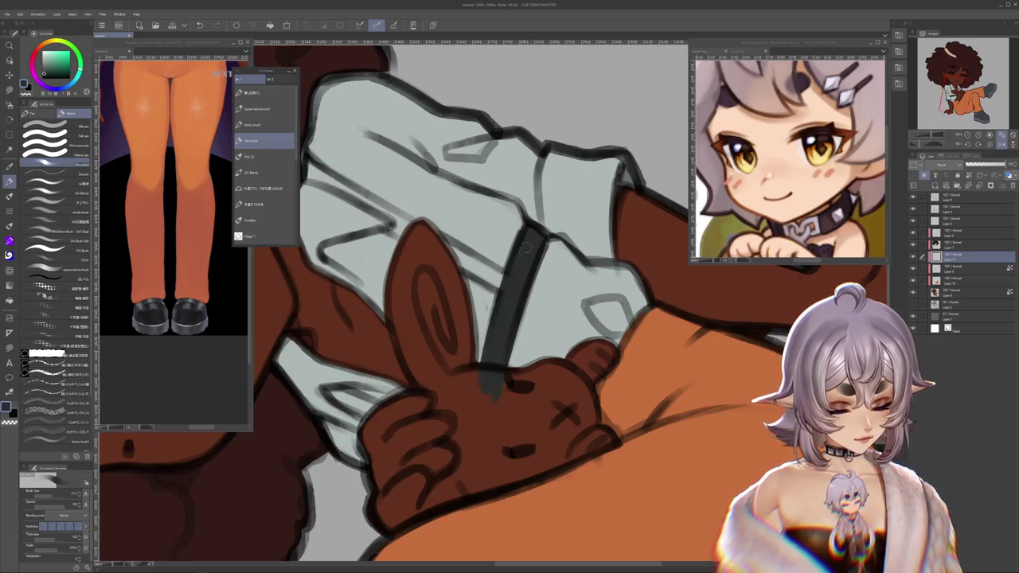
pyautogui.moveTo(524, 252)
pyautogui.mouseDown()
pyautogui.moveTo(533, 231)
pyautogui.moveTo(491, 346)
pyautogui.mouseUp()
pyautogui.moveTo(514, 298); pyautogui.dragTo(489, 344)
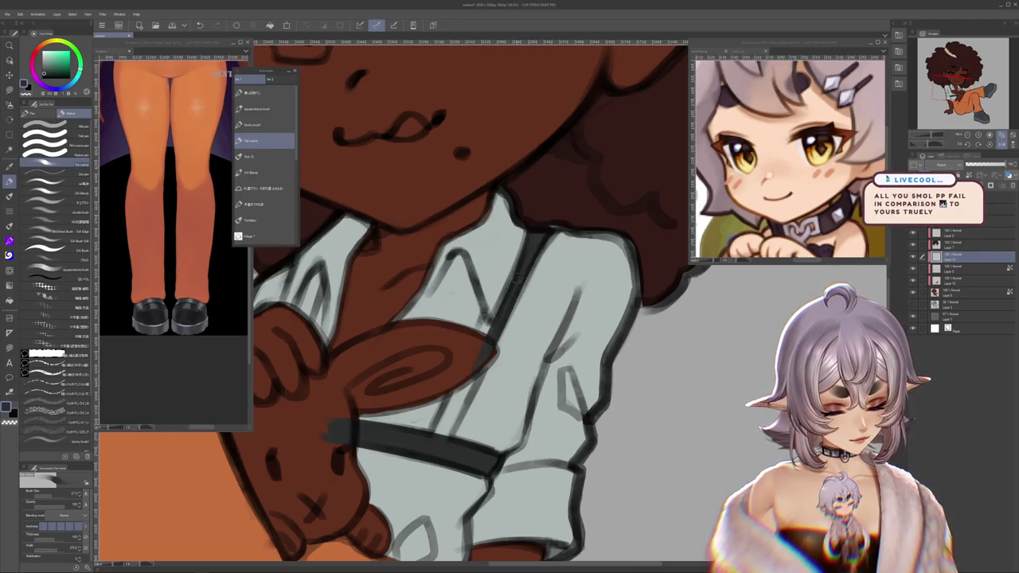
pyautogui.moveTo(459, 383)
pyautogui.mouseDown()
pyautogui.moveTo(435, 433)
pyautogui.moveTo(471, 388)
pyautogui.mouseUp()
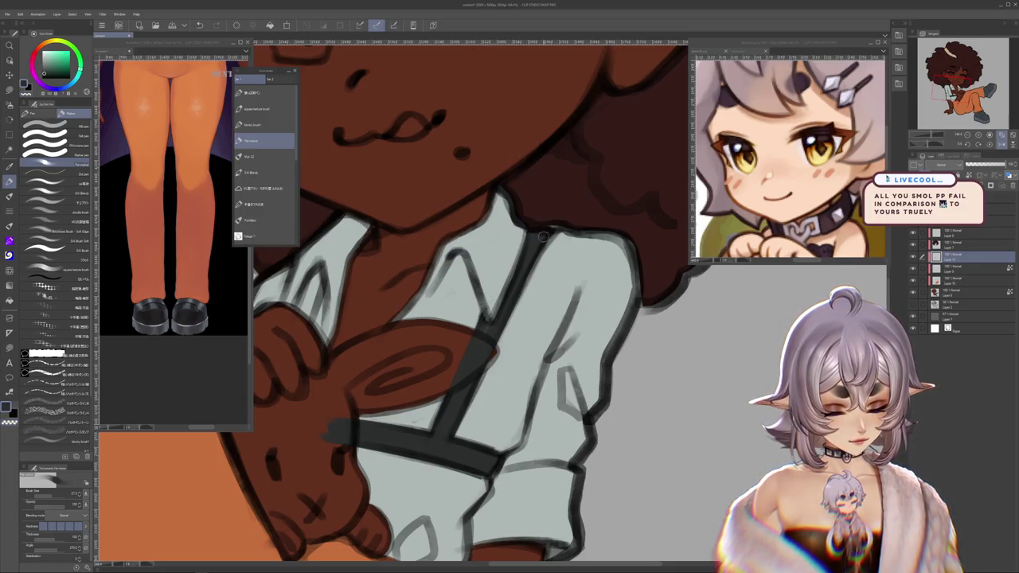
pyautogui.scroll(-2, 506, 328)
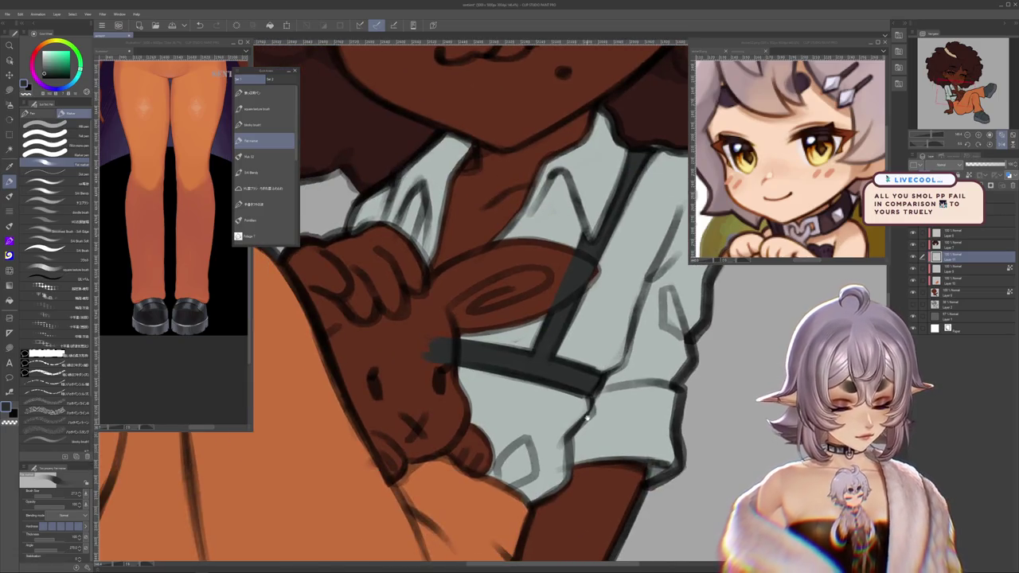
pyautogui.scroll(3, 575, 286)
pyautogui.moveTo(572, 284); pyautogui.dragTo(549, 245)
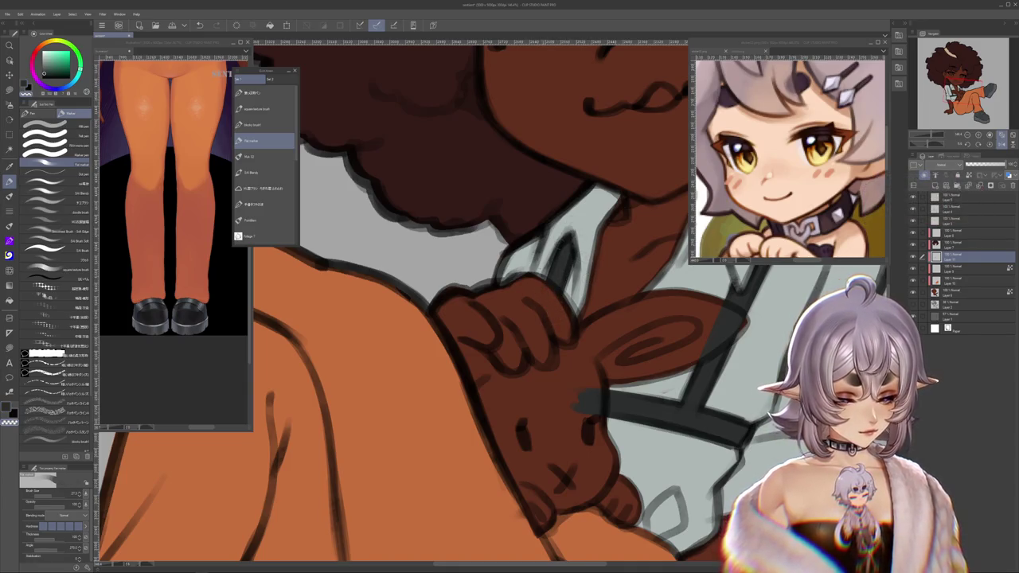
# Step: Reframe the view around the face and bunny, returning to the strap's layer
pyautogui.moveTo(509, 326); pyautogui.dragTo(421, 366)
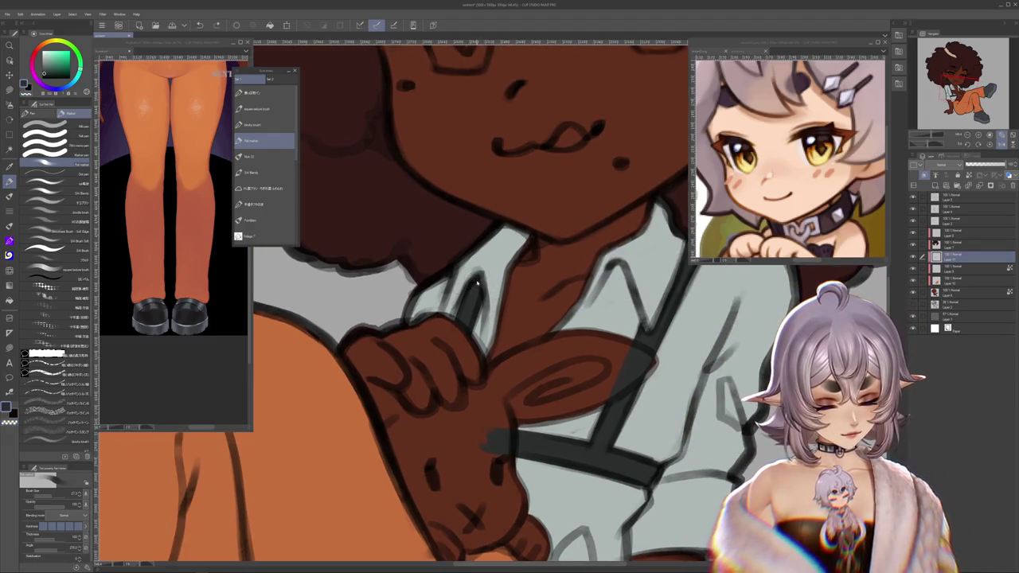
pyautogui.moveTo(512, 312); pyautogui.dragTo(343, 382)
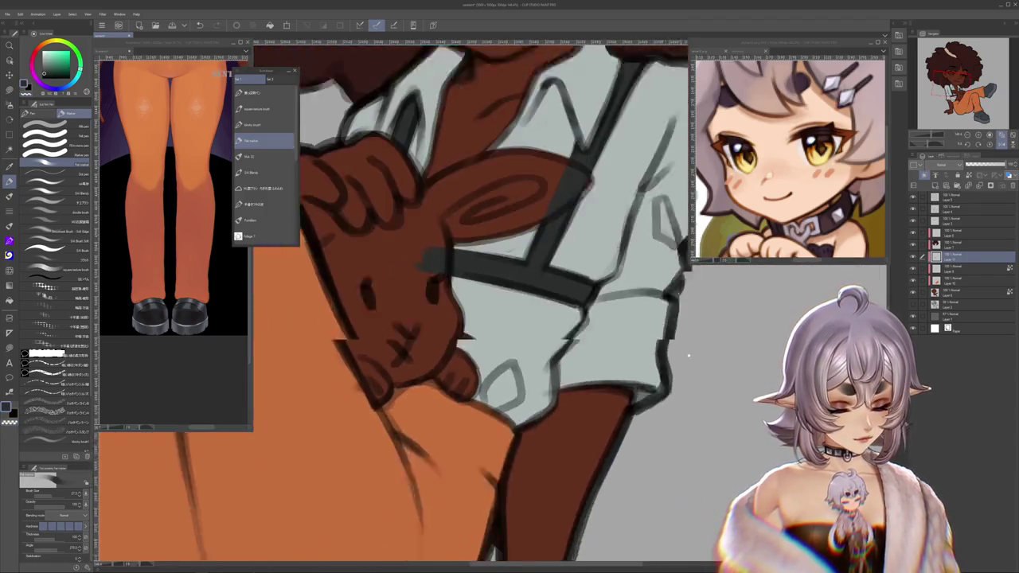
pyautogui.moveTo(623, 459); pyautogui.dragTo(711, 455)
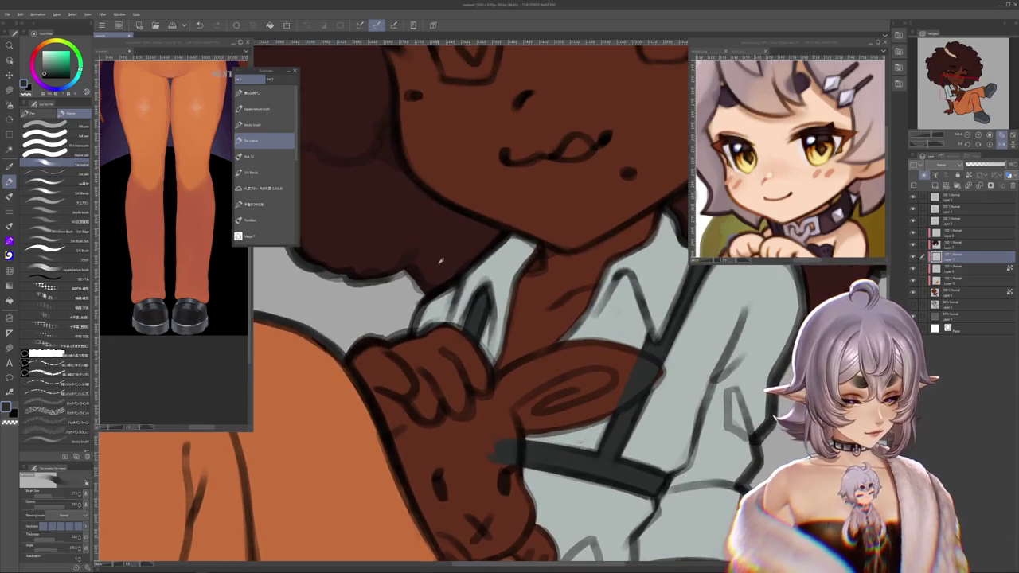
pyautogui.hotkey('alt', ']')
pyautogui.moveTo(482, 474); pyautogui.dragTo(525, 410)
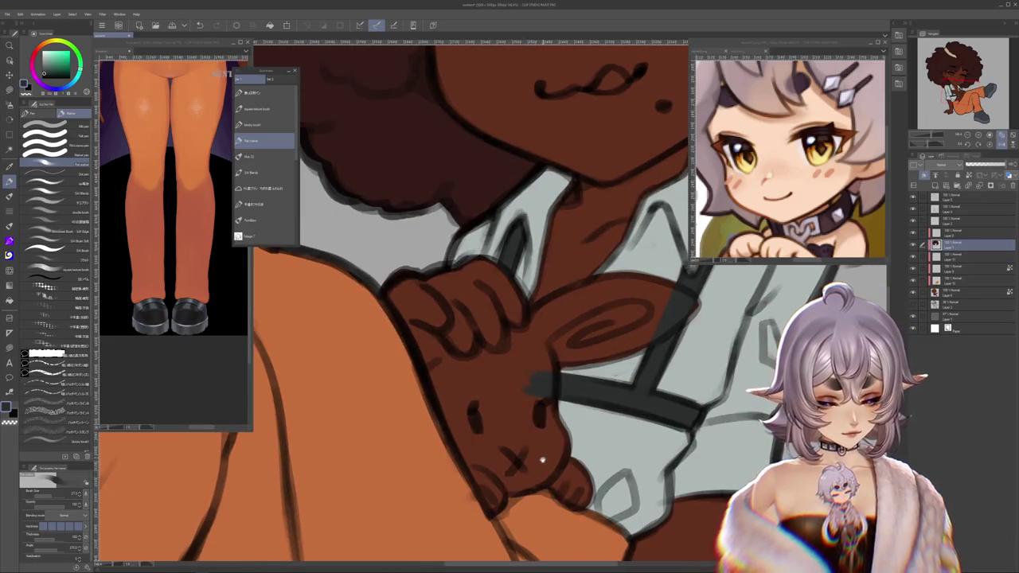
pyautogui.moveTo(542, 457); pyautogui.dragTo(543, 424)
pyautogui.hotkey('alt', '[')
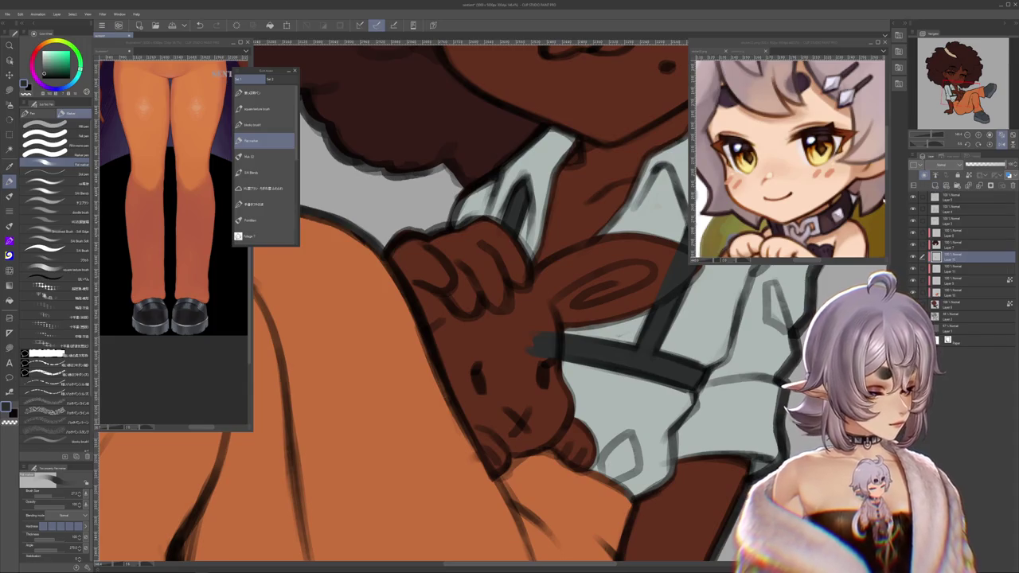
pyautogui.scroll(5, 175, 238)
pyautogui.scroll(5, 175, 239)
pyautogui.scroll(5, 175, 238)
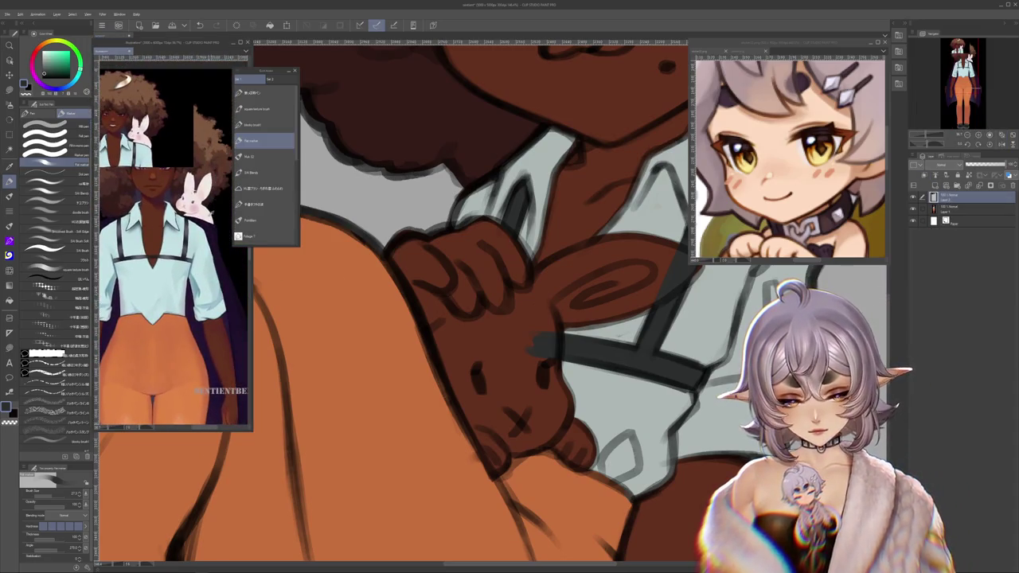
# Step: Paint light highlights on the bunny's face, ear and edge
pyautogui.click(476, 388)
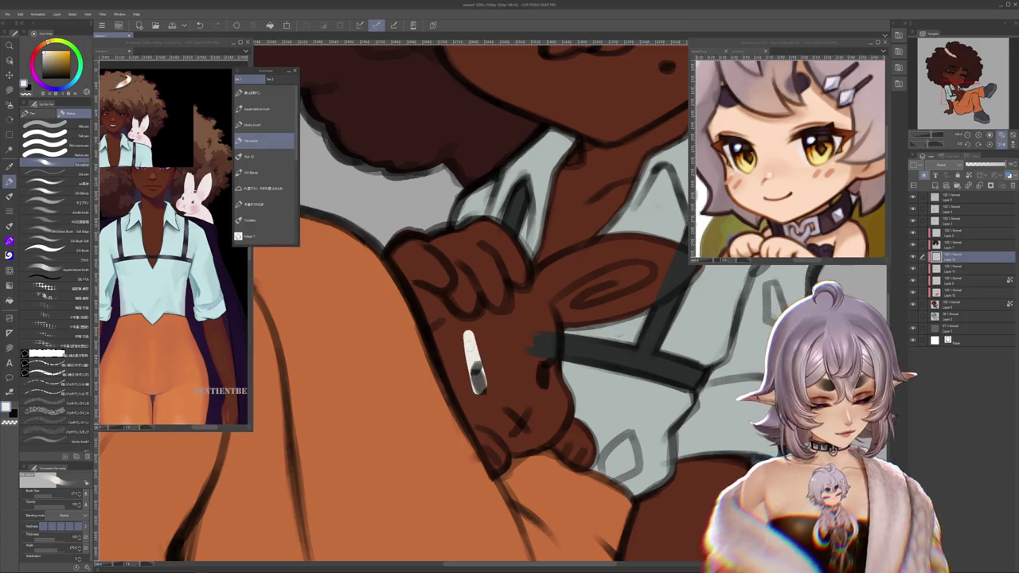
pyautogui.moveTo(476, 390); pyautogui.dragTo(469, 358)
pyautogui.moveTo(468, 285); pyautogui.dragTo(483, 357)
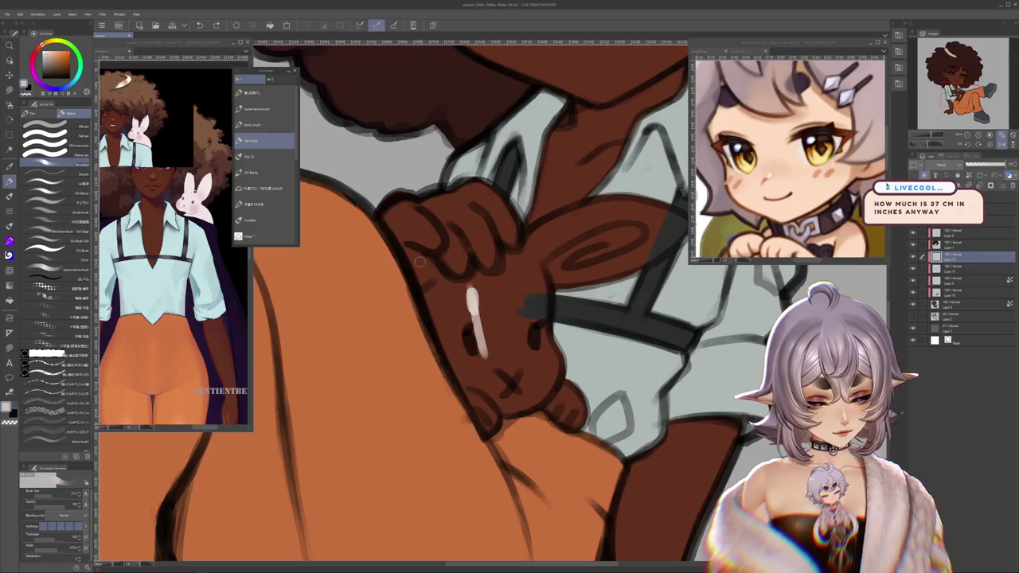
pyautogui.moveTo(516, 296); pyautogui.dragTo(510, 360)
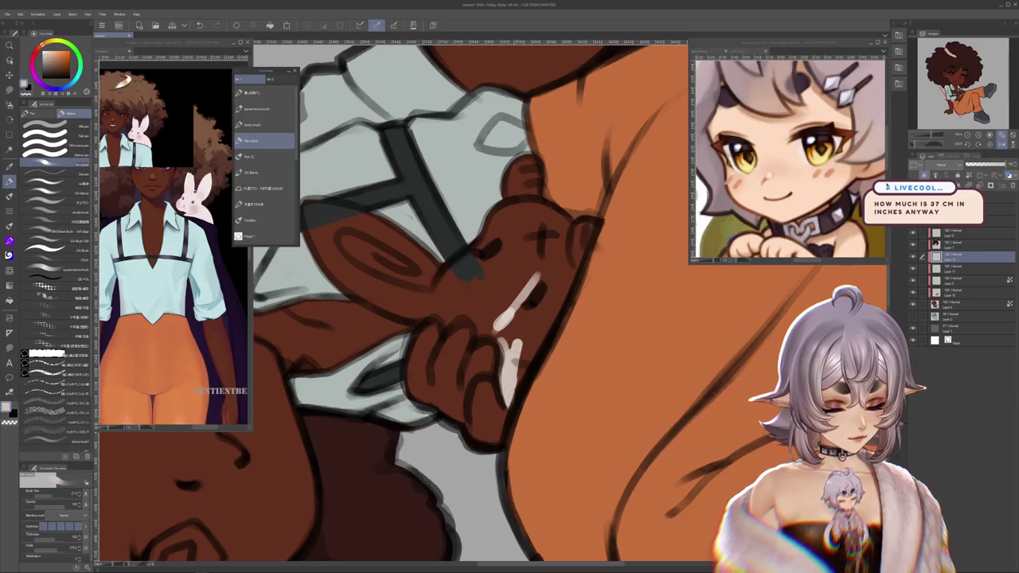
pyautogui.moveTo(583, 229); pyautogui.dragTo(563, 261)
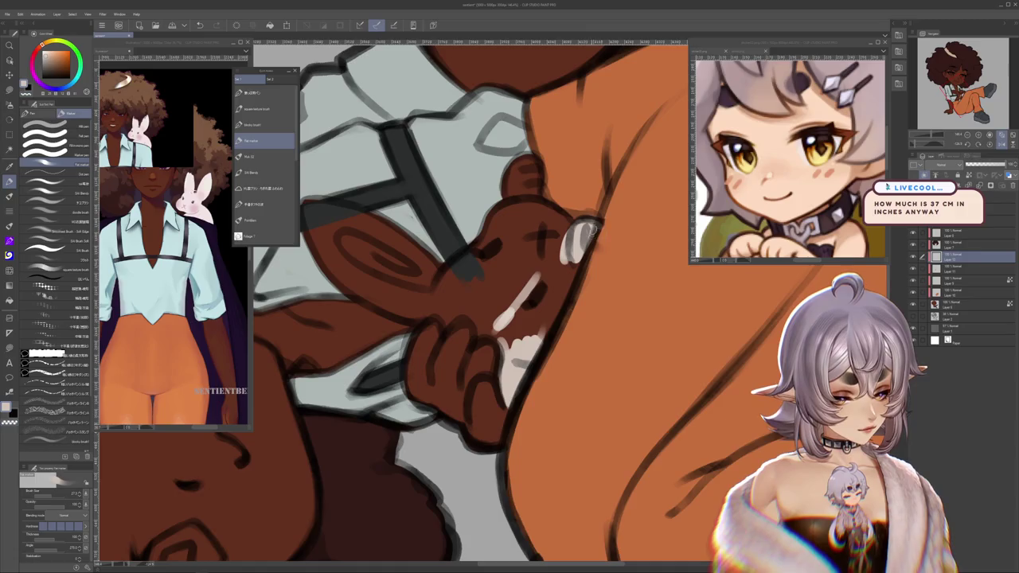
pyautogui.moveTo(570, 337); pyautogui.dragTo(561, 268)
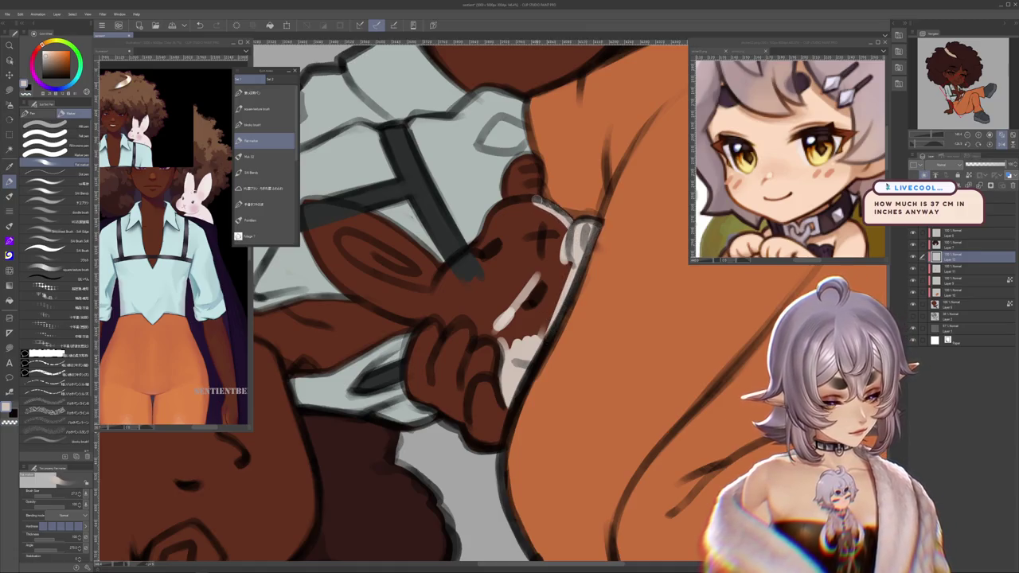
# Step: With a smaller brush, line the bunny's face edge and add short outline strokes
pyautogui.moveTo(521, 191); pyautogui.dragTo(549, 219)
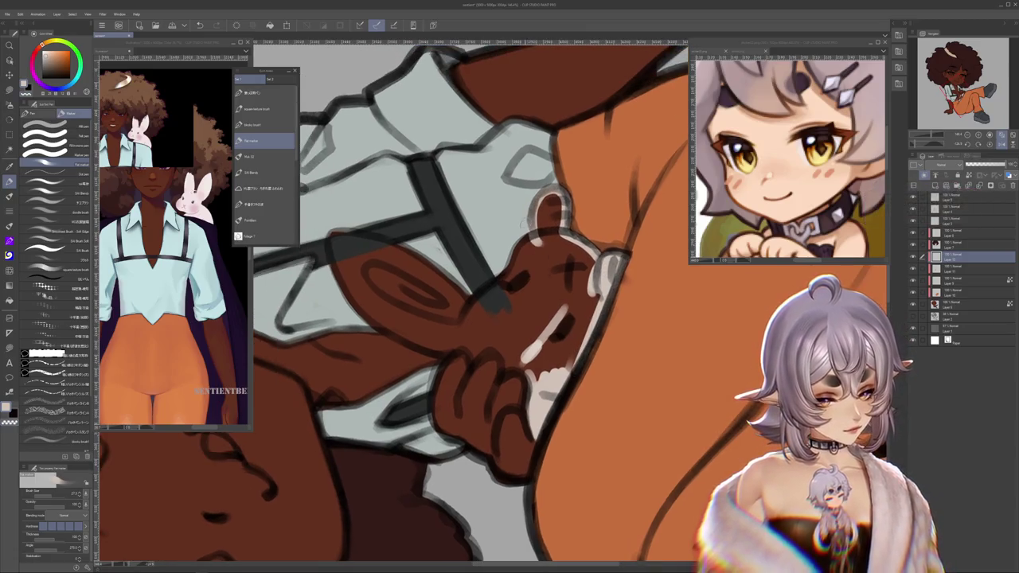
pyautogui.press('[')
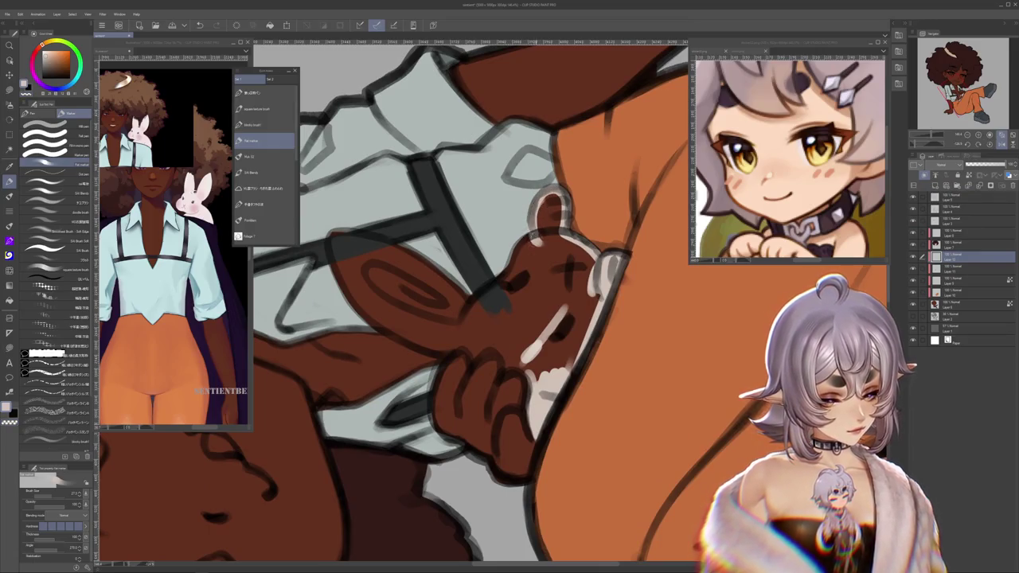
pyautogui.moveTo(533, 232); pyautogui.dragTo(472, 332)
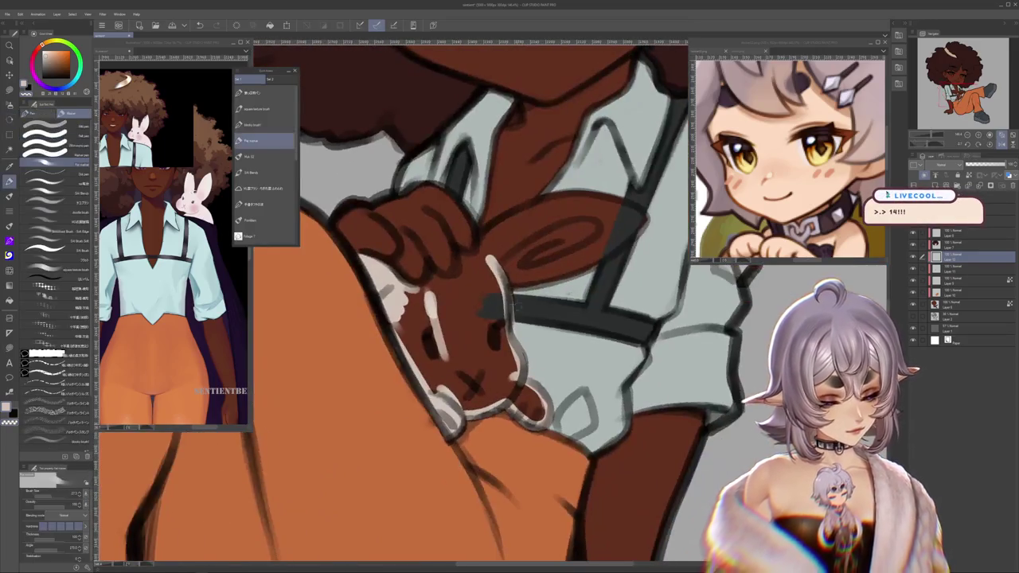
pyautogui.moveTo(514, 283); pyautogui.dragTo(514, 320)
pyautogui.press(']')
pyautogui.moveTo(522, 269); pyautogui.dragTo(462, 291)
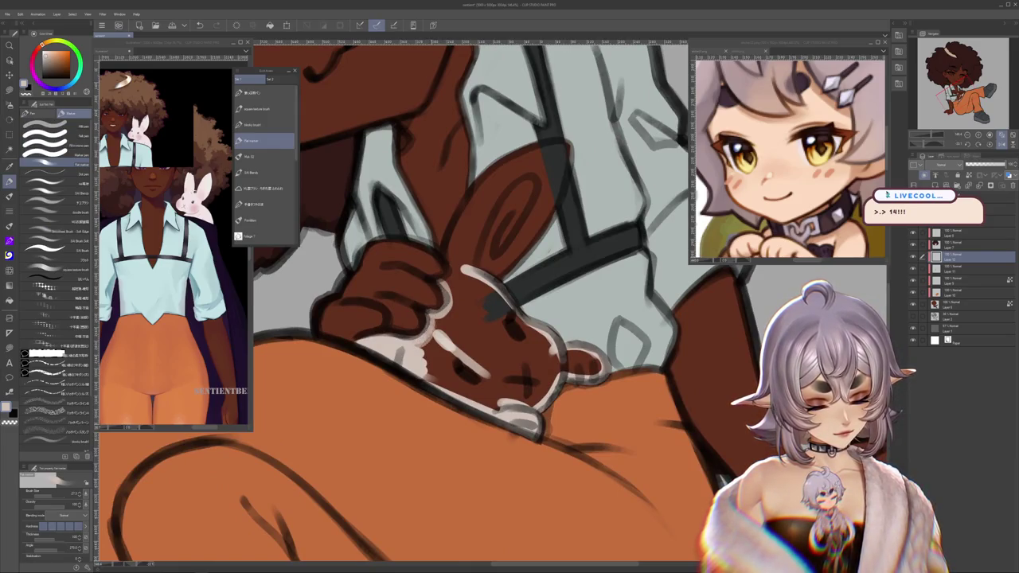
pyautogui.moveTo(453, 263)
pyautogui.mouseDown()
pyautogui.moveTo(441, 283)
pyautogui.moveTo(458, 207)
pyautogui.moveTo(544, 145)
pyautogui.moveTo(577, 239)
pyautogui.mouseUp()
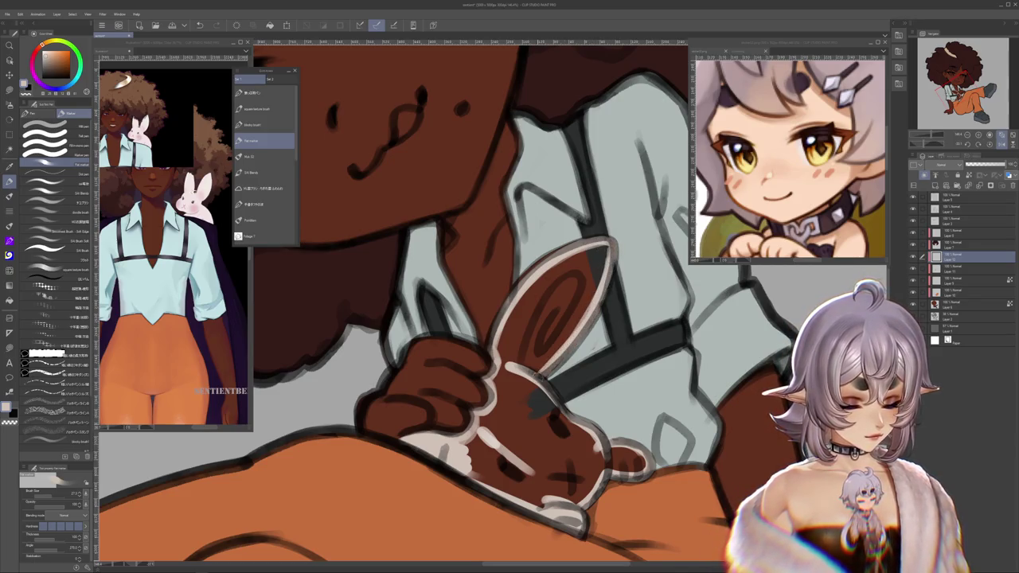
# Step: Fill the bunny with light grey-white
pyautogui.moveTo(489, 424); pyautogui.dragTo(440, 358)
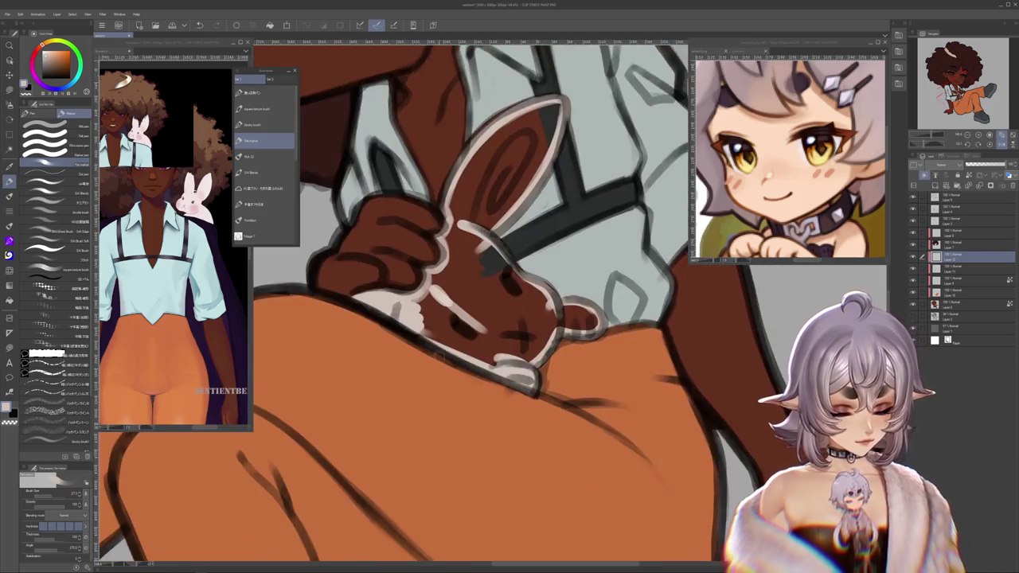
pyautogui.press('g')
pyautogui.click(470, 263)
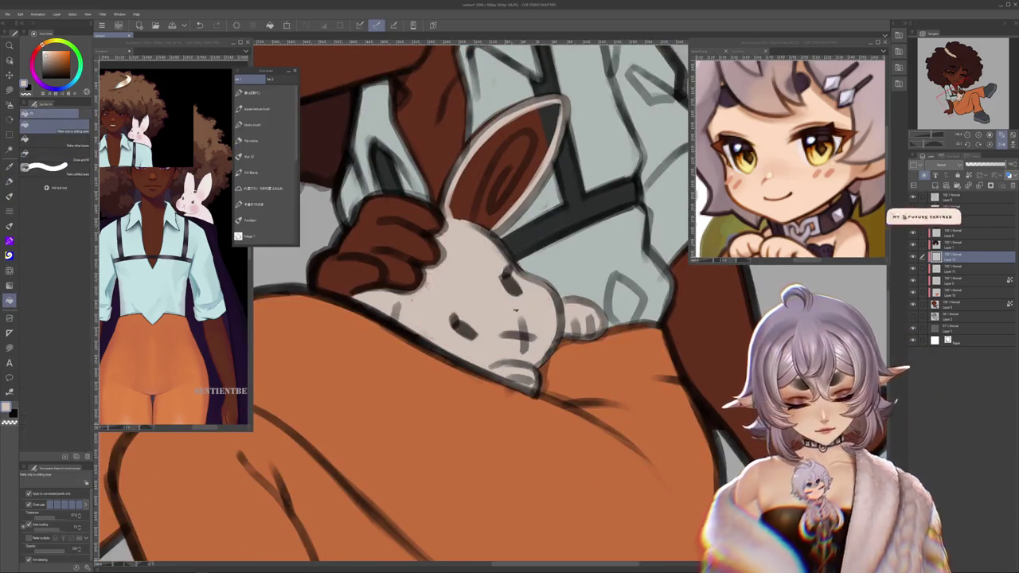
pyautogui.click(509, 160)
pyautogui.press('b')
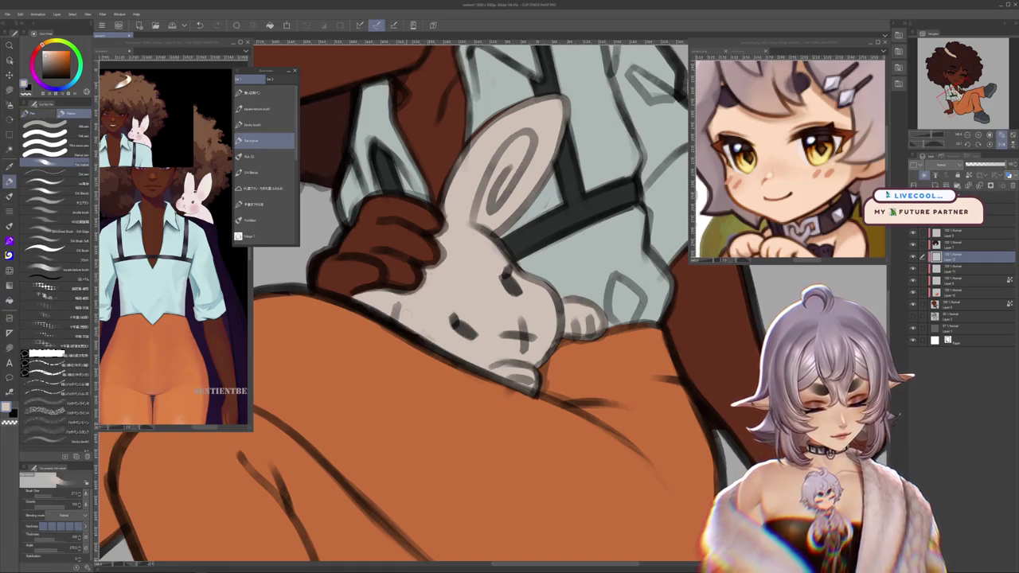
pyautogui.scroll(2, 470, 303)
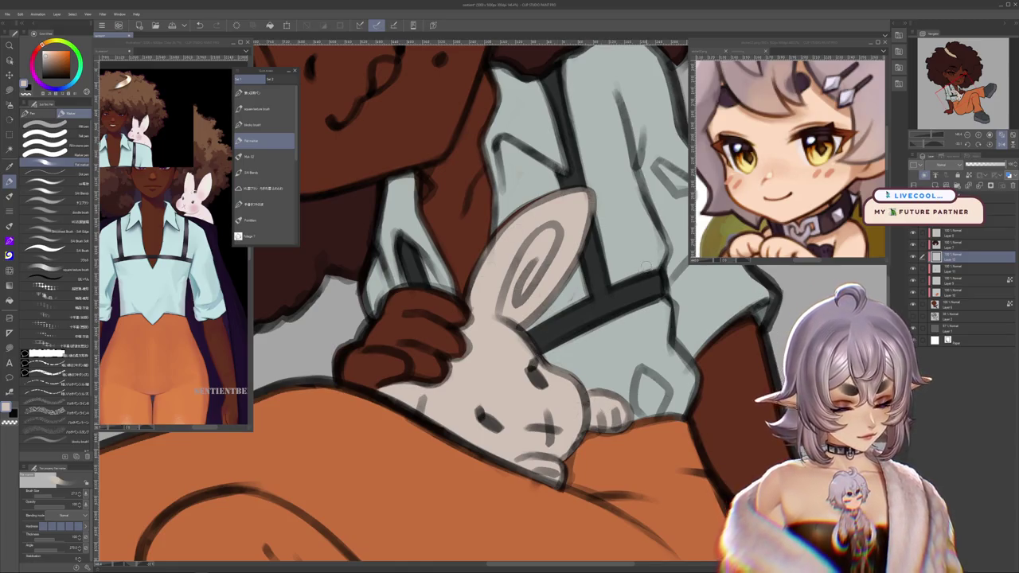
pyautogui.scroll(-3, 470, 302)
pyautogui.scroll(-2, 470, 303)
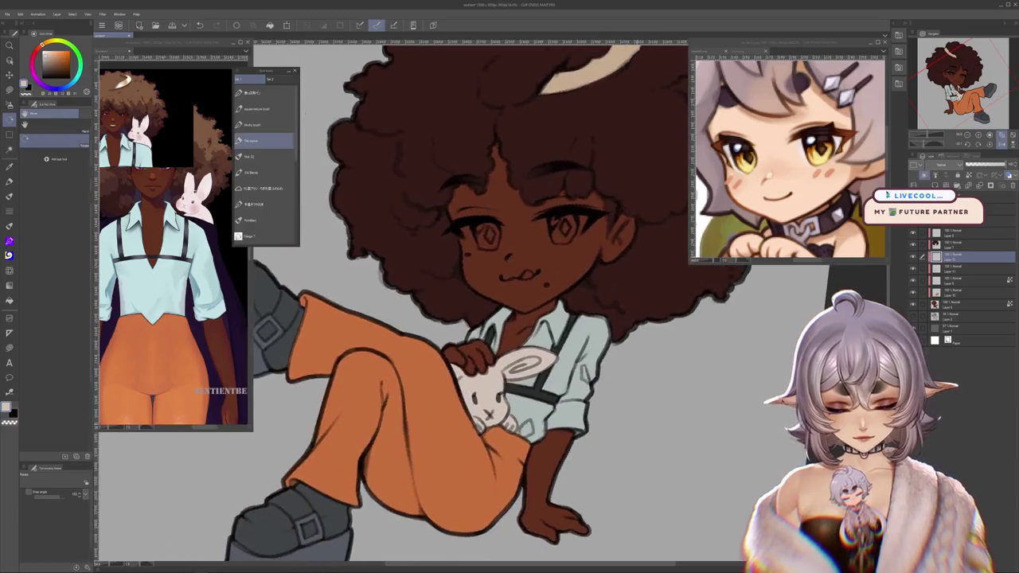
pyautogui.scroll(2, 470, 303)
pyautogui.scroll(1, 470, 303)
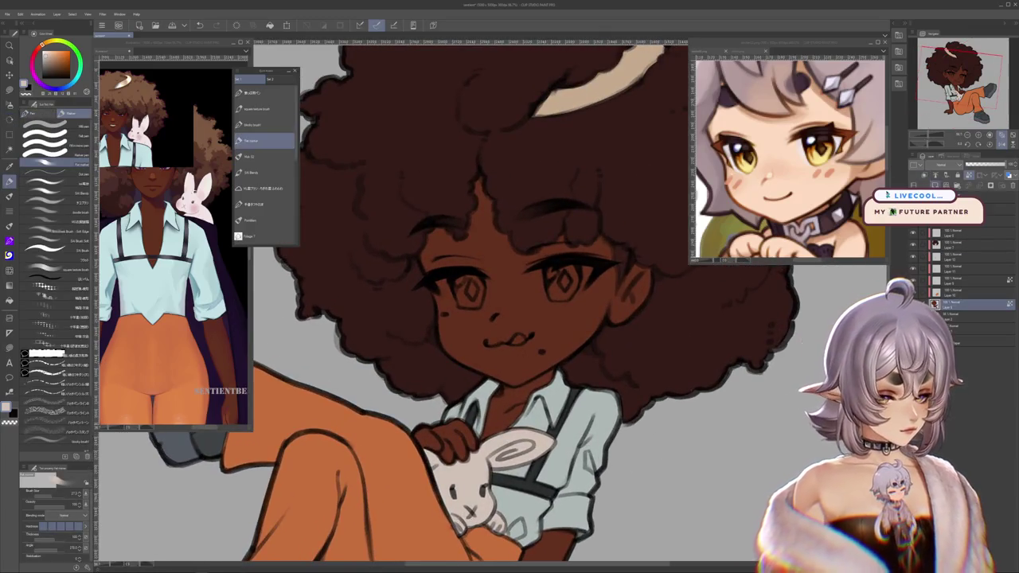
pyautogui.scroll(1, 481, 288)
pyautogui.scroll(2, 481, 287)
pyautogui.scroll(2, 482, 287)
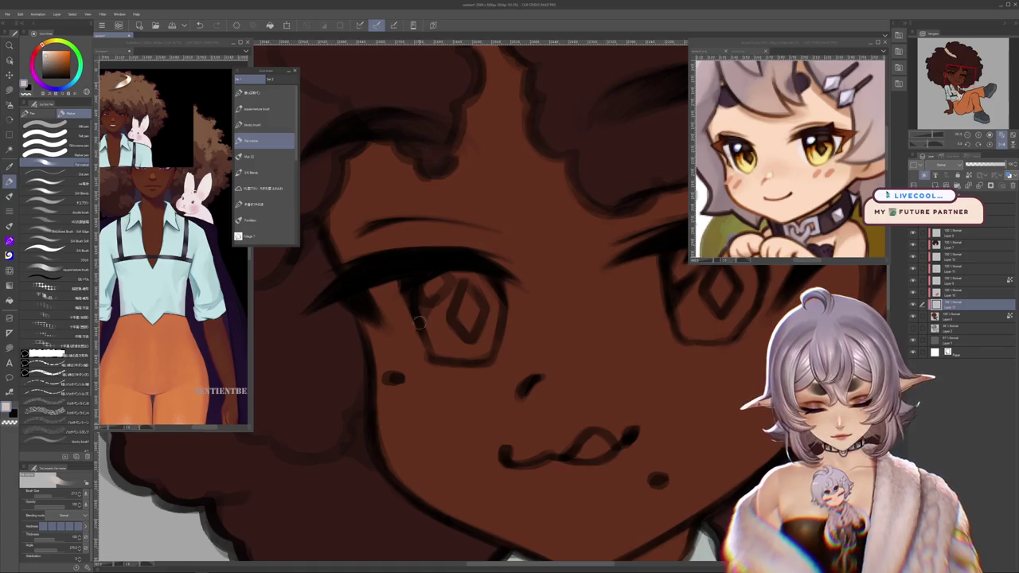
pyautogui.moveTo(422, 325); pyautogui.dragTo(402, 284)
pyautogui.hotkey('ctrl', 'z')
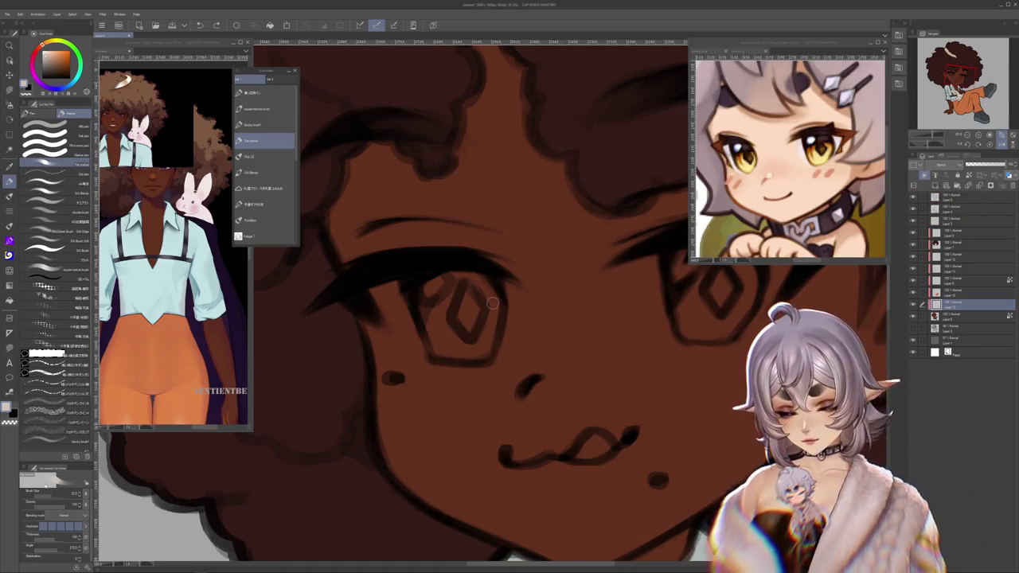
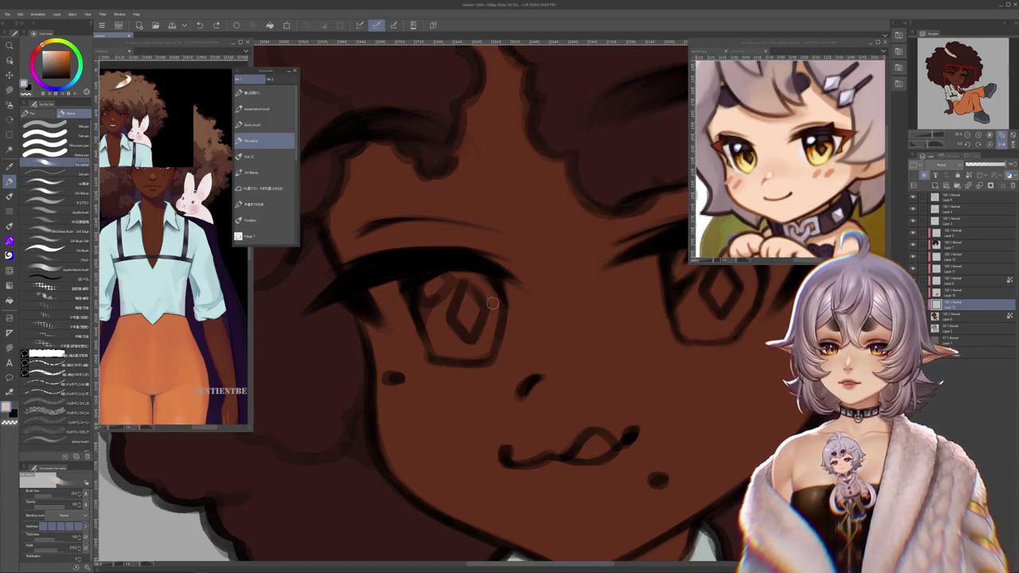
# Step: Paint brighter white into the left eye, widening it down toward the lower lid and inside the iris
pyautogui.moveTo(395, 283)
pyautogui.mouseDown()
pyautogui.moveTo(426, 330)
pyautogui.moveTo(410, 326)
pyautogui.mouseUp()
pyautogui.moveTo(367, 285); pyautogui.dragTo(371, 299)
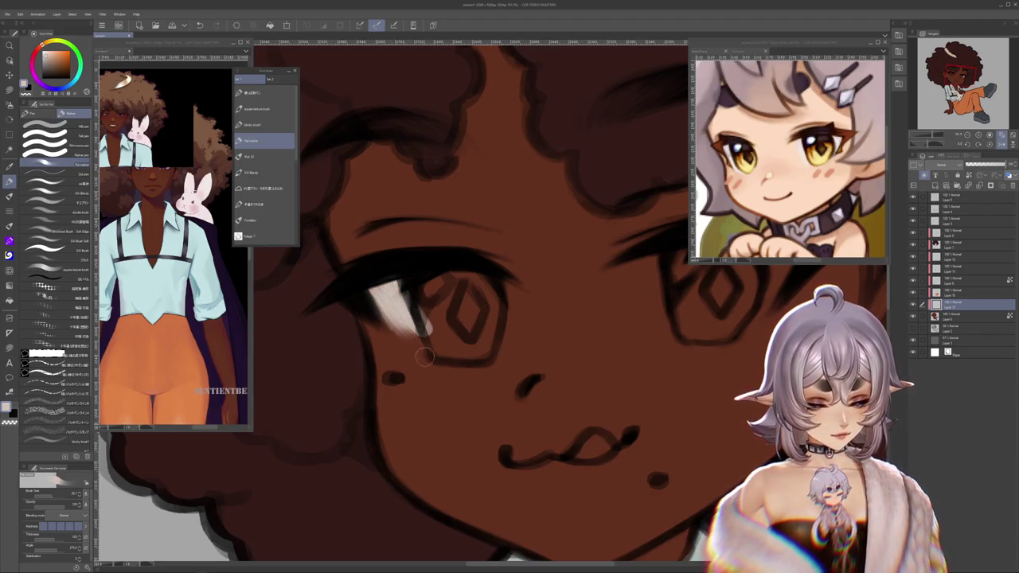
pyautogui.moveTo(434, 344); pyautogui.dragTo(415, 311)
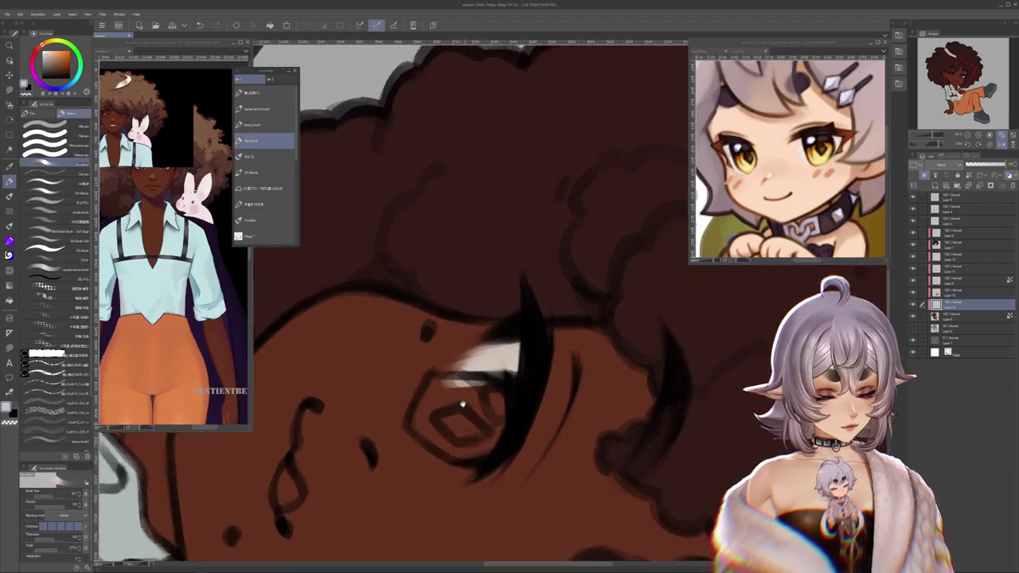
pyautogui.moveTo(447, 343)
pyautogui.mouseDown()
pyautogui.moveTo(405, 336)
pyautogui.moveTo(383, 399)
pyautogui.mouseUp()
pyautogui.moveTo(410, 350)
pyautogui.mouseDown()
pyautogui.moveTo(368, 410)
pyautogui.moveTo(370, 372)
pyautogui.mouseUp()
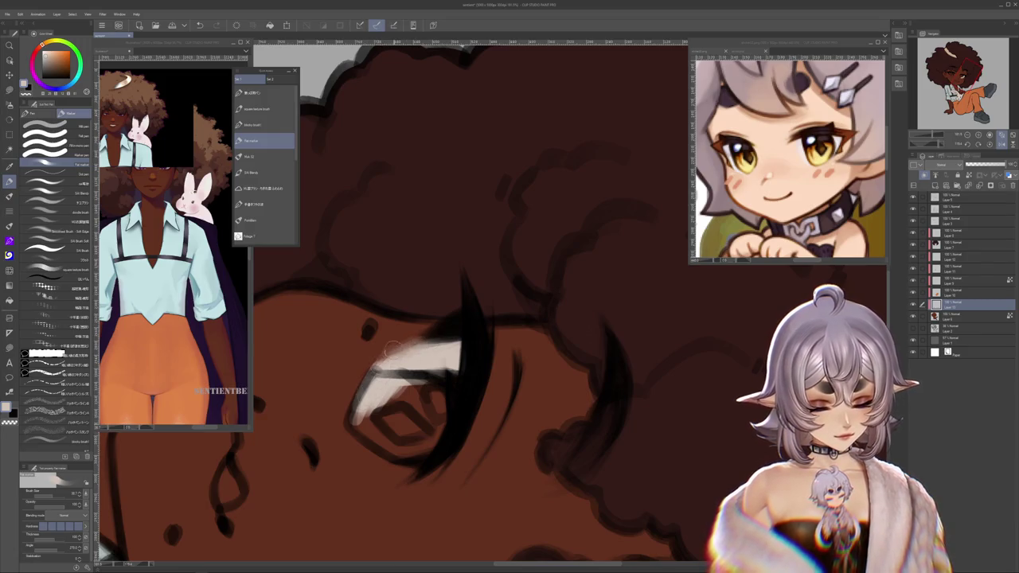
pyautogui.moveTo(393, 352)
pyautogui.mouseDown()
pyautogui.moveTo(515, 422)
pyautogui.moveTo(372, 315)
pyautogui.mouseUp()
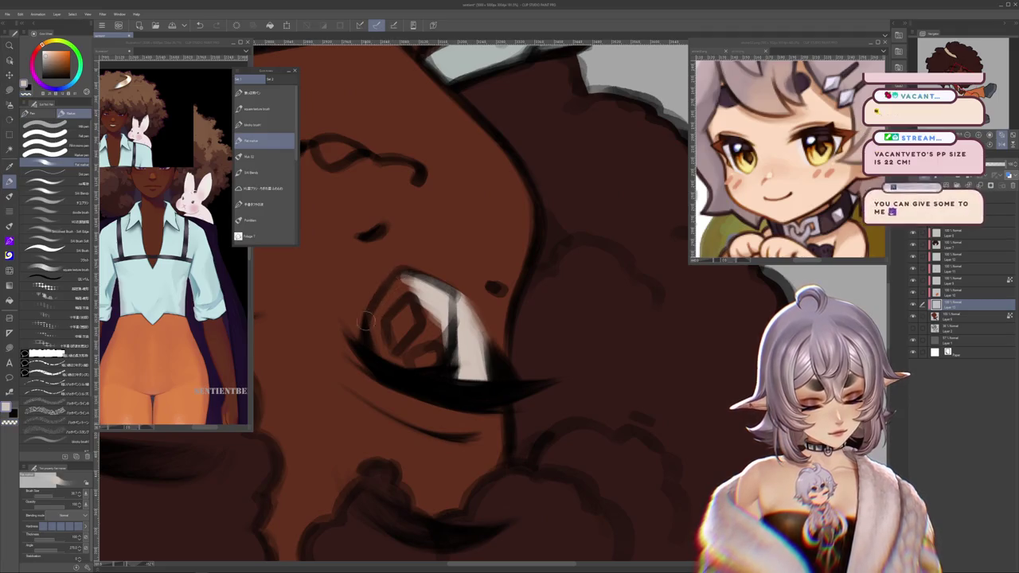
pyautogui.moveTo(396, 274)
pyautogui.mouseDown()
pyautogui.moveTo(470, 369)
pyautogui.moveTo(467, 344)
pyautogui.mouseUp()
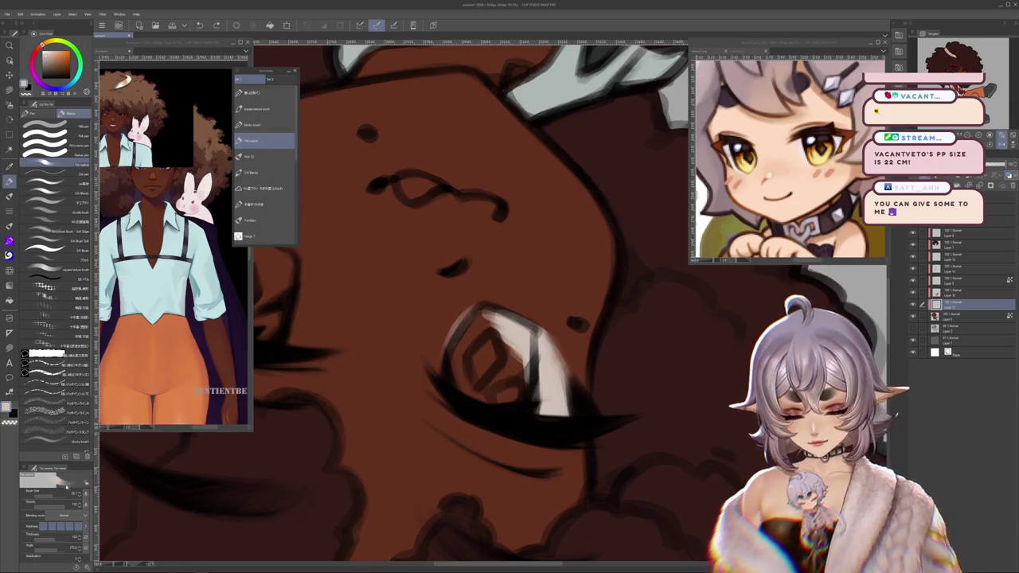
pyautogui.moveTo(482, 319)
pyautogui.mouseDown()
pyautogui.moveTo(460, 390)
pyautogui.moveTo(442, 372)
pyautogui.moveTo(446, 386)
pyautogui.mouseUp()
pyautogui.moveTo(494, 310); pyautogui.dragTo(458, 386)
pyautogui.moveTo(506, 330)
pyautogui.mouseDown()
pyautogui.moveTo(462, 398)
pyautogui.moveTo(493, 408)
pyautogui.moveTo(526, 381)
pyautogui.moveTo(423, 279)
pyautogui.mouseUp()
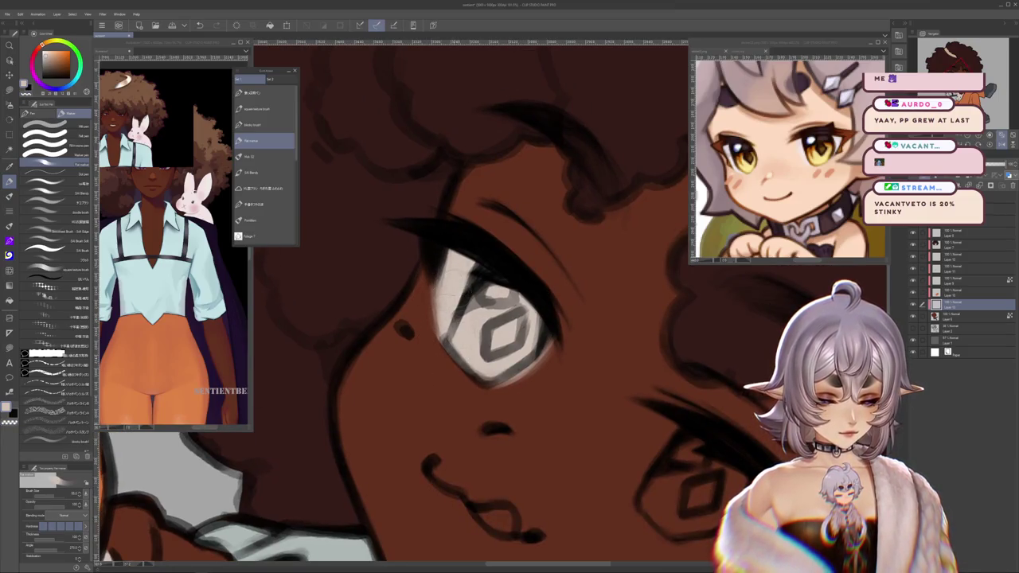
# Step: Darken the left edge of the eye white and start light grey in the right eye
pyautogui.moveTo(434, 271); pyautogui.dragTo(438, 365)
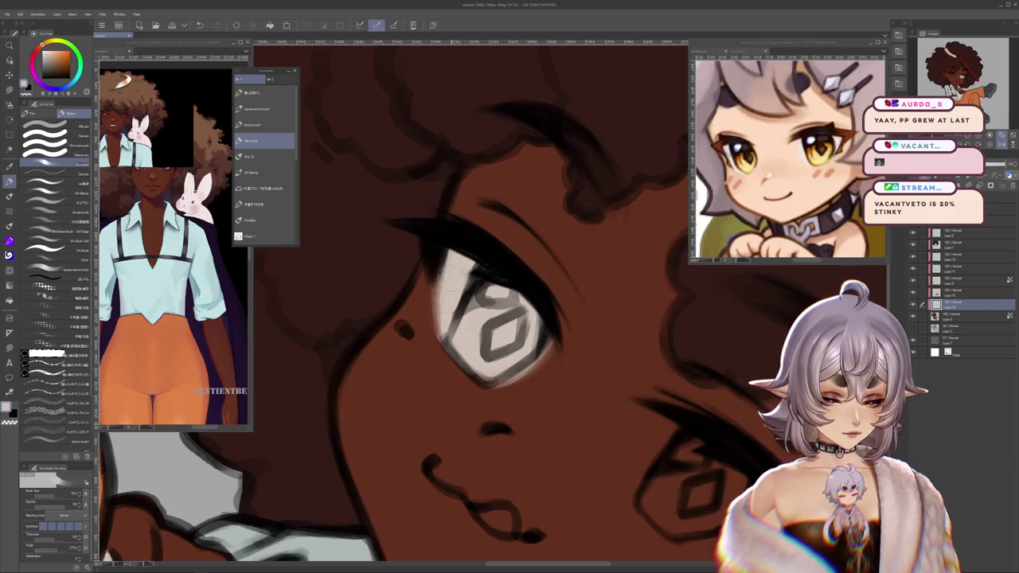
pyautogui.moveTo(470, 319); pyautogui.dragTo(431, 256)
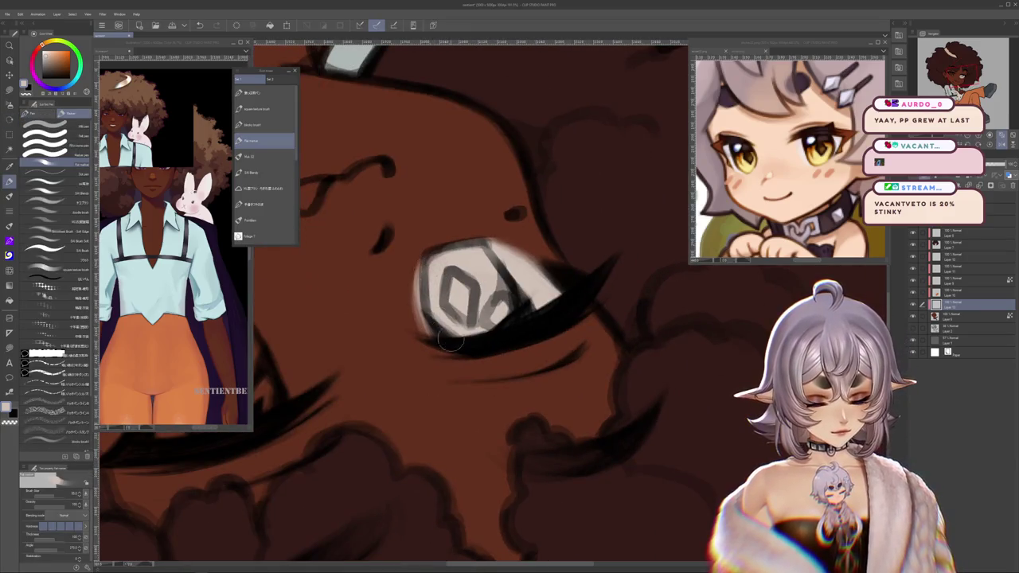
pyautogui.moveTo(409, 336); pyautogui.dragTo(434, 243)
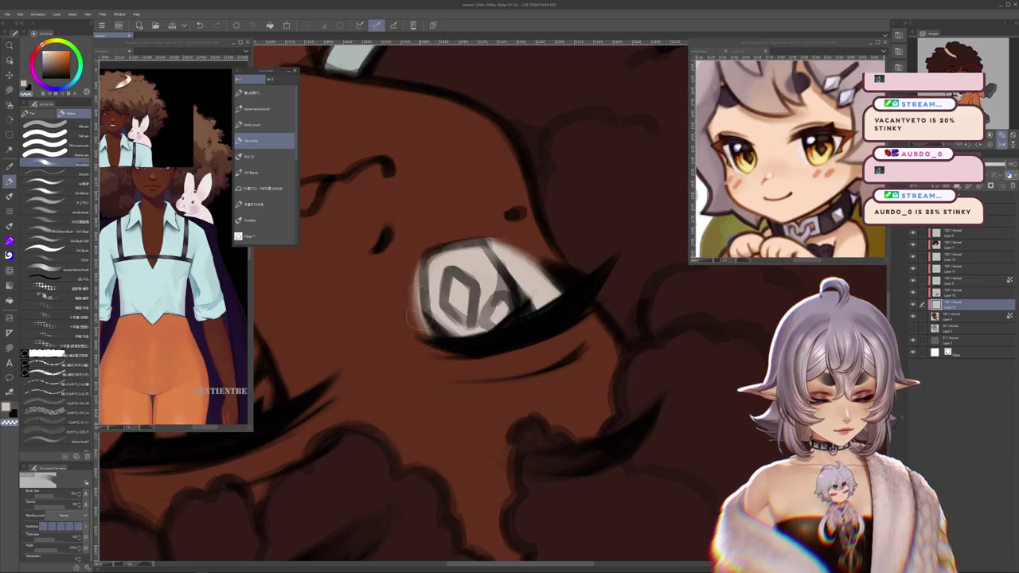
pyautogui.moveTo(402, 335); pyautogui.dragTo(464, 303)
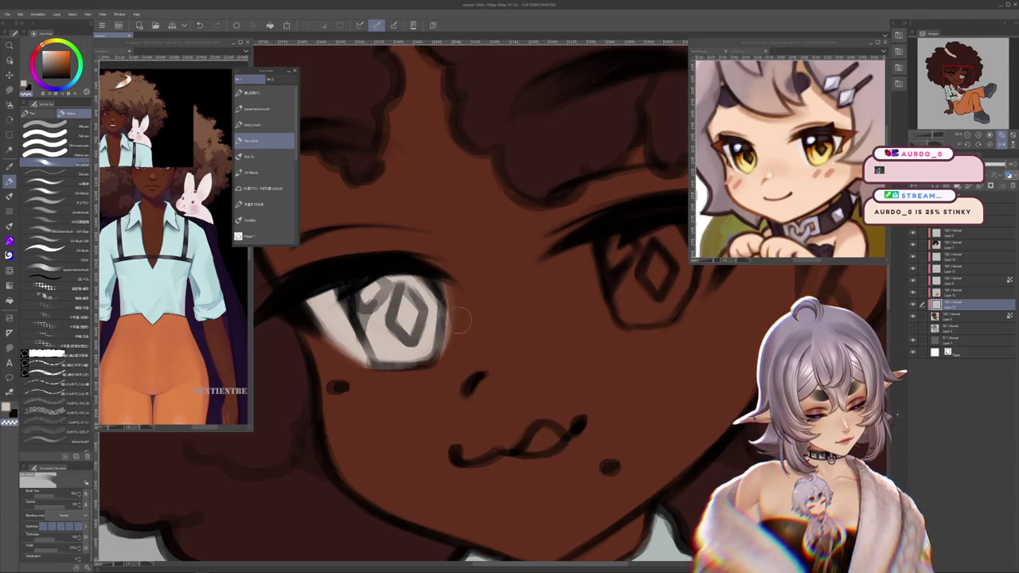
pyautogui.moveTo(528, 402)
pyautogui.mouseDown()
pyautogui.moveTo(424, 494)
pyautogui.moveTo(495, 330)
pyautogui.moveTo(509, 398)
pyautogui.mouseUp()
# Step: Cover the right iris with light grey, including its left, lower and right rim
pyautogui.moveTo(478, 342)
pyautogui.mouseDown()
pyautogui.moveTo(501, 416)
pyautogui.moveTo(496, 314)
pyautogui.mouseUp()
pyautogui.press('space')
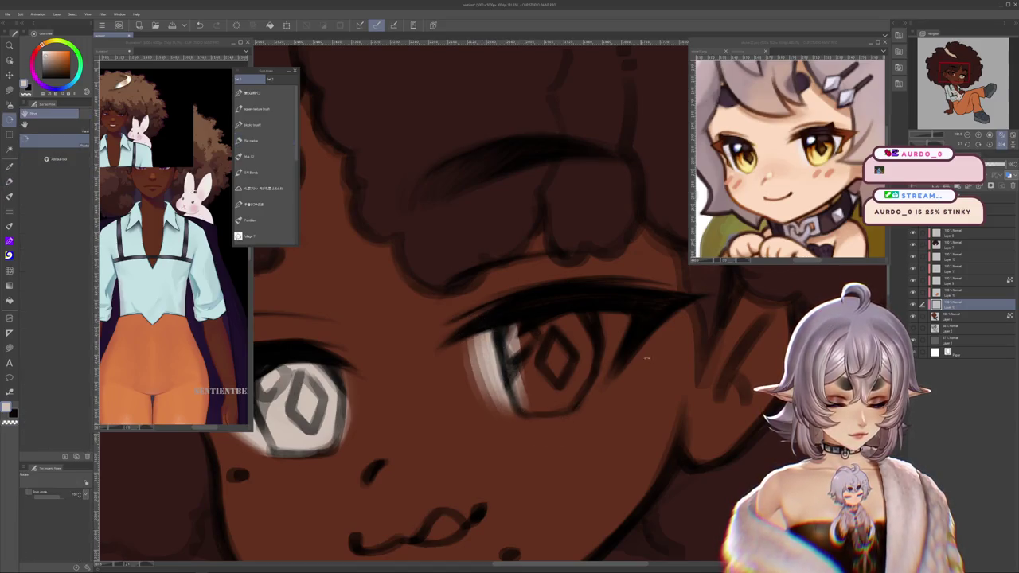
pyautogui.moveTo(634, 359); pyautogui.dragTo(390, 362)
pyautogui.moveTo(389, 288); pyautogui.dragTo(377, 366)
pyautogui.moveTo(381, 315)
pyautogui.mouseDown()
pyautogui.moveTo(392, 386)
pyautogui.moveTo(419, 410)
pyautogui.mouseUp()
pyautogui.moveTo(385, 376); pyautogui.dragTo(434, 422)
pyautogui.moveTo(418, 358)
pyautogui.mouseDown()
pyautogui.moveTo(462, 434)
pyautogui.moveTo(465, 318)
pyautogui.moveTo(434, 382)
pyautogui.mouseUp()
pyautogui.moveTo(429, 300); pyautogui.dragTo(404, 386)
pyautogui.moveTo(396, 313); pyautogui.dragTo(387, 374)
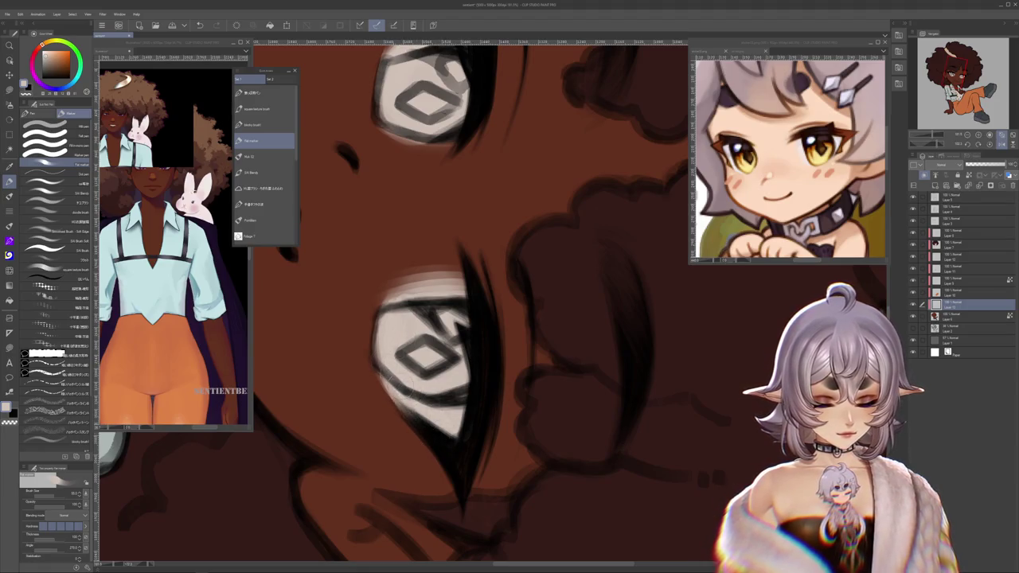
# Step: Repaint the iris's left side in a light grey-lavender and undo the stray stroke
pyautogui.keyDown('alt'); pyautogui.click(383, 329); pyautogui.keyUp('alt')
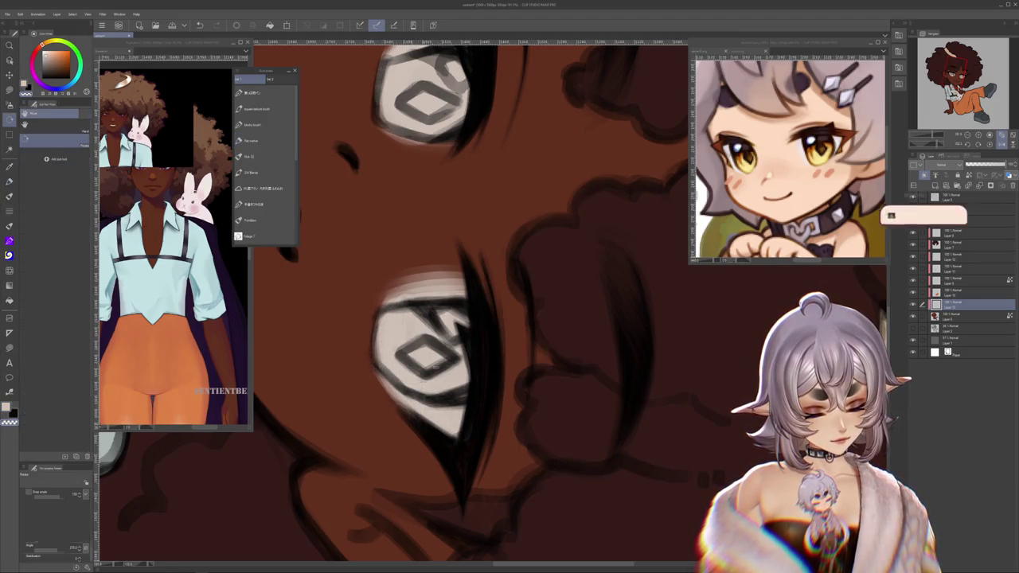
pyautogui.moveTo(359, 341); pyautogui.dragTo(446, 374)
pyautogui.moveTo(458, 306); pyautogui.dragTo(447, 397)
pyautogui.hotkey('ctrl', 'z')
pyautogui.hotkey('ctrl', 'z')
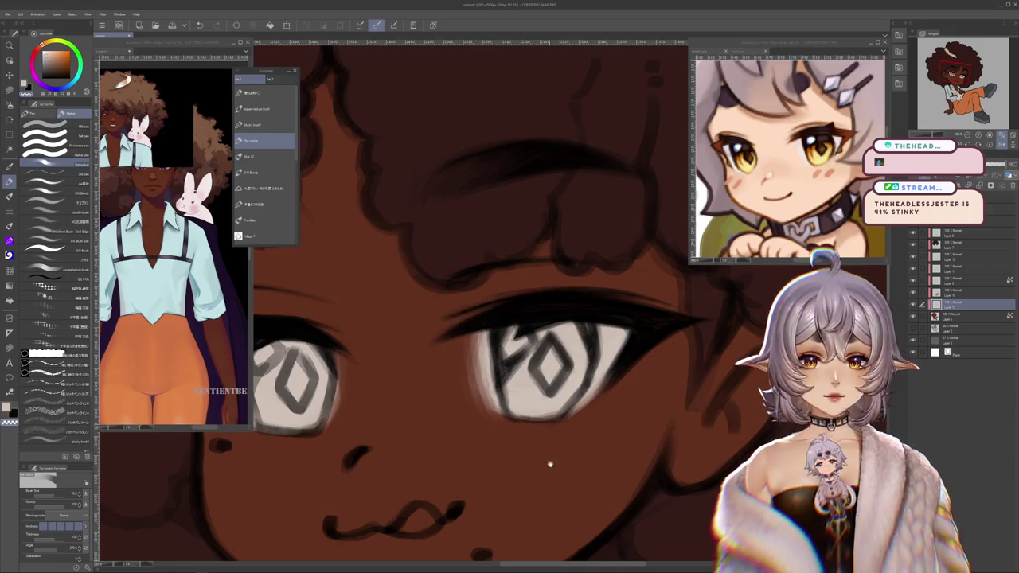
pyautogui.moveTo(527, 475)
pyautogui.mouseDown()
pyautogui.moveTo(434, 406)
pyautogui.moveTo(493, 303)
pyautogui.mouseUp()
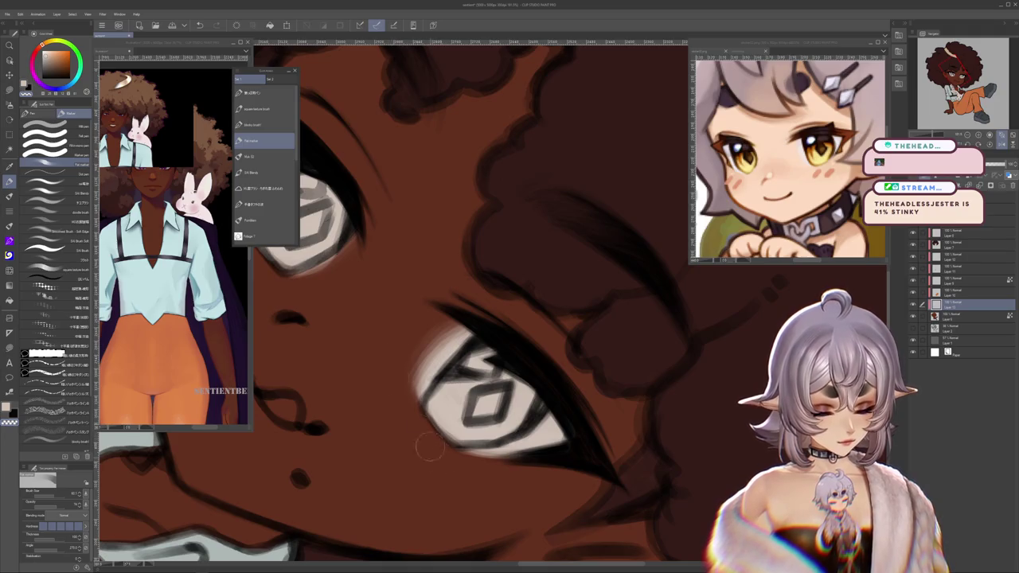
pyautogui.moveTo(416, 428)
pyautogui.mouseDown()
pyautogui.moveTo(528, 253)
pyautogui.moveTo(478, 318)
pyautogui.mouseUp()
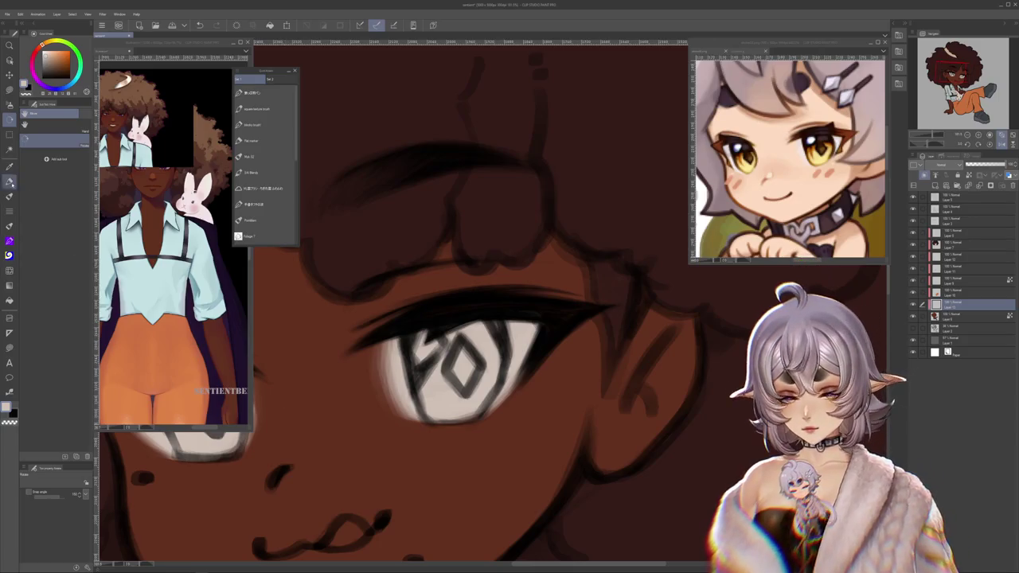
# Step: Softly shade the left inner edge of the eye white with the marker brush
pyautogui.press('b')
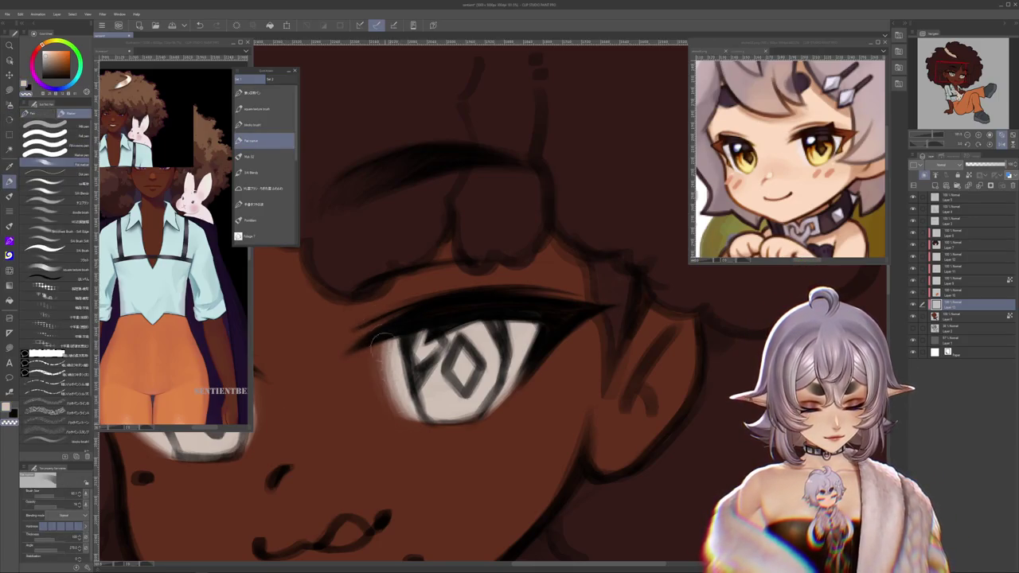
pyautogui.moveTo(397, 342); pyautogui.dragTo(400, 410)
pyautogui.moveTo(406, 342); pyautogui.dragTo(424, 366)
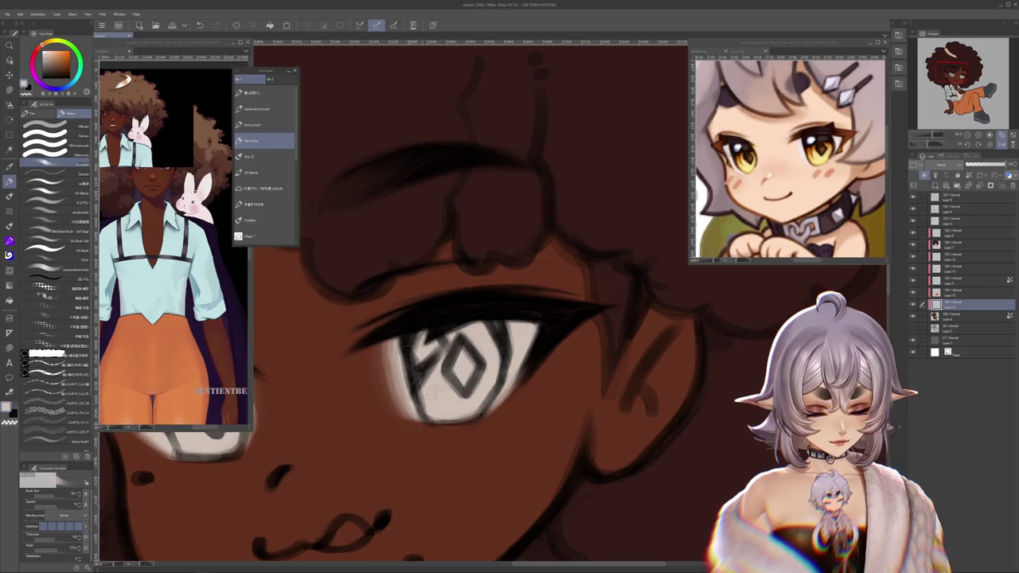
pyautogui.moveTo(398, 410)
pyautogui.mouseDown()
pyautogui.moveTo(381, 339)
pyautogui.moveTo(367, 367)
pyautogui.mouseUp()
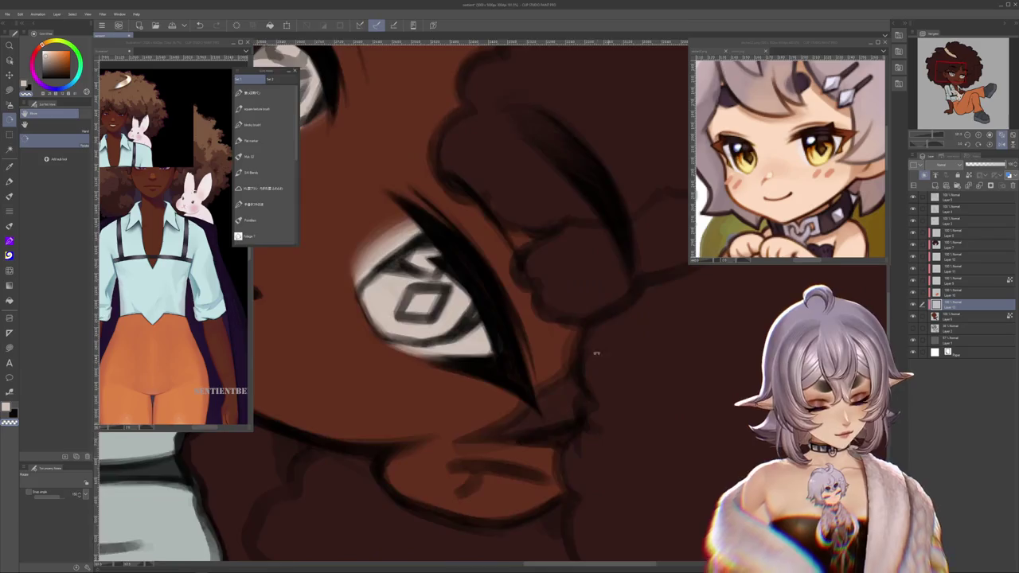
pyautogui.moveTo(482, 477); pyautogui.dragTo(362, 314)
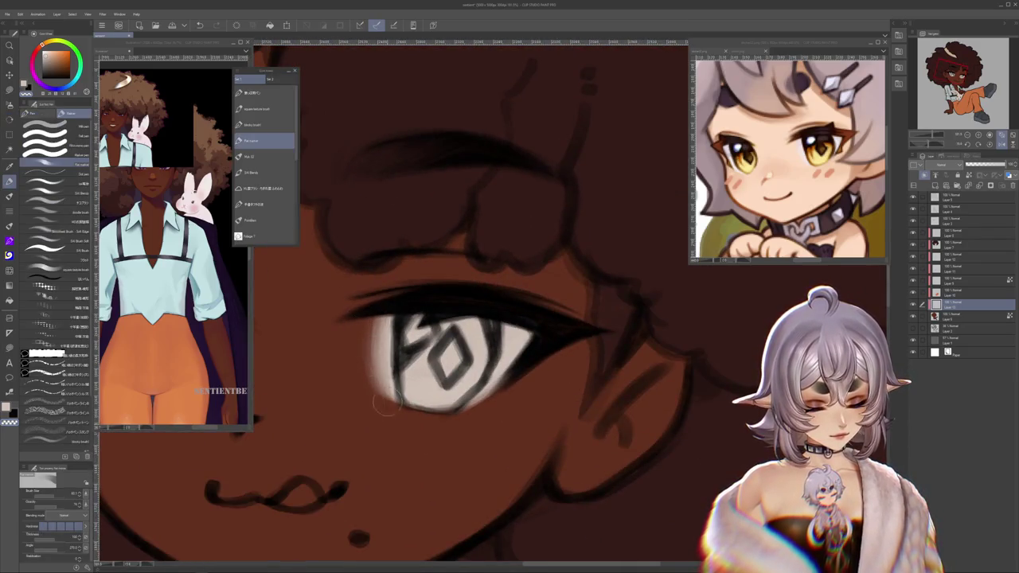
pyautogui.moveTo(419, 383); pyautogui.dragTo(440, 316)
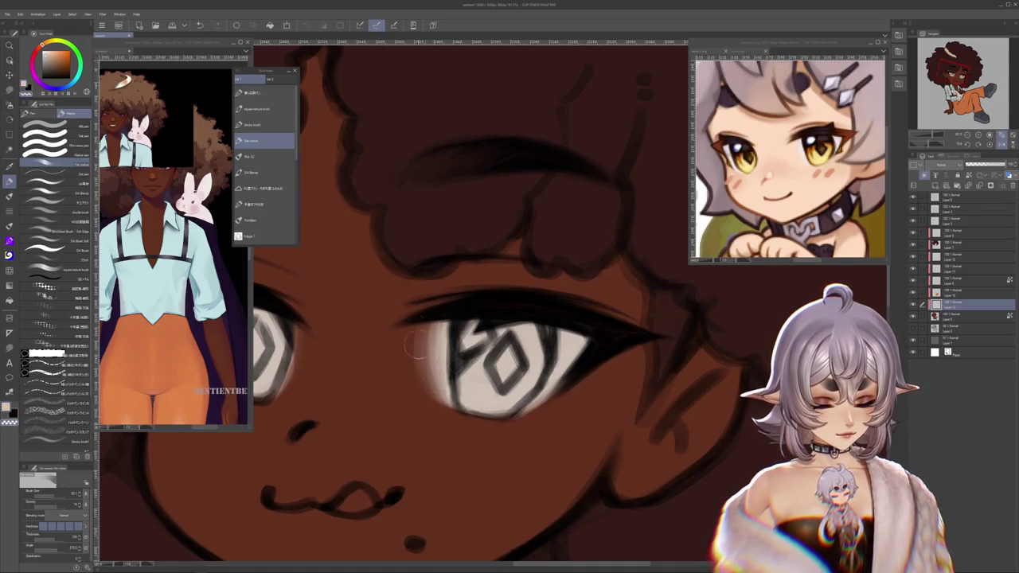
pyautogui.moveTo(532, 434)
pyautogui.mouseDown()
pyautogui.moveTo(390, 249)
pyautogui.moveTo(438, 310)
pyautogui.mouseUp()
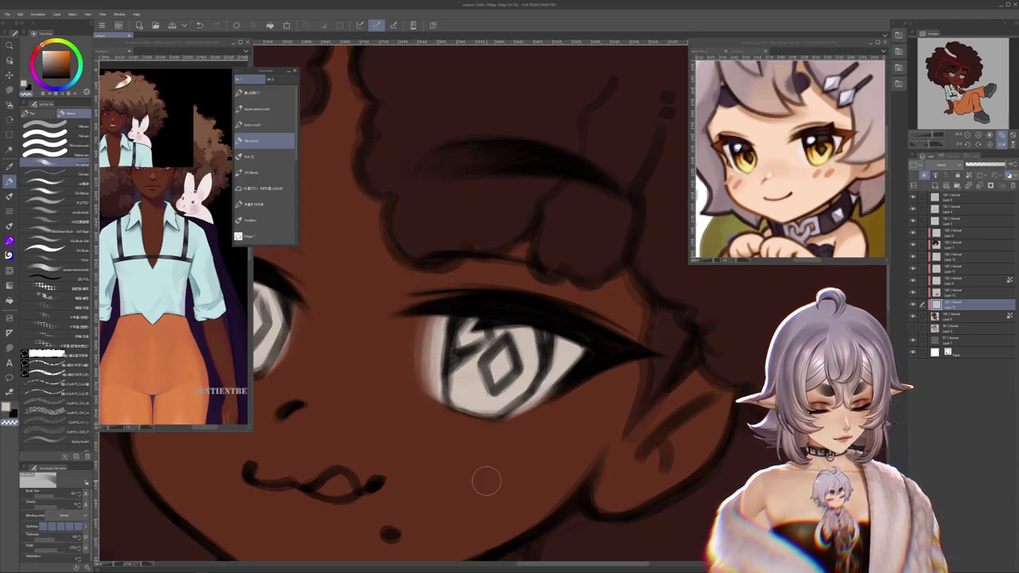
pyautogui.scroll(-2, 487, 481)
# Step: Raise the eye-white layer's opacity so both eyes' whites look brighter
pyautogui.scroll(-3, 486, 481)
pyautogui.scroll(-3, 482, 430)
pyautogui.scroll(-2, 476, 386)
pyautogui.scroll(2, 477, 387)
pyautogui.scroll(2, 458, 370)
pyautogui.scroll(2, 438, 354)
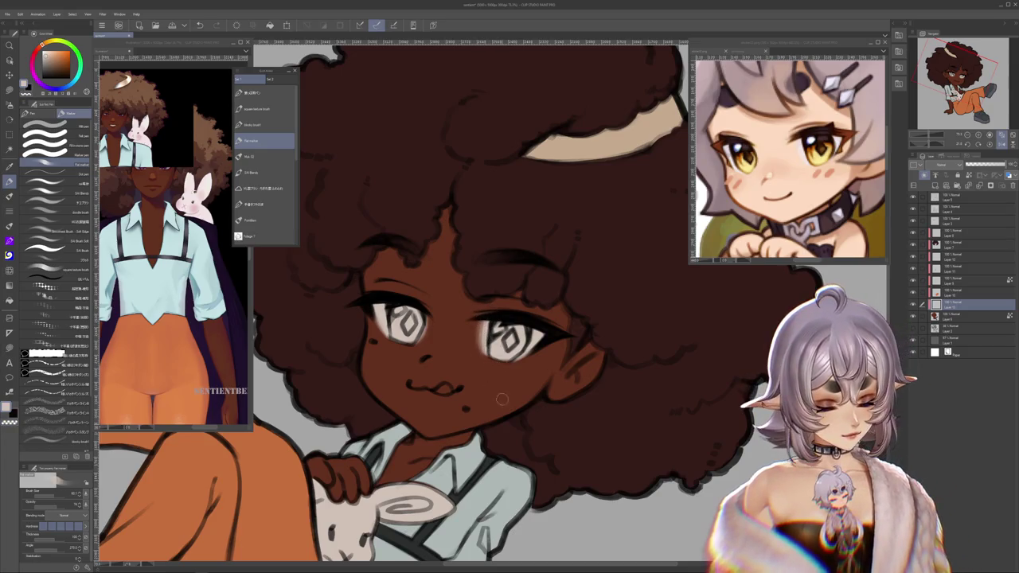
pyautogui.moveTo(654, 440)
pyautogui.mouseDown()
pyautogui.moveTo(673, 422)
pyautogui.moveTo(636, 419)
pyautogui.mouseUp()
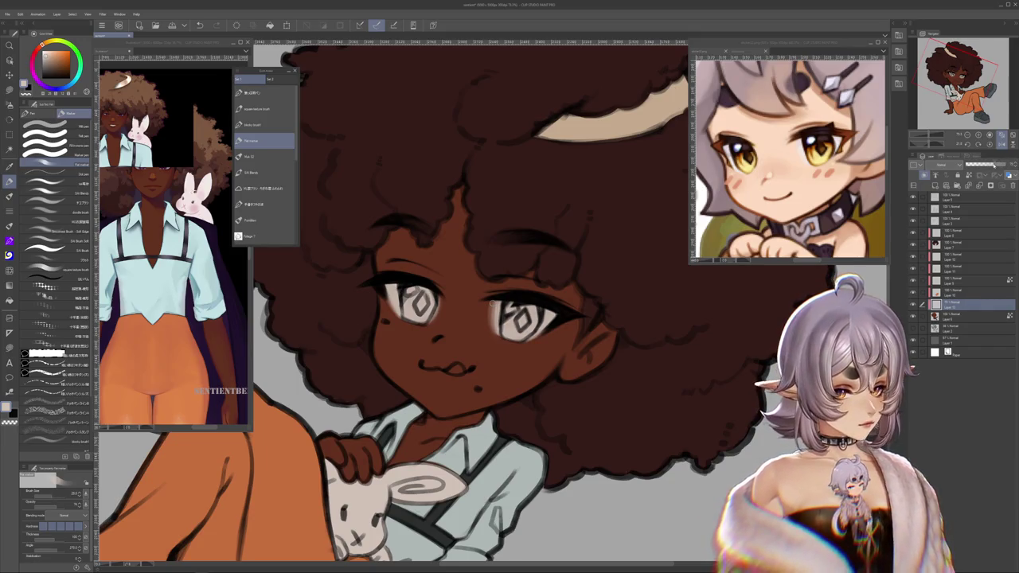
pyautogui.moveTo(995, 165); pyautogui.dragTo(1014, 164)
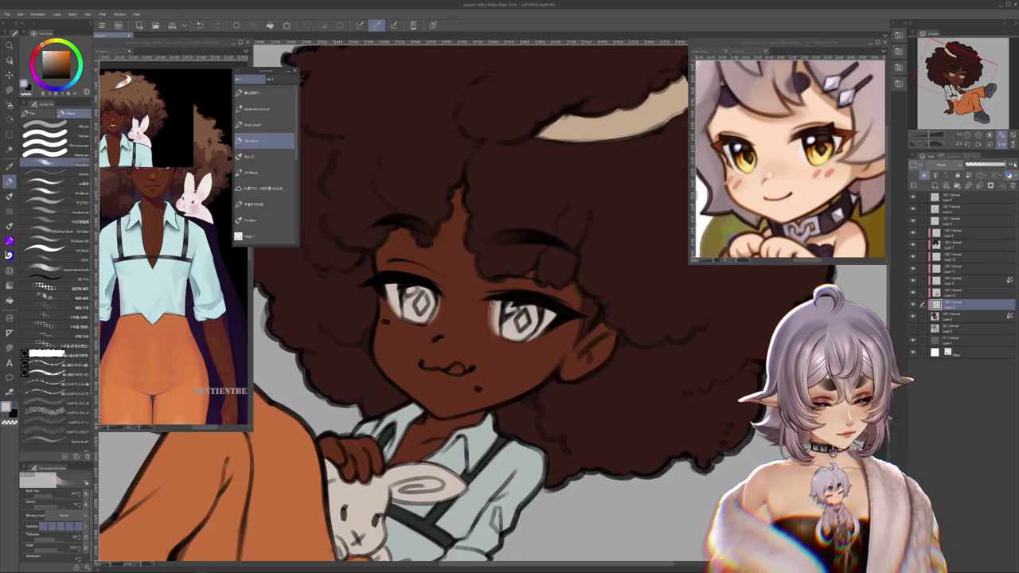
# Step: Reselect the Flat marker brush from the brush set, then the selection tool
pyautogui.press('b')
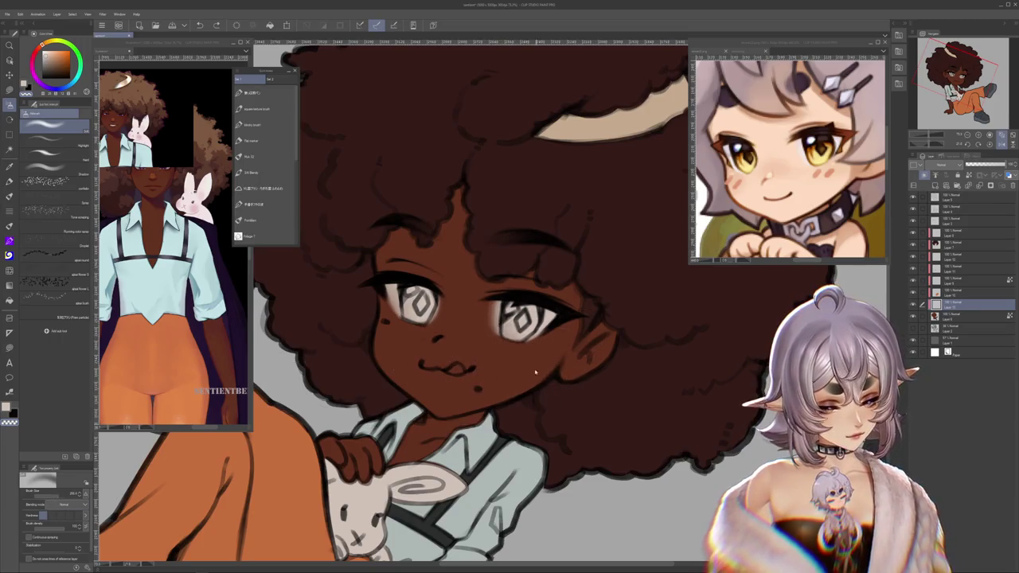
pyautogui.scroll(2, 518, 342)
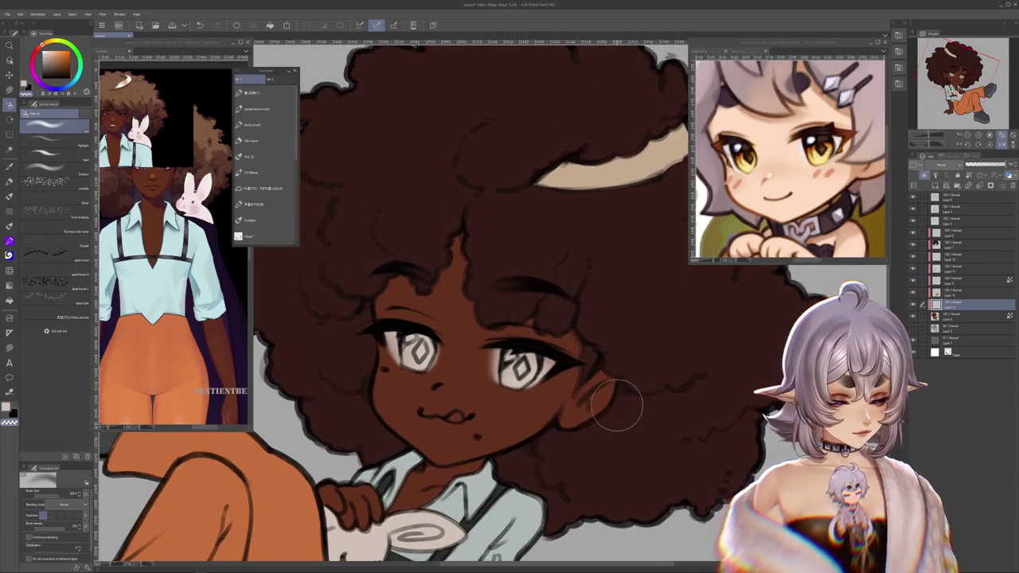
pyautogui.scroll(-1, 589, 394)
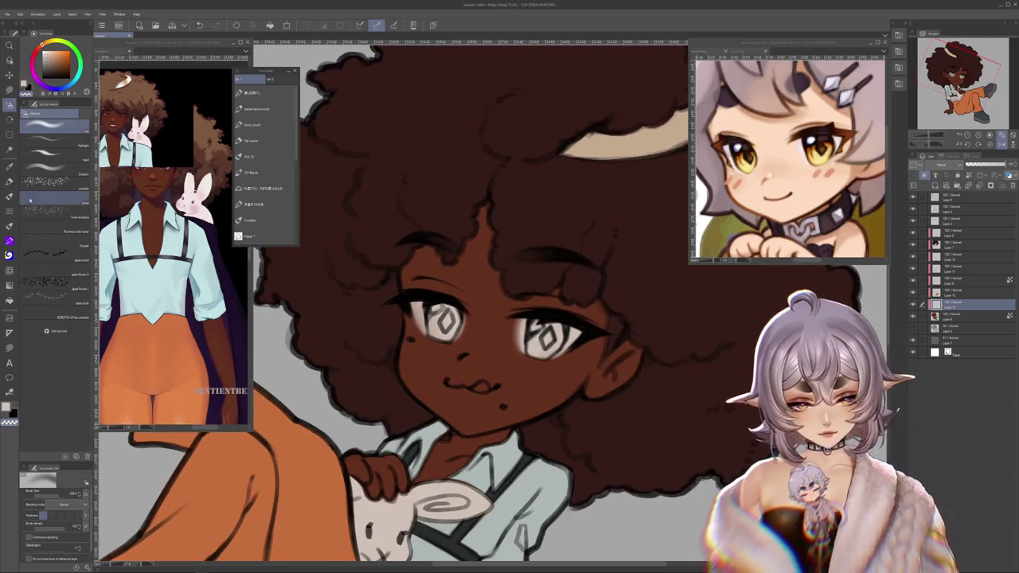
pyautogui.click(256, 140)
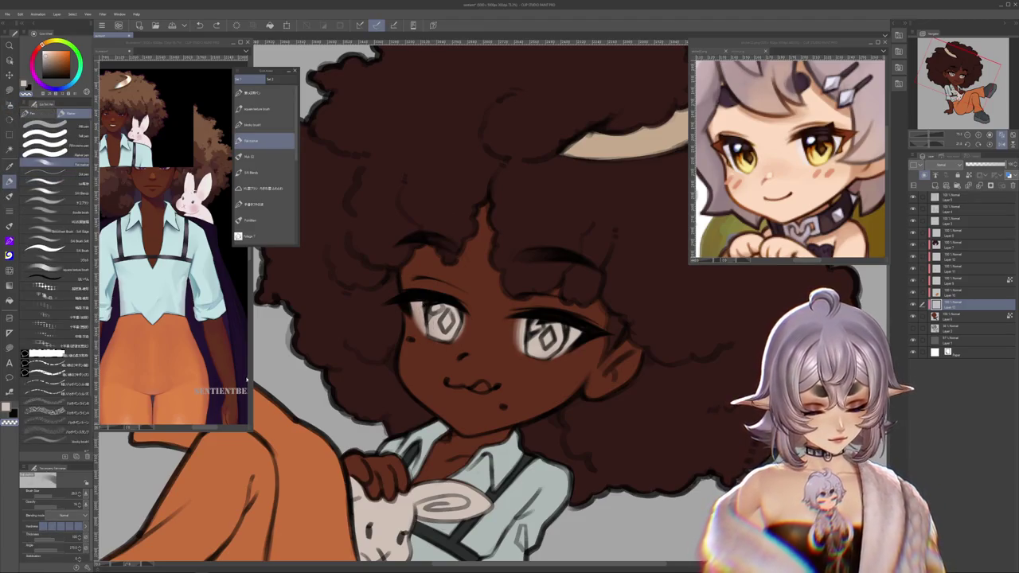
pyautogui.scroll(-1, 478, 359)
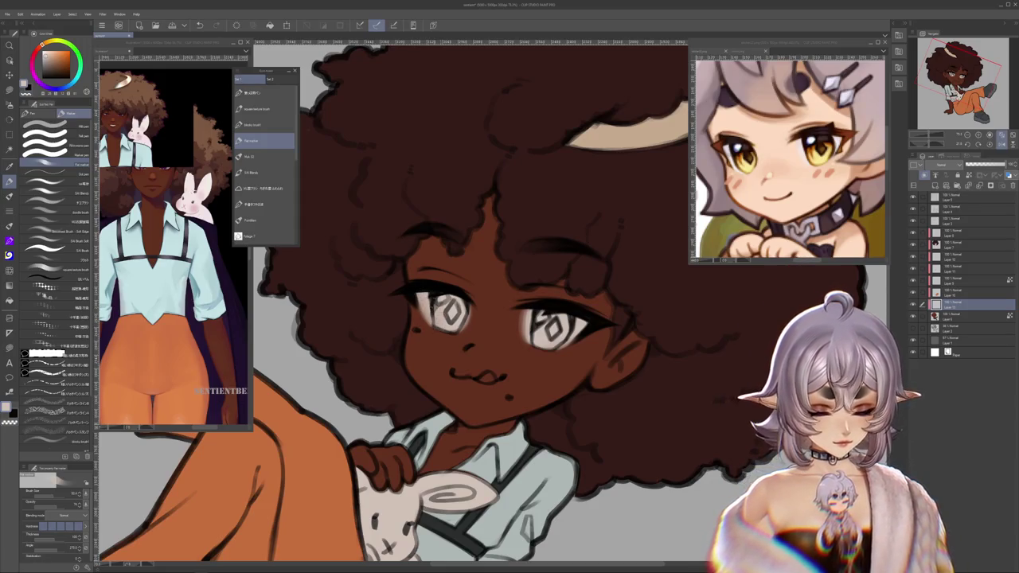
pyautogui.scroll(-2, 525, 379)
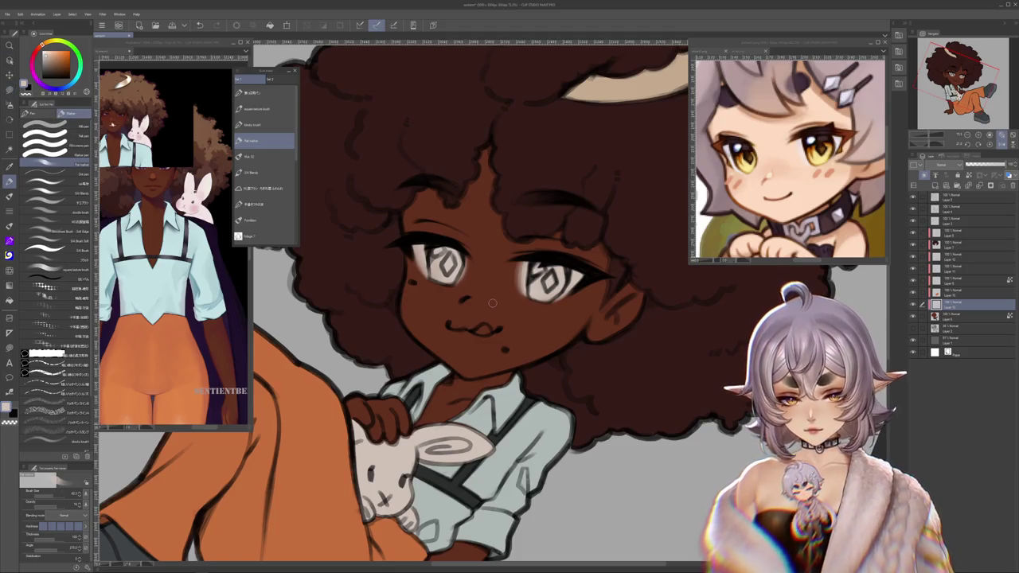
pyautogui.click(10, 88)
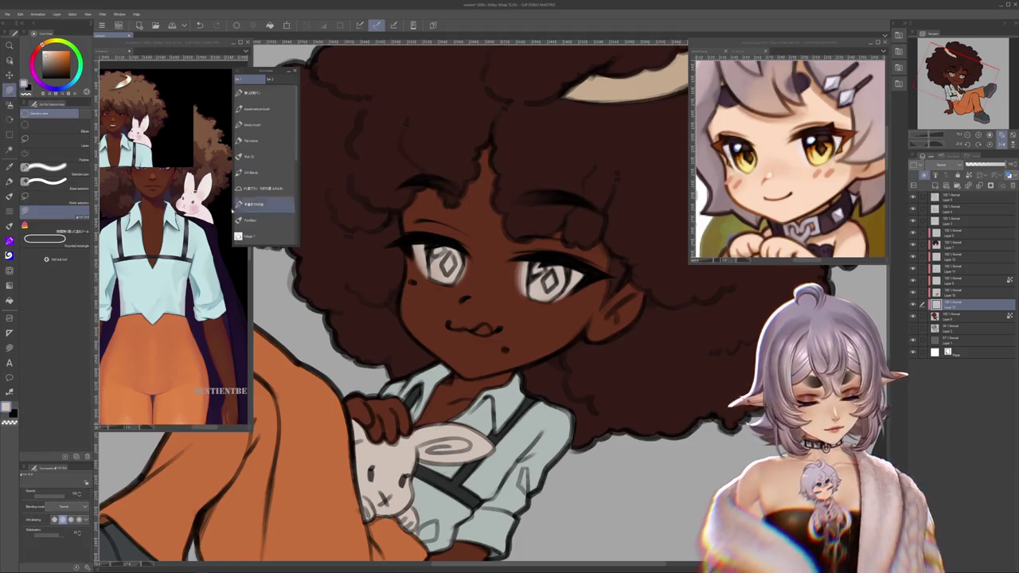
# Step: Paint a small pink tongue poking out of the chibi's mouth
pyautogui.press('x')
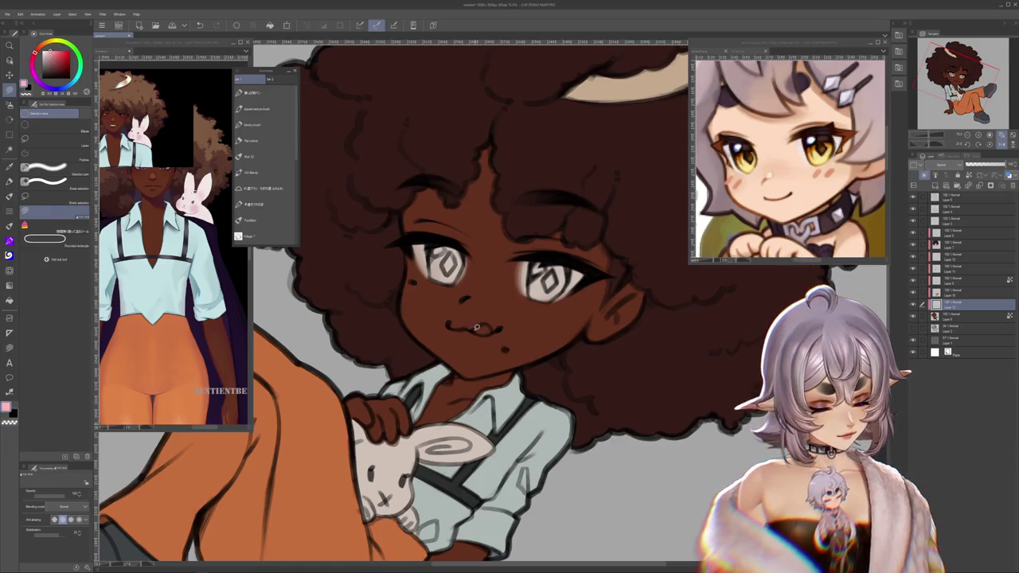
pyautogui.moveTo(533, 313)
pyautogui.mouseDown()
pyautogui.moveTo(463, 285)
pyautogui.moveTo(463, 306)
pyautogui.mouseUp()
pyautogui.press('b')
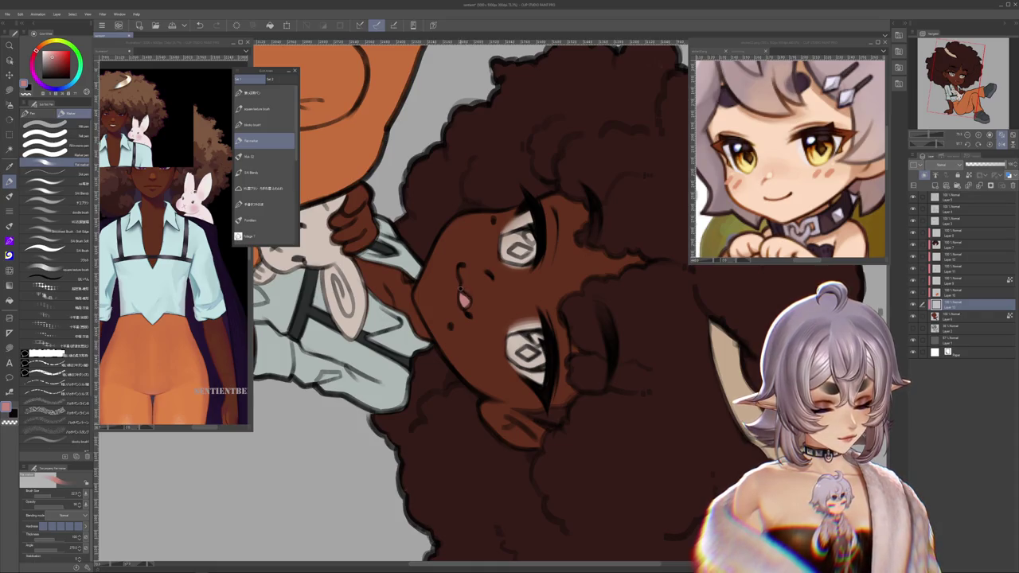
pyautogui.keyDown('alt'); pyautogui.click(471, 291); pyautogui.keyUp('alt')
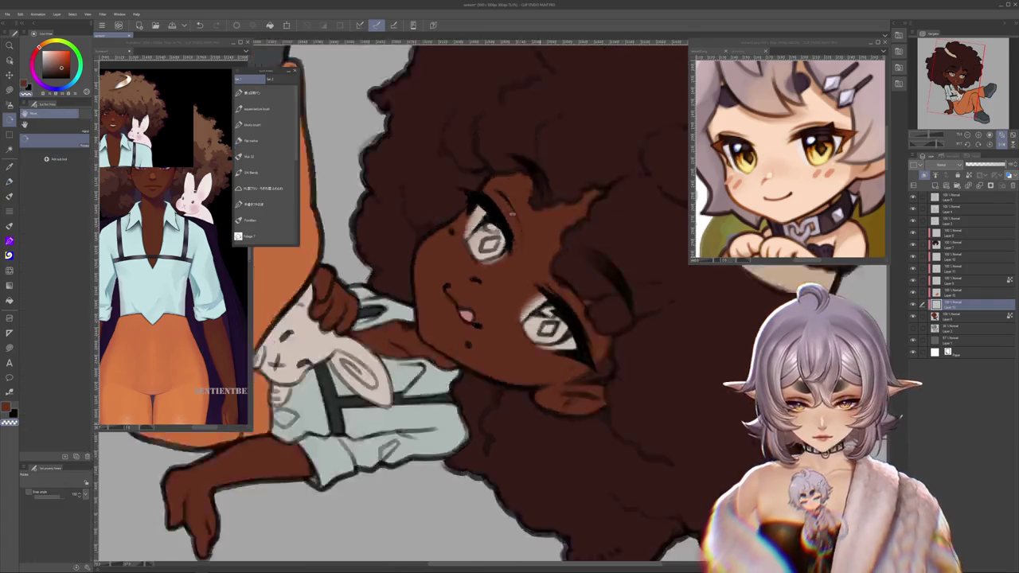
pyautogui.moveTo(472, 307); pyautogui.dragTo(683, 407)
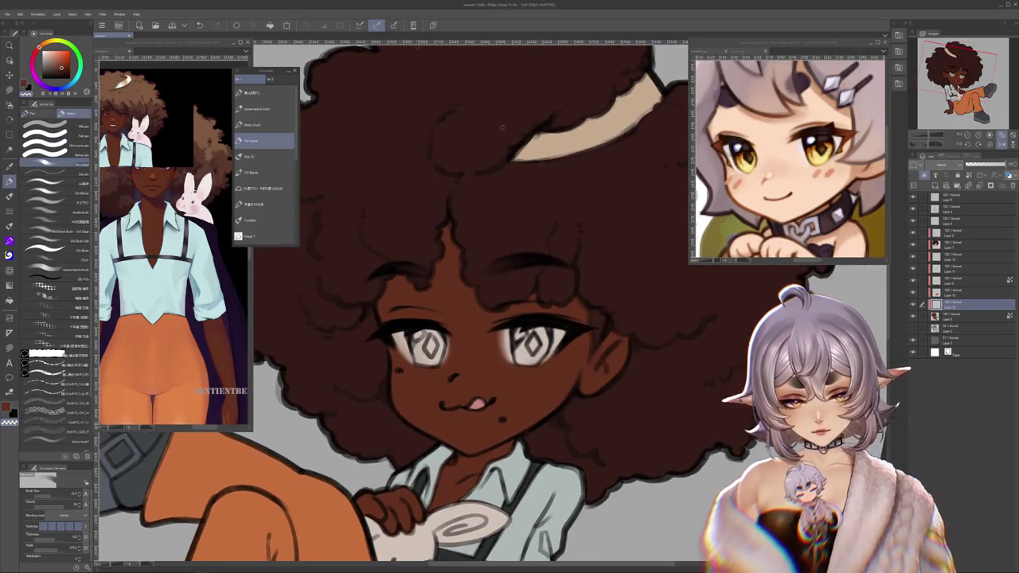
# Step: Switch to the reference illustration and zoom in on its eye
pyautogui.hotkey('ctrl', 'Tab')
pyautogui.scroll(2, 189, 203)
pyautogui.scroll(2, 190, 203)
pyautogui.scroll(2, 190, 203)
pyautogui.scroll(2, 189, 203)
pyautogui.scroll(2, 189, 209)
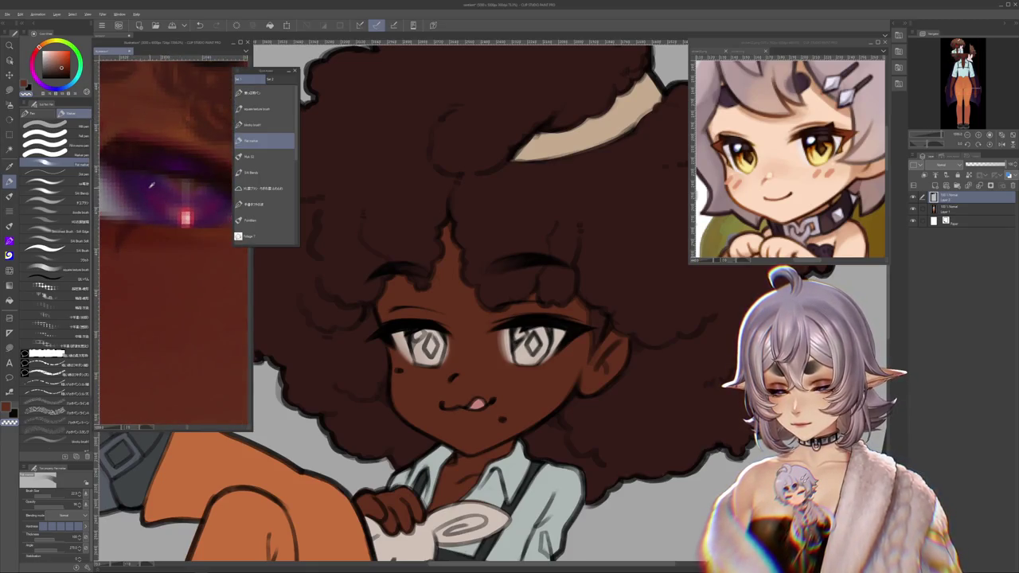
# Step: Eyedrop purple from the reference eye and return to the chibi drawing
pyautogui.keyDown('alt'); pyautogui.click(185, 217); pyautogui.keyUp('alt')
pyautogui.hotkey('ctrl', 'Tab')
pyautogui.scroll(1, 402, 349)
pyautogui.scroll(1, 402, 349)
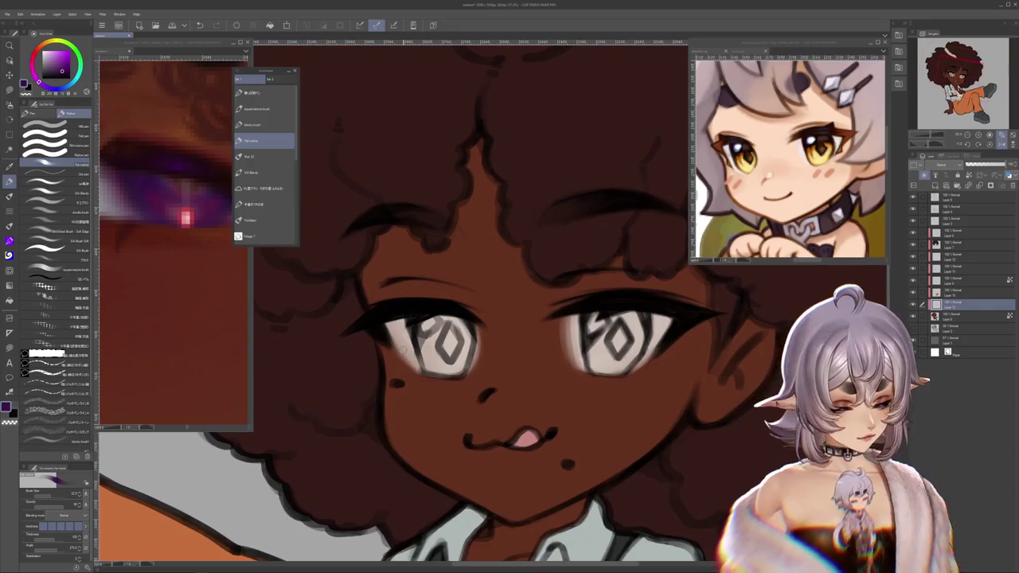
# Step: On a new layer, paint purple into the left iris
pyautogui.hotkey('ctrl', 'shift', 'n')
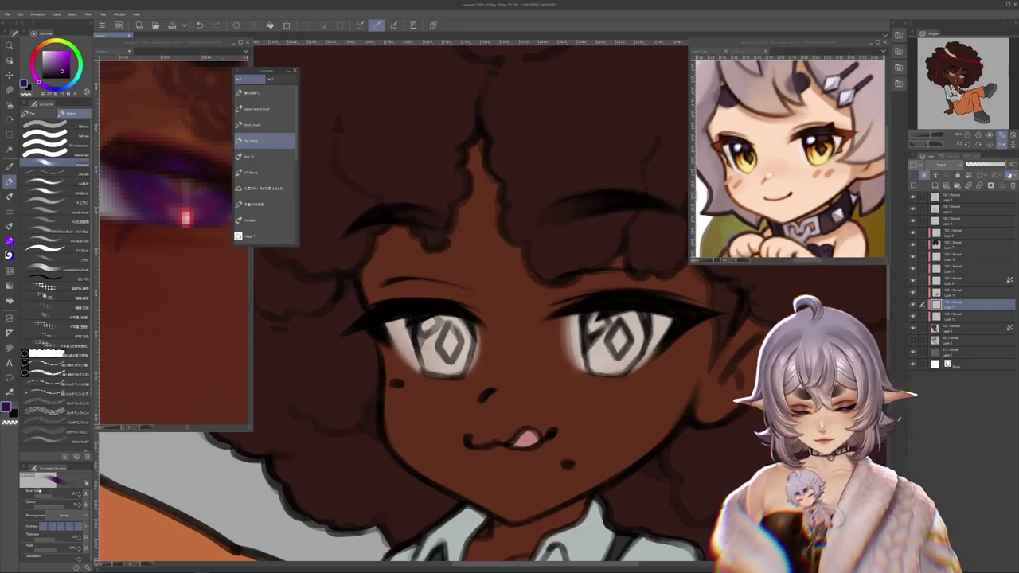
pyautogui.moveTo(430, 327)
pyautogui.mouseDown()
pyautogui.moveTo(432, 362)
pyautogui.moveTo(443, 368)
pyautogui.moveTo(432, 356)
pyautogui.mouseUp()
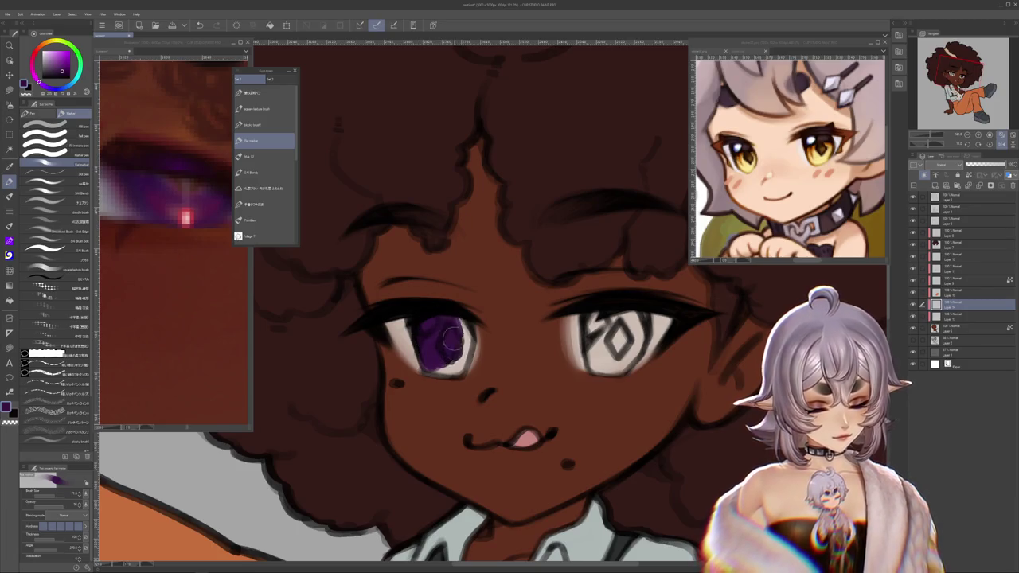
pyautogui.moveTo(446, 318); pyautogui.dragTo(461, 350)
pyautogui.moveTo(509, 303)
pyautogui.mouseDown()
pyautogui.moveTo(538, 292)
pyautogui.moveTo(489, 340)
pyautogui.moveTo(475, 385)
pyautogui.mouseUp()
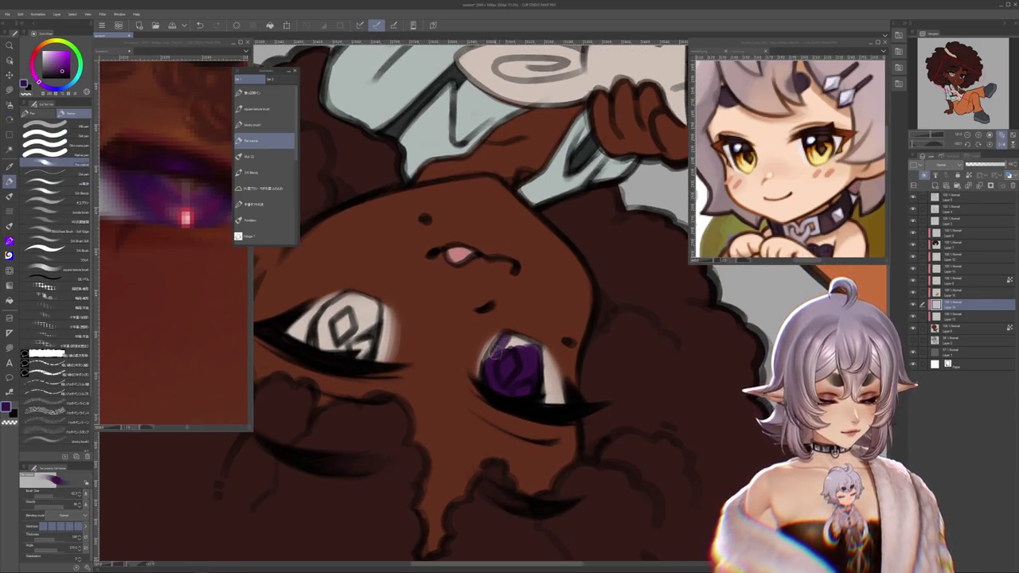
pyautogui.moveTo(490, 356); pyautogui.dragTo(532, 267)
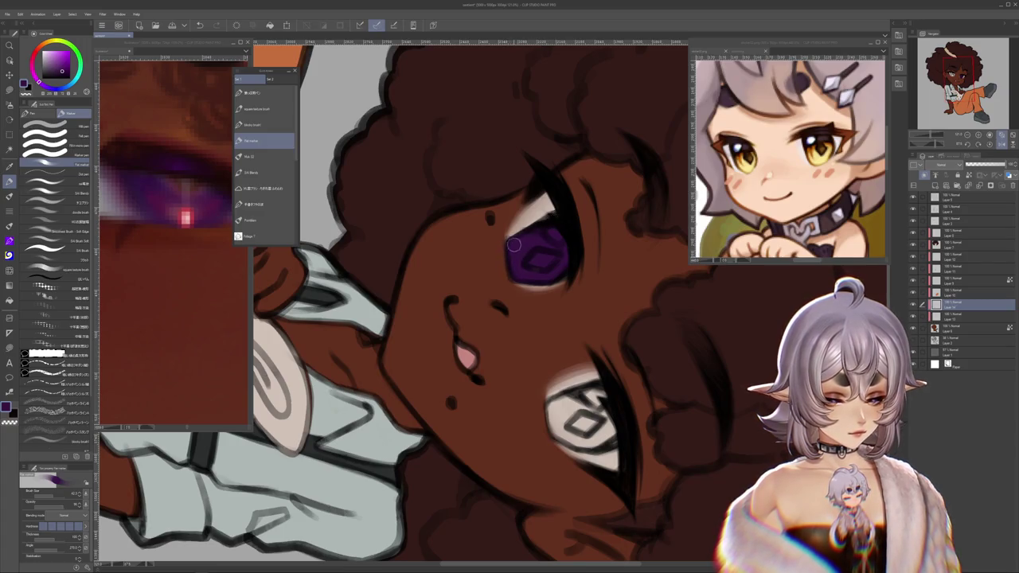
pyautogui.moveTo(516, 244); pyautogui.dragTo(464, 265)
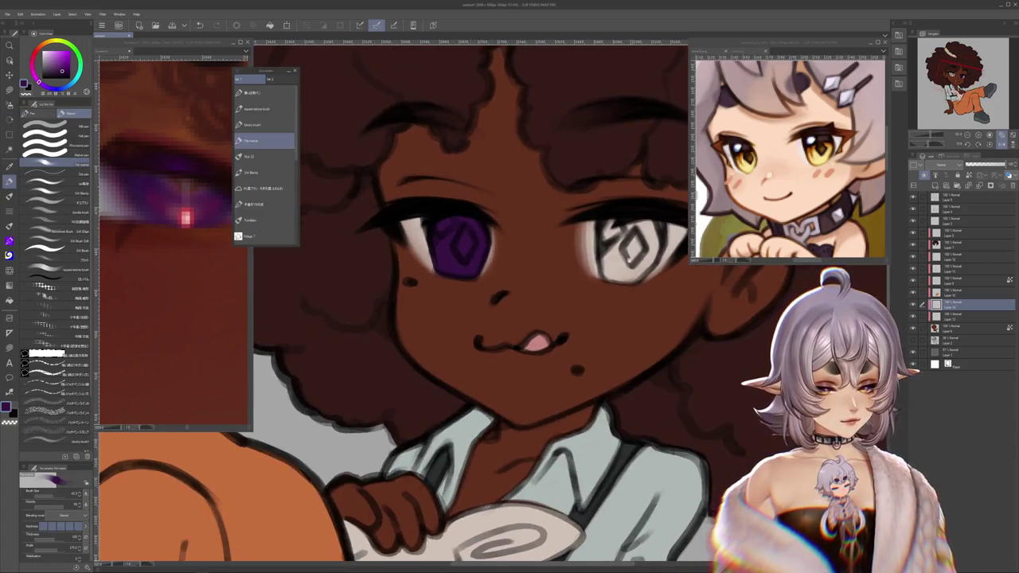
# Step: Fill the right iris with purple, tilting the canvas about 60 degrees to reach it
pyautogui.moveTo(629, 253); pyautogui.dragTo(552, 329)
pyautogui.moveTo(525, 295)
pyautogui.mouseDown()
pyautogui.moveTo(524, 347)
pyautogui.moveTo(541, 309)
pyautogui.mouseUp()
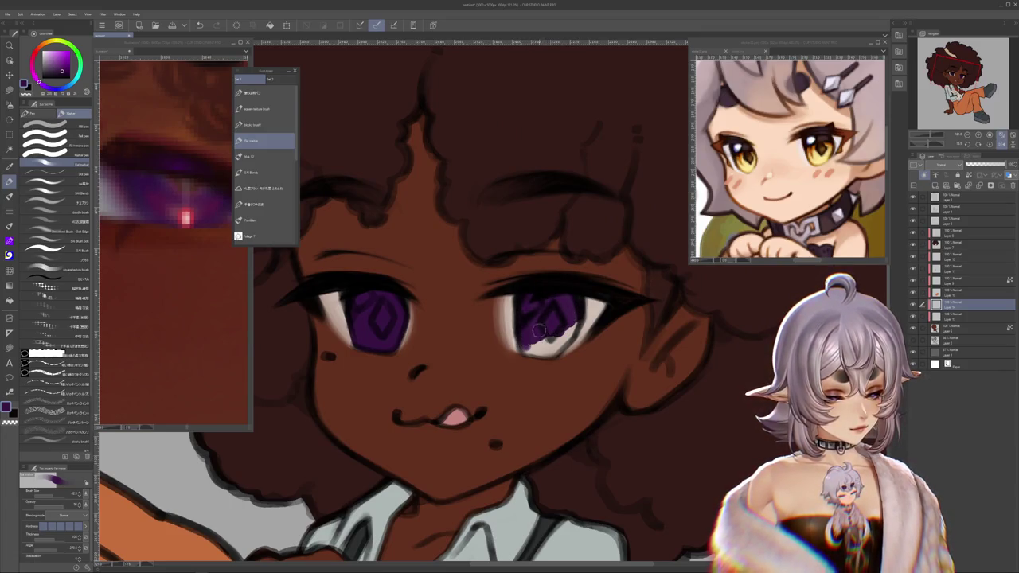
pyautogui.moveTo(529, 298); pyautogui.dragTo(460, 346)
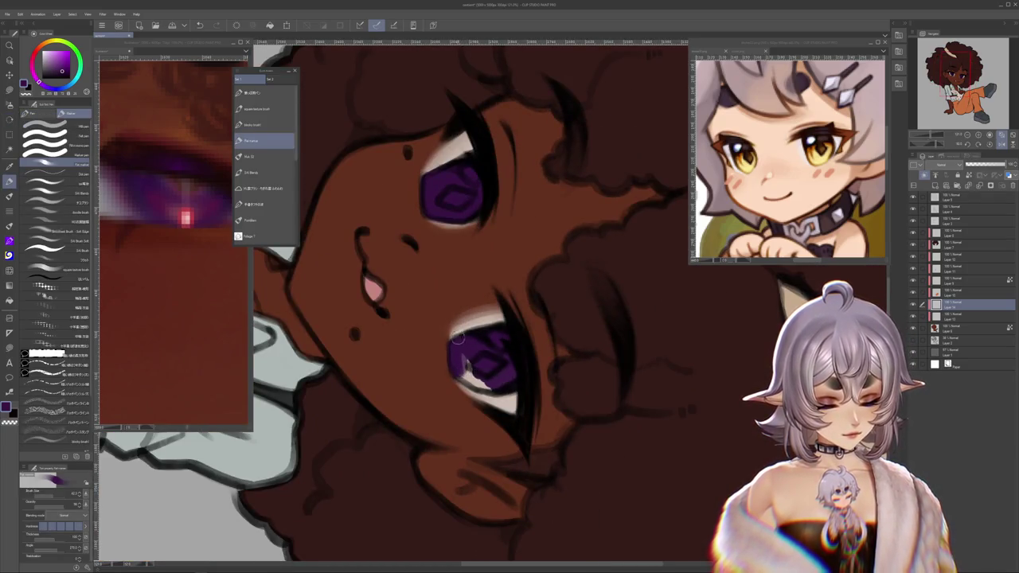
pyautogui.moveTo(476, 335)
pyautogui.mouseDown()
pyautogui.moveTo(452, 342)
pyautogui.moveTo(444, 360)
pyautogui.moveTo(465, 364)
pyautogui.moveTo(457, 361)
pyautogui.mouseUp()
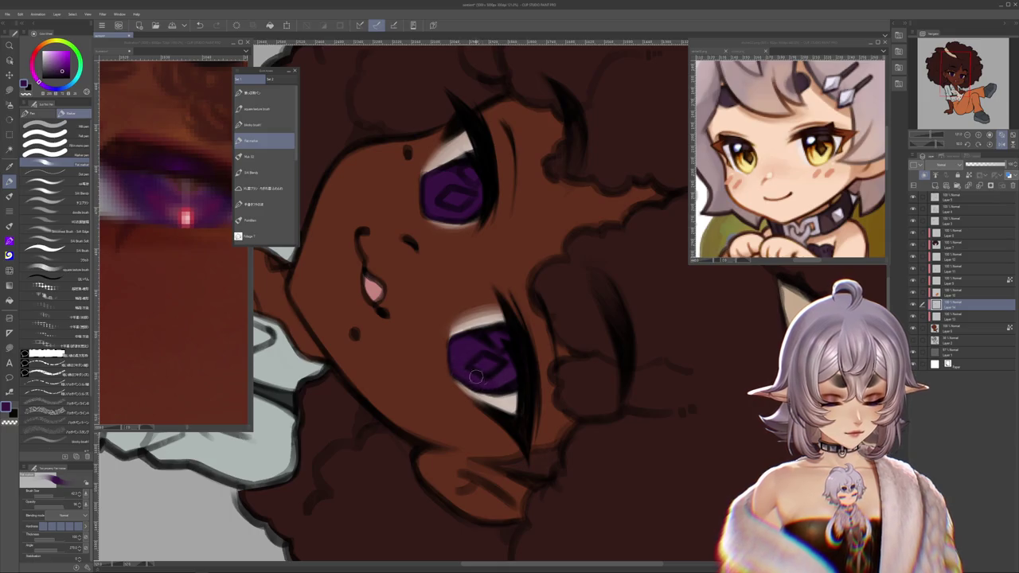
pyautogui.moveTo(518, 348); pyautogui.dragTo(477, 263)
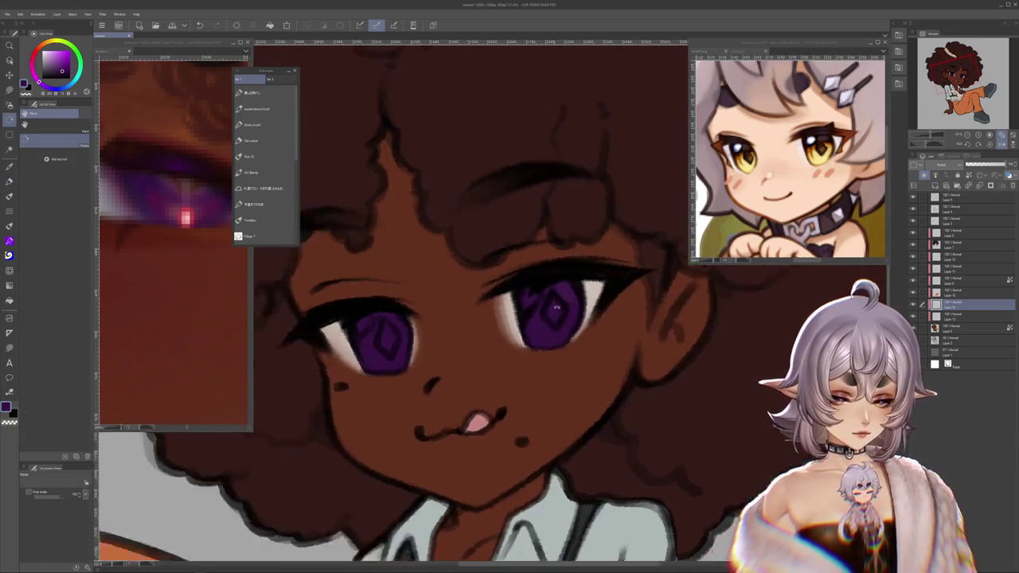
pyautogui.press('b')
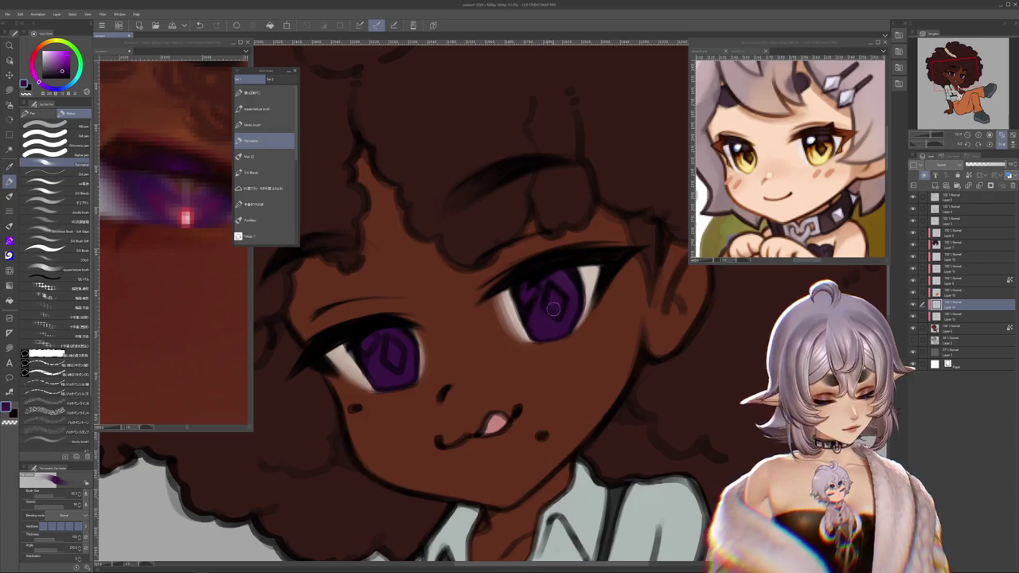
pyautogui.moveTo(592, 407); pyautogui.dragTo(592, 439)
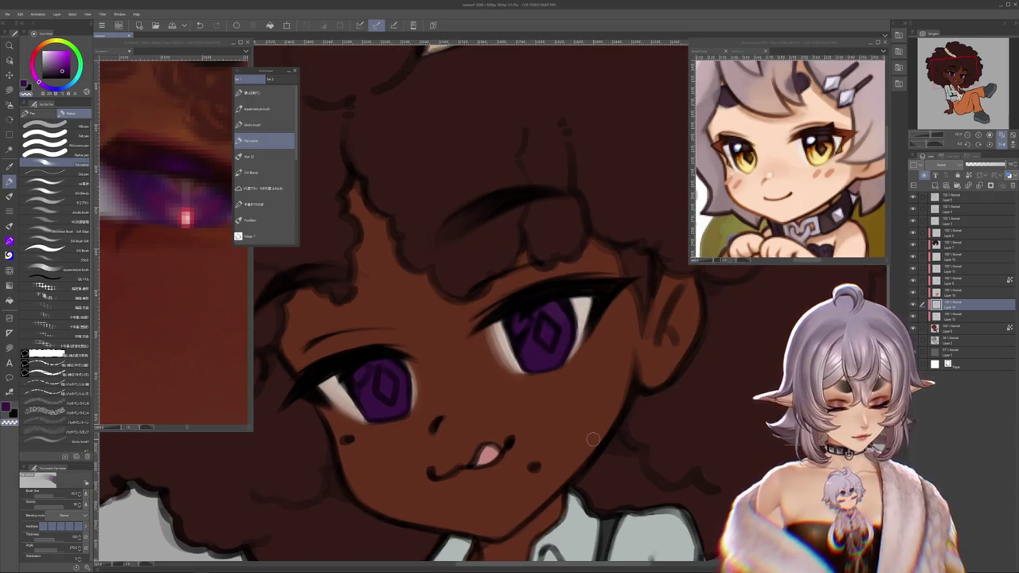
pyautogui.scroll(-10, 593, 439)
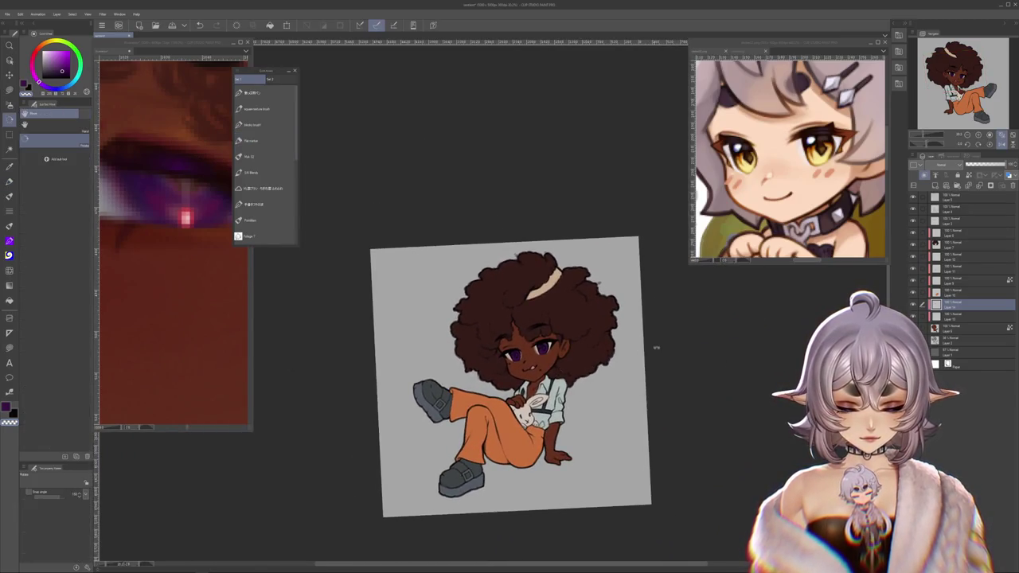
# Step: Zoom and pan over the whole chibi to review the purple irises and pink tongue
pyautogui.scroll(3, 543, 362)
pyautogui.scroll(2, 543, 362)
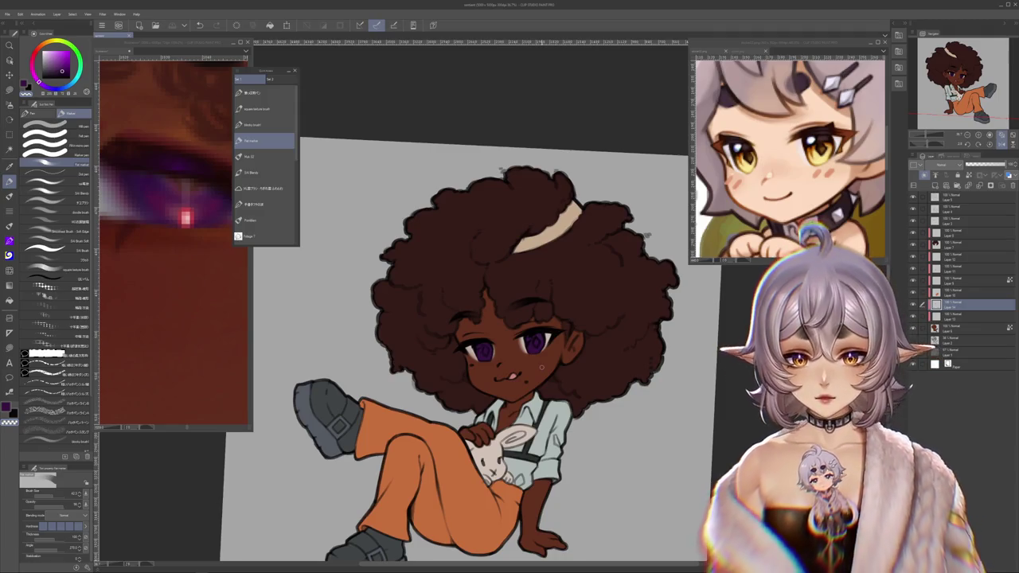
pyautogui.scroll(2, 541, 367)
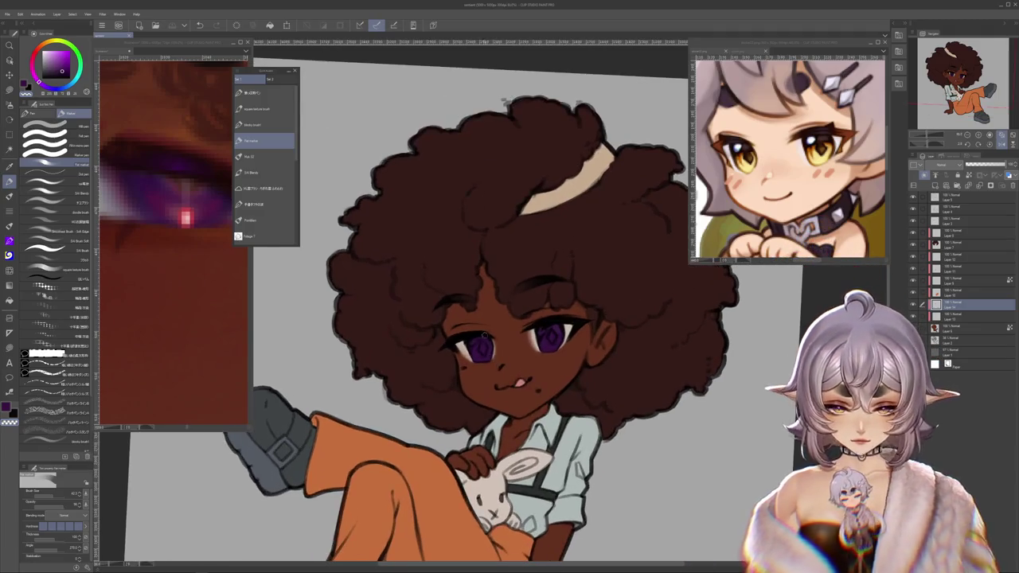
pyautogui.scroll(2, 525, 374)
pyautogui.scroll(2, 509, 384)
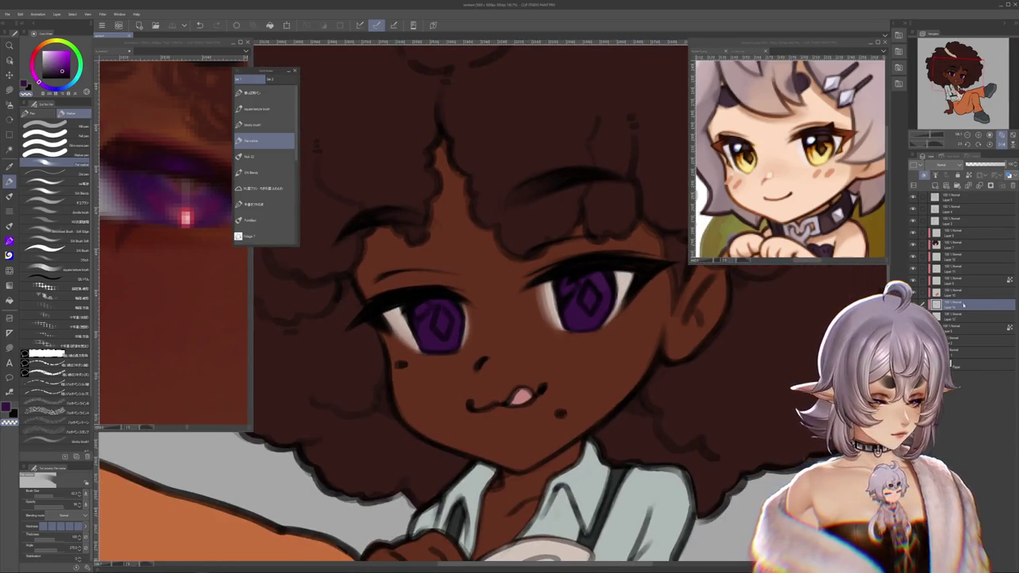
pyautogui.scroll(-3, 634, 233)
pyautogui.scroll(-2, 635, 233)
pyautogui.scroll(-2, 635, 233)
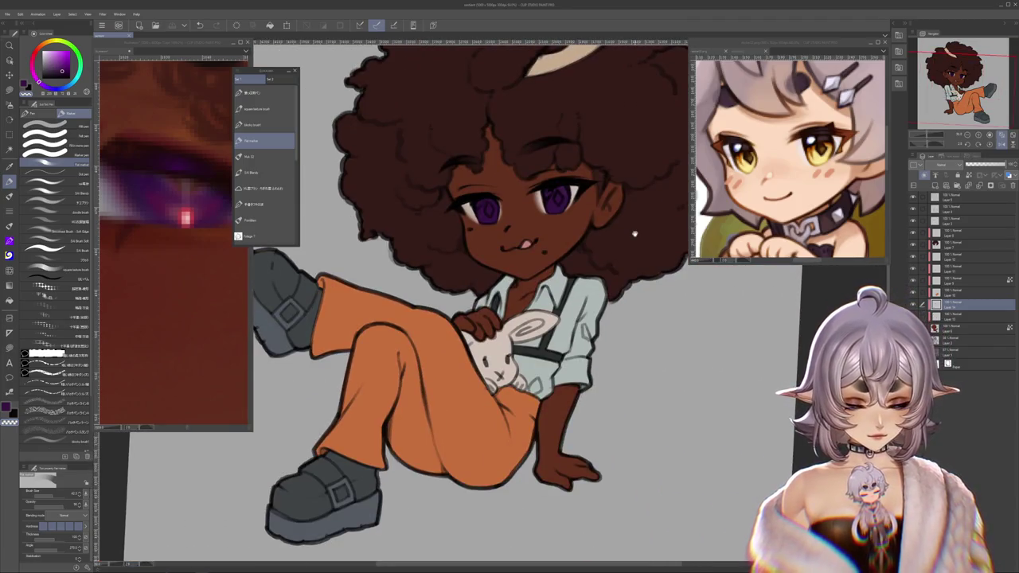
pyautogui.moveTo(635, 233); pyautogui.dragTo(644, 351)
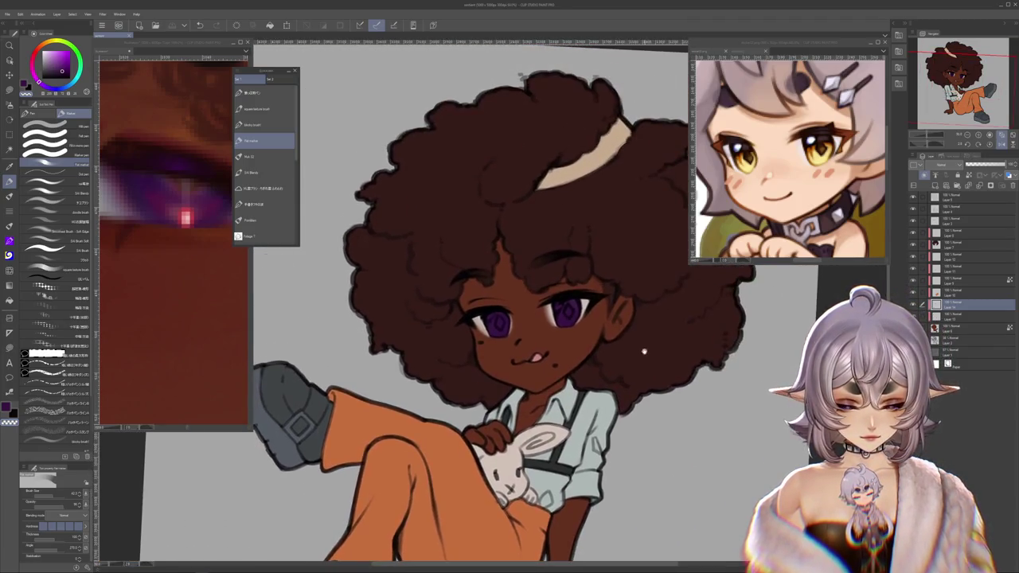
pyautogui.scroll(-2, 526, 334)
pyautogui.scroll(-2, 526, 334)
pyautogui.scroll(-1, 526, 334)
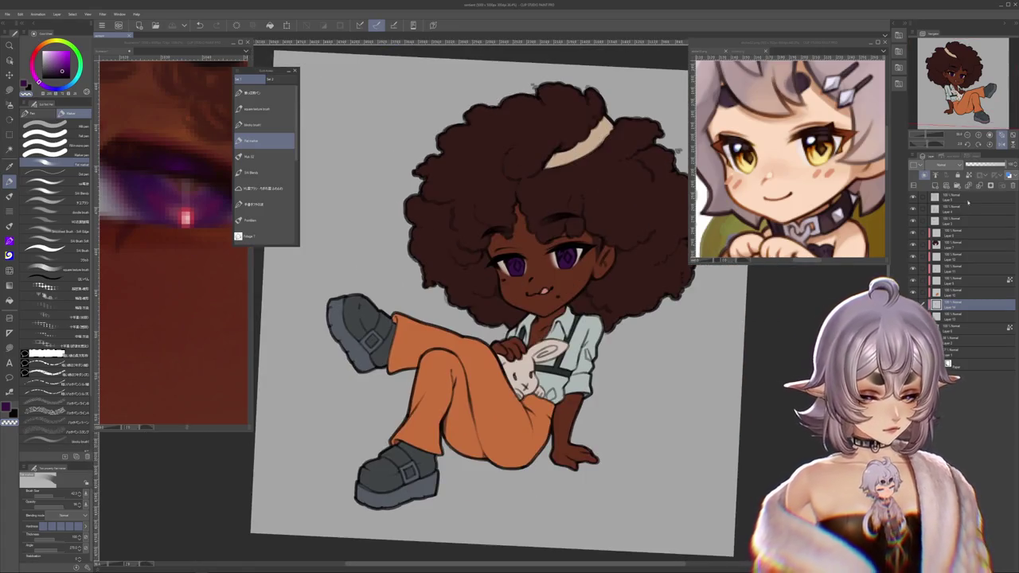
# Step: Select the top layer and eyedrop the orange of the trousers
pyautogui.click(917, 199)
pyautogui.moveTo(632, 364); pyautogui.dragTo(697, 267)
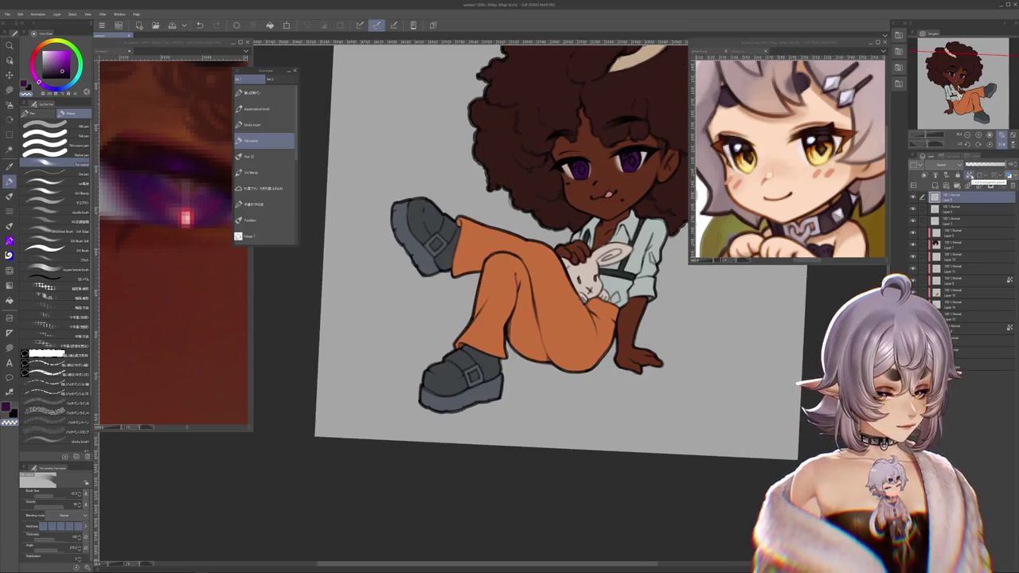
pyautogui.scroll(2, 490, 318)
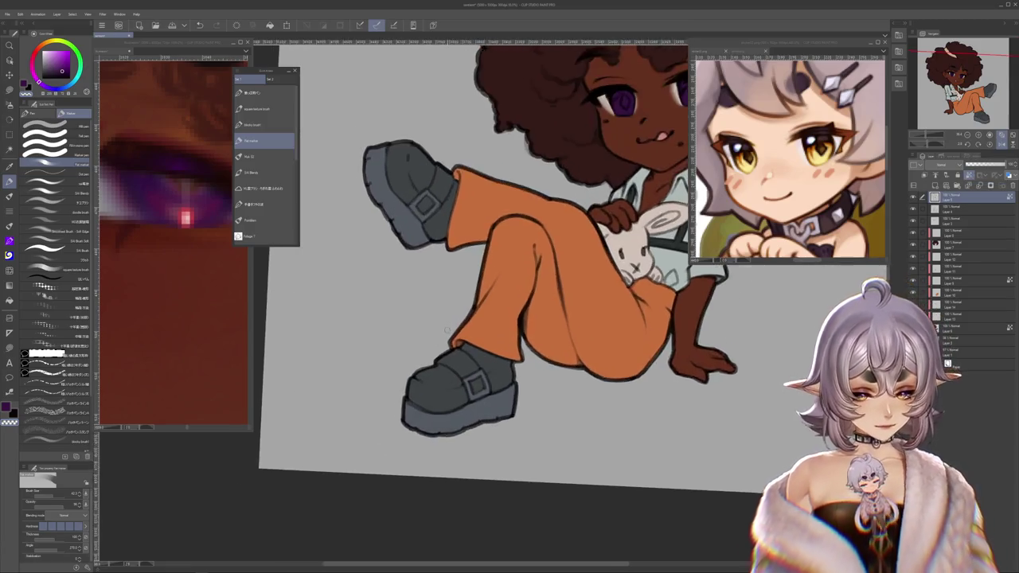
pyautogui.scroll(1, 490, 318)
pyautogui.keyDown('alt'); pyautogui.click(489, 288); pyautogui.keyUp('alt')
# Step: Swap to dark brown and pan across the character's legs, hair and face
pyautogui.press('x')
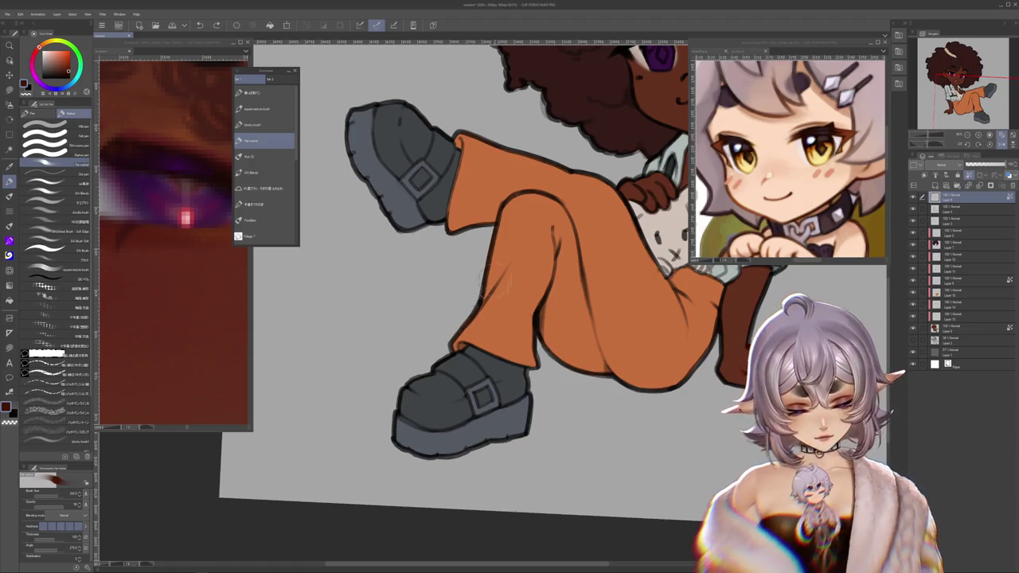
pyautogui.moveTo(531, 288); pyautogui.dragTo(505, 339)
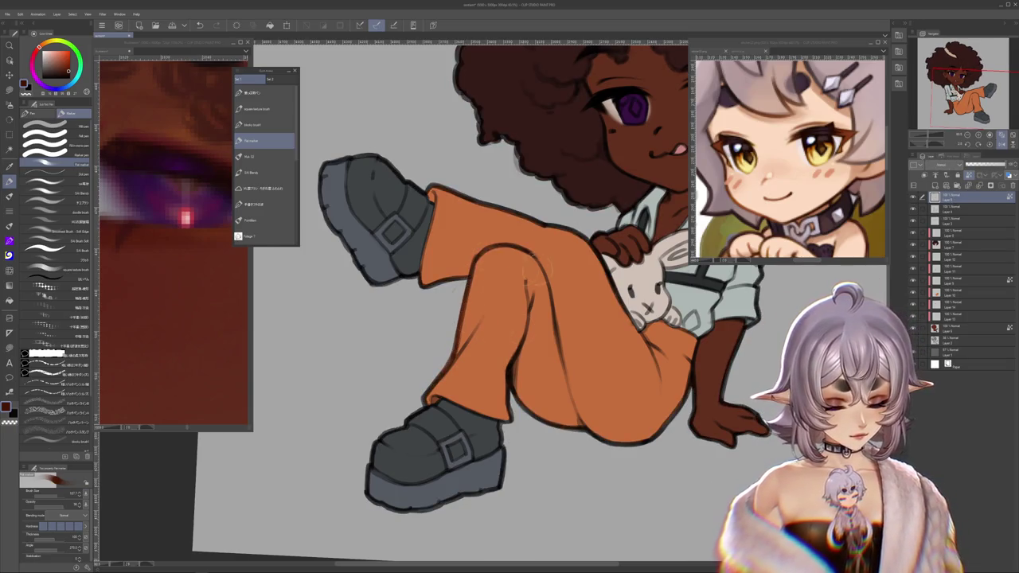
pyautogui.moveTo(516, 390); pyautogui.dragTo(498, 422)
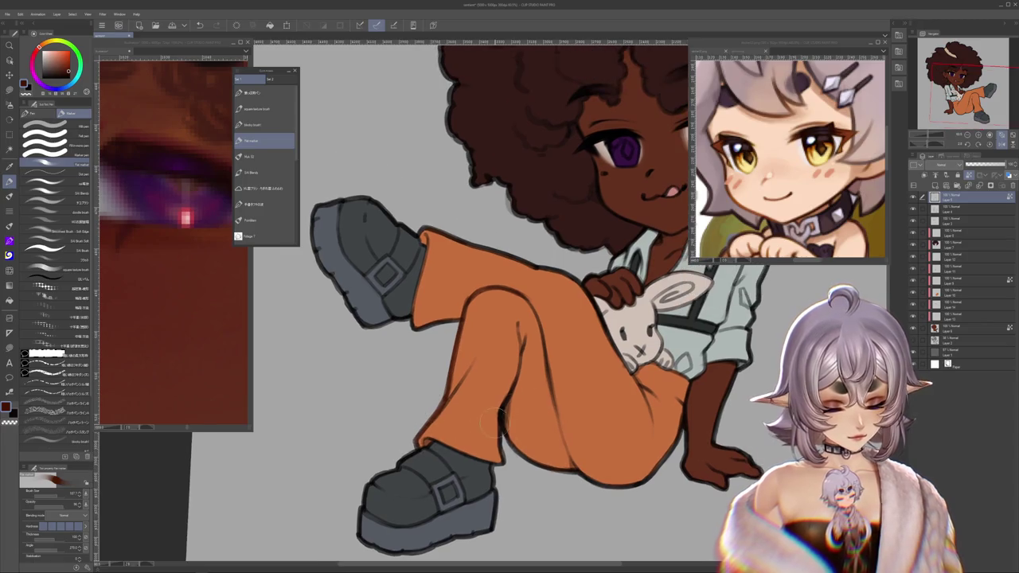
pyautogui.moveTo(563, 430); pyautogui.dragTo(562, 498)
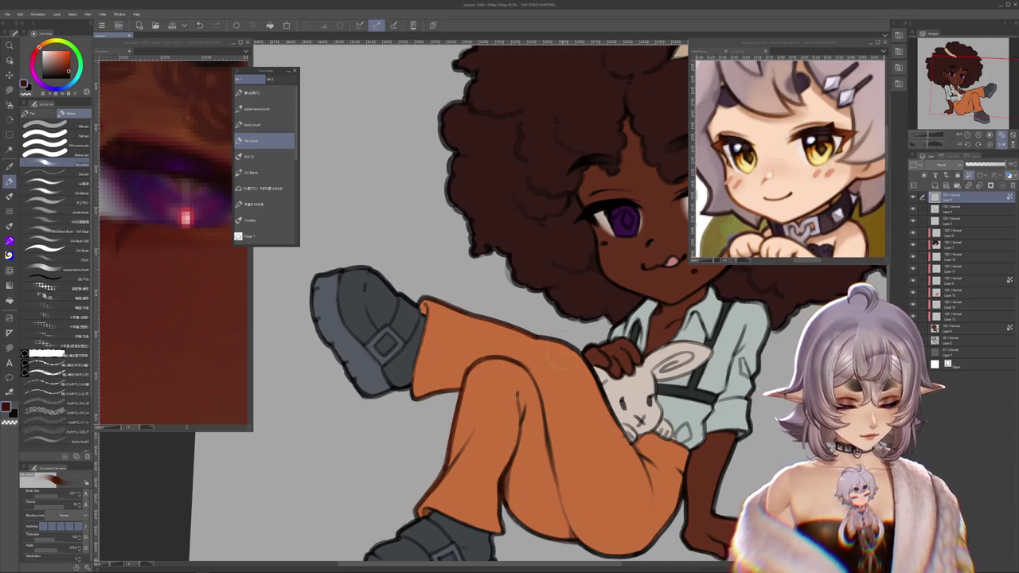
pyautogui.moveTo(561, 362); pyautogui.dragTo(576, 444)
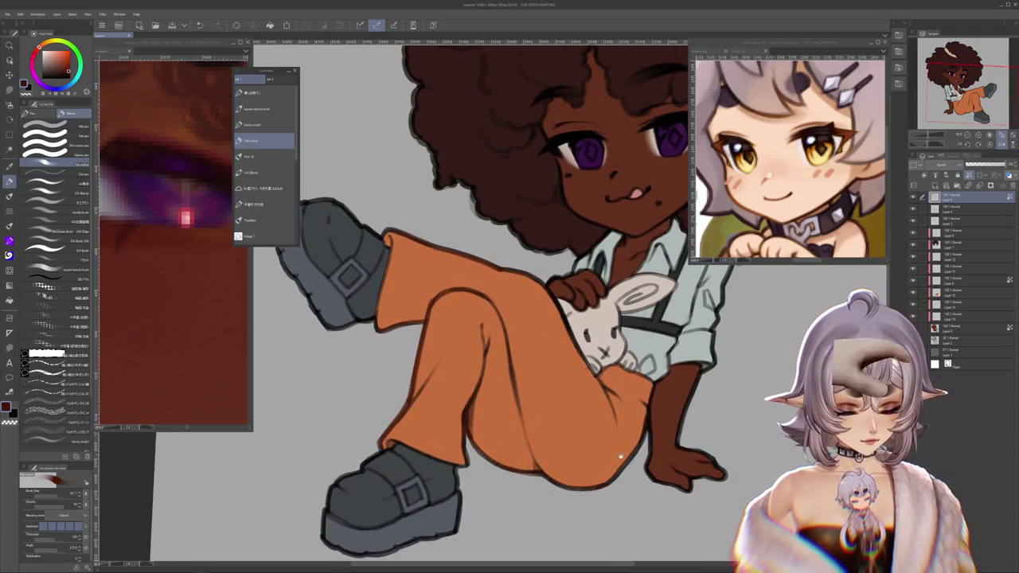
pyautogui.moveTo(598, 411)
pyautogui.mouseDown()
pyautogui.moveTo(643, 498)
pyautogui.moveTo(623, 402)
pyautogui.mouseUp()
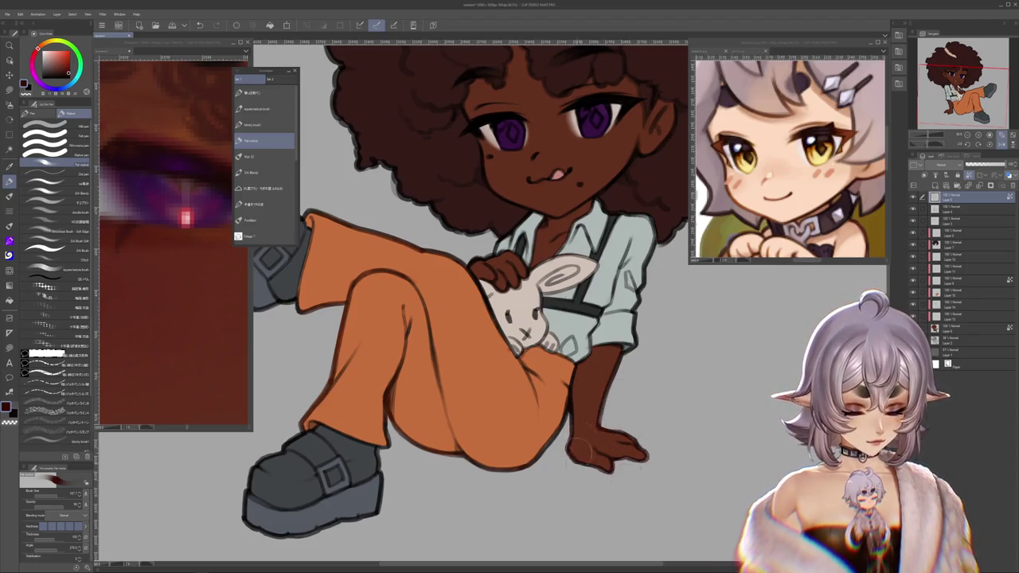
pyautogui.moveTo(577, 457); pyautogui.dragTo(561, 522)
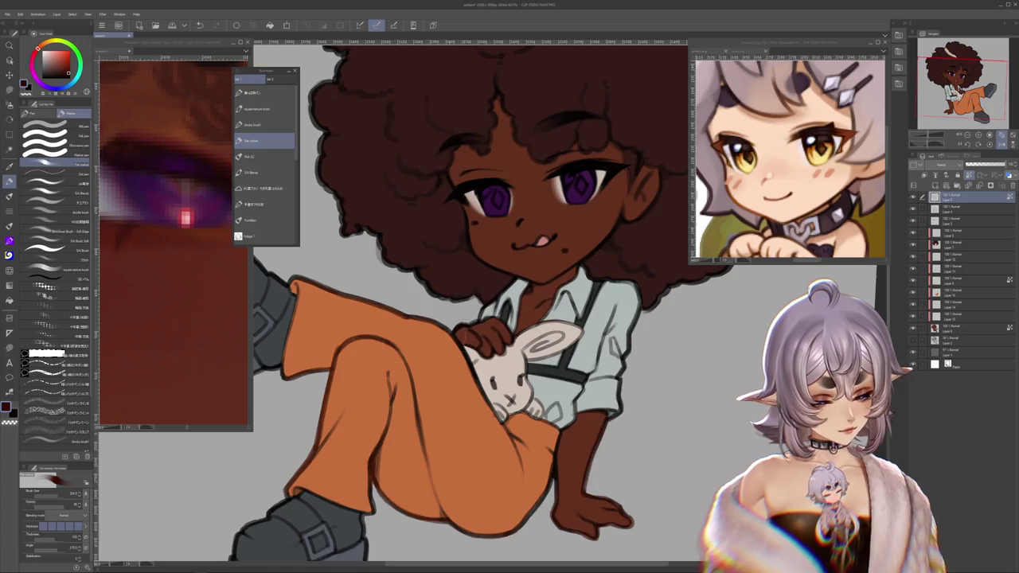
pyautogui.moveTo(603, 245); pyautogui.dragTo(539, 331)
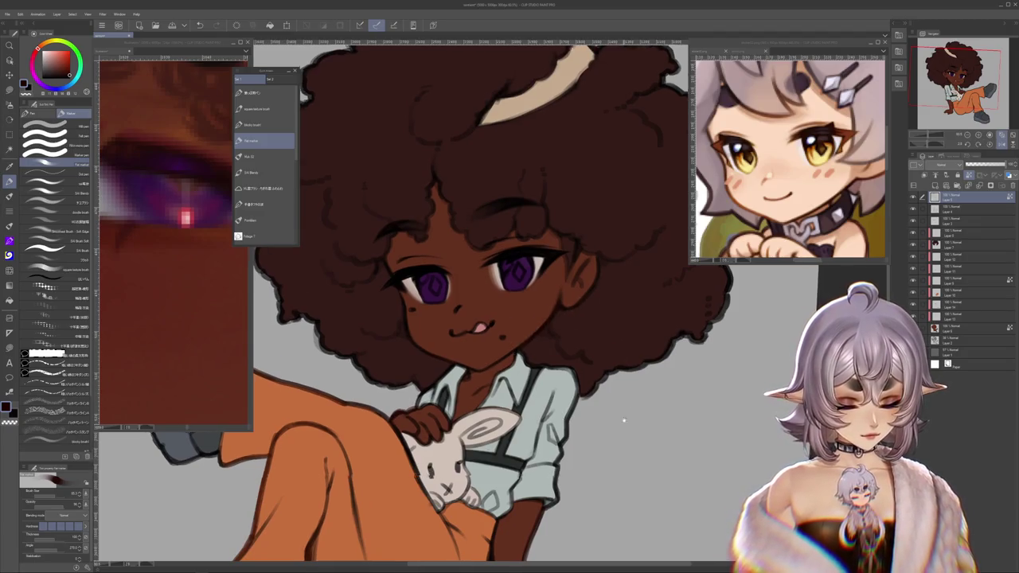
pyautogui.moveTo(622, 425); pyautogui.dragTo(667, 314)
# Step: Eyedrop the shirt's light teal-grey and stroke it along the shirt's right edge on the top layer
pyautogui.keyDown('ctrl'); pyautogui.keyDown('shift'); pyautogui.click(596, 353); pyautogui.keyUp('shift'); pyautogui.keyUp('ctrl')
pyautogui.keyDown('alt'); pyautogui.click(596, 354); pyautogui.keyUp('alt')
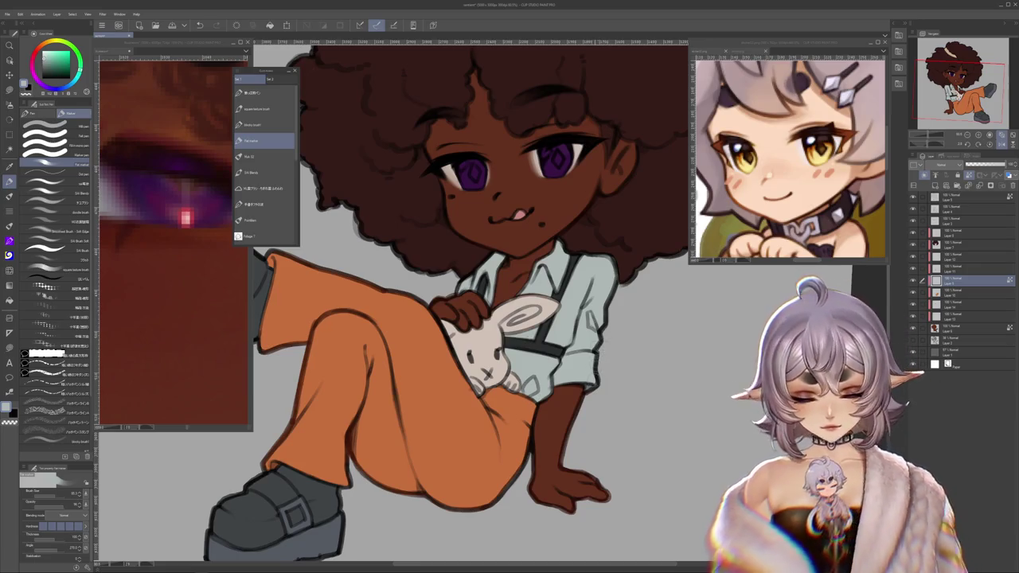
pyautogui.click(968, 196)
pyautogui.moveTo(599, 311); pyautogui.dragTo(607, 356)
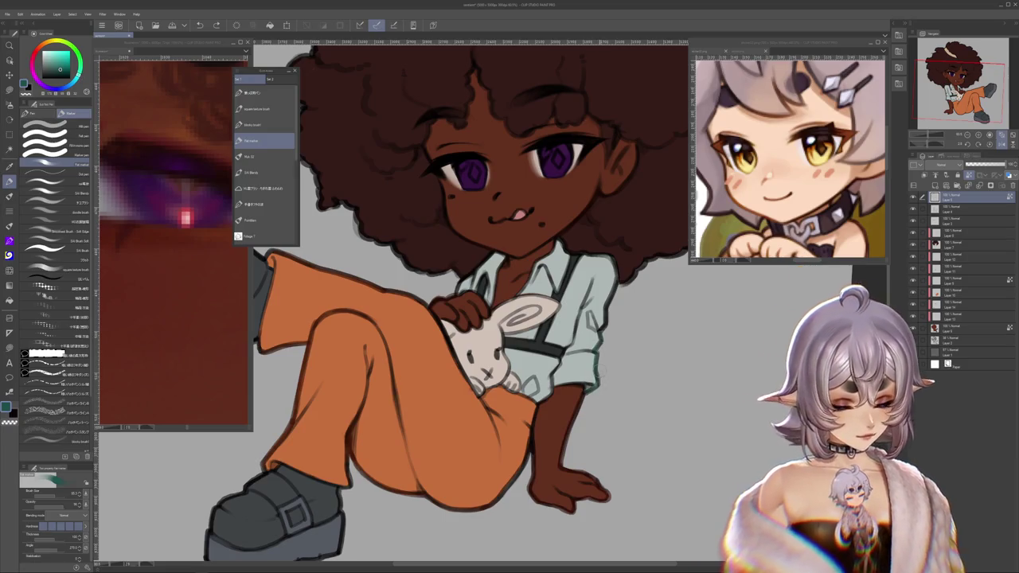
pyautogui.scroll(5, 456, 340)
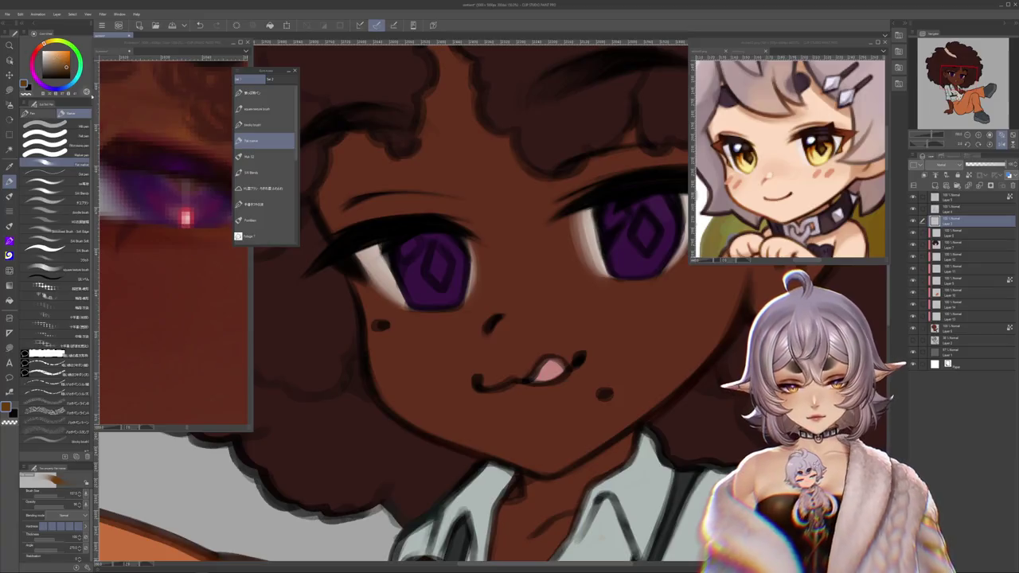
# Step: Pick the brown skin tone and zoom in on the eyes, changing layers
pyautogui.keyDown('alt'); pyautogui.click(456, 341); pyautogui.keyUp('alt')
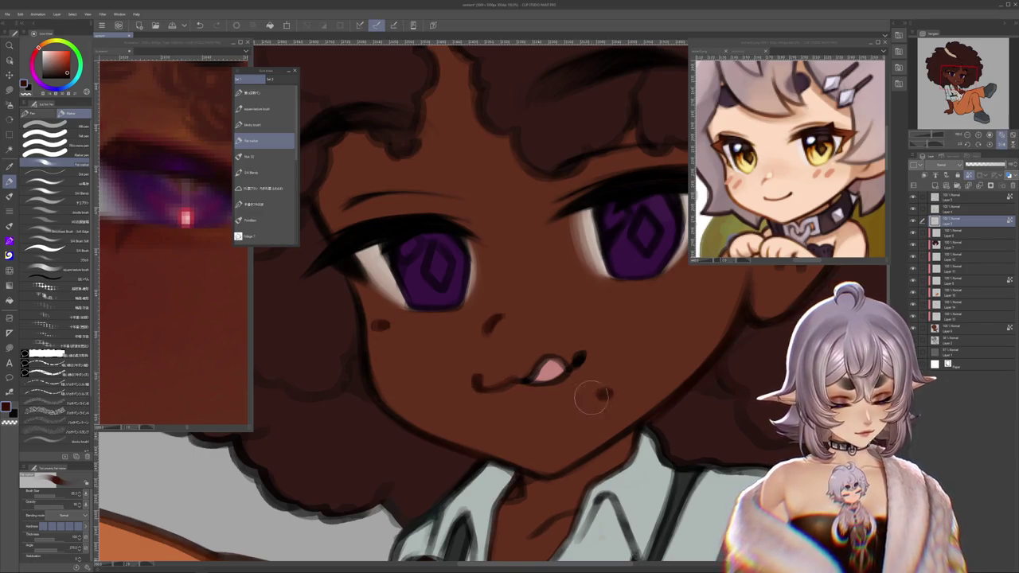
pyautogui.moveTo(550, 468)
pyautogui.mouseDown()
pyautogui.moveTo(560, 412)
pyautogui.moveTo(653, 312)
pyautogui.mouseUp()
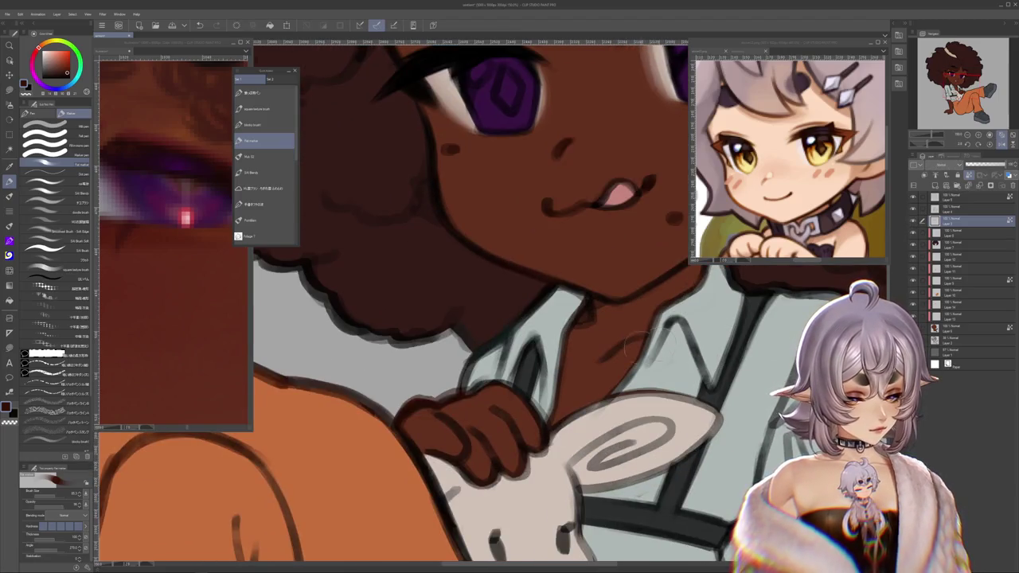
pyautogui.click(919, 208)
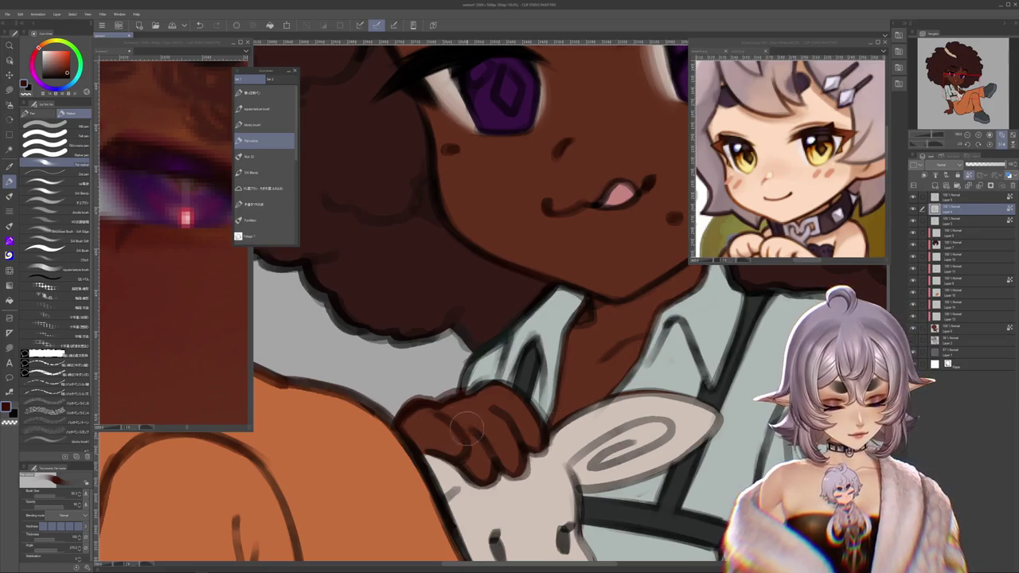
pyautogui.moveTo(602, 352); pyautogui.dragTo(560, 392)
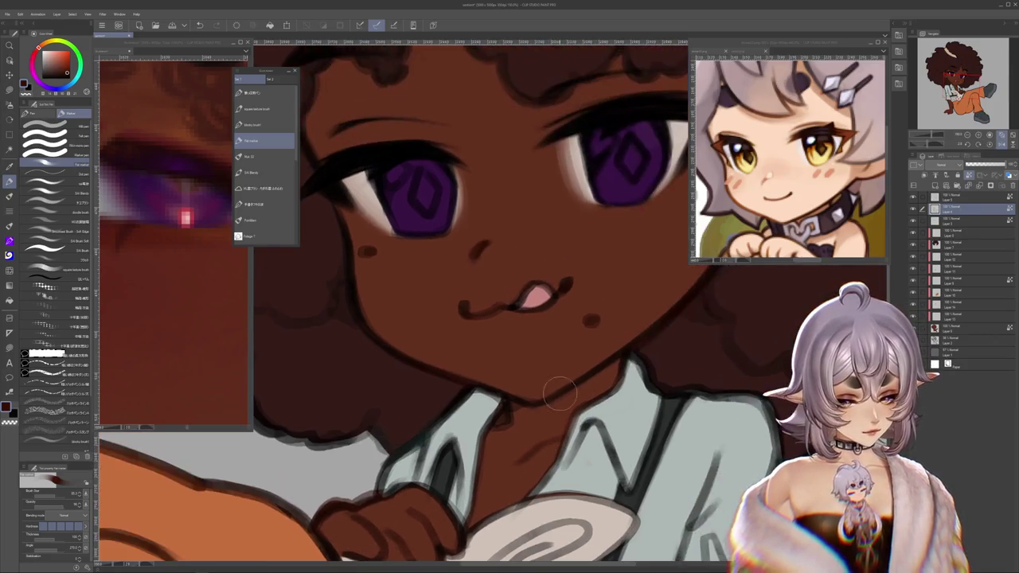
pyautogui.moveTo(597, 362); pyautogui.dragTo(392, 326)
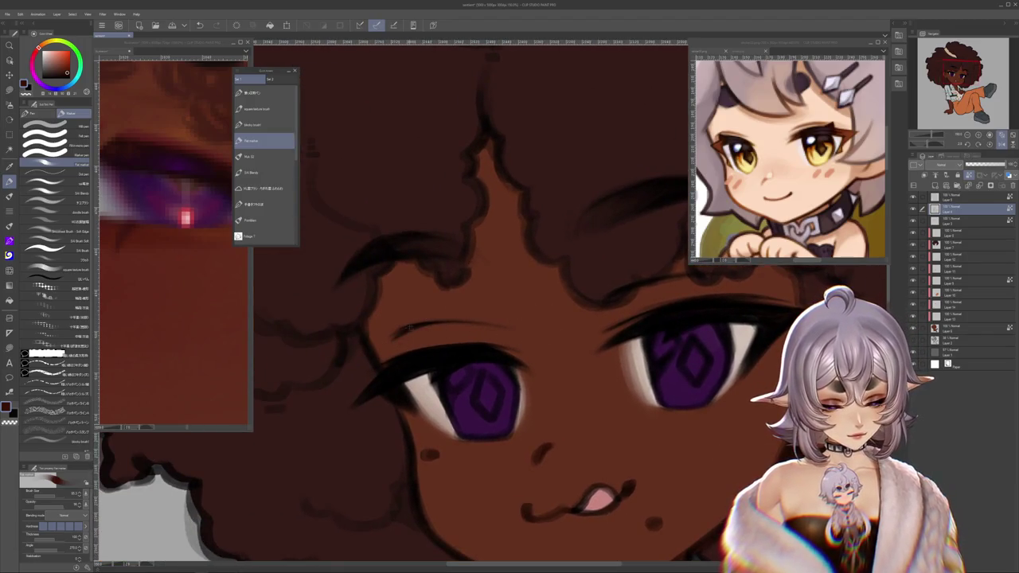
pyautogui.hotkey('alt', '[')
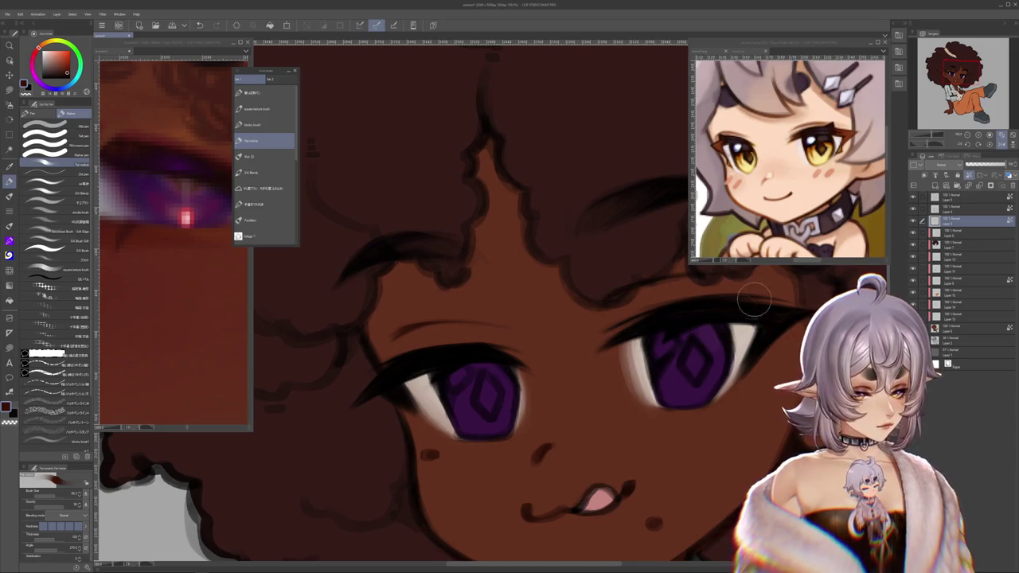
pyautogui.moveTo(602, 299); pyautogui.dragTo(553, 386)
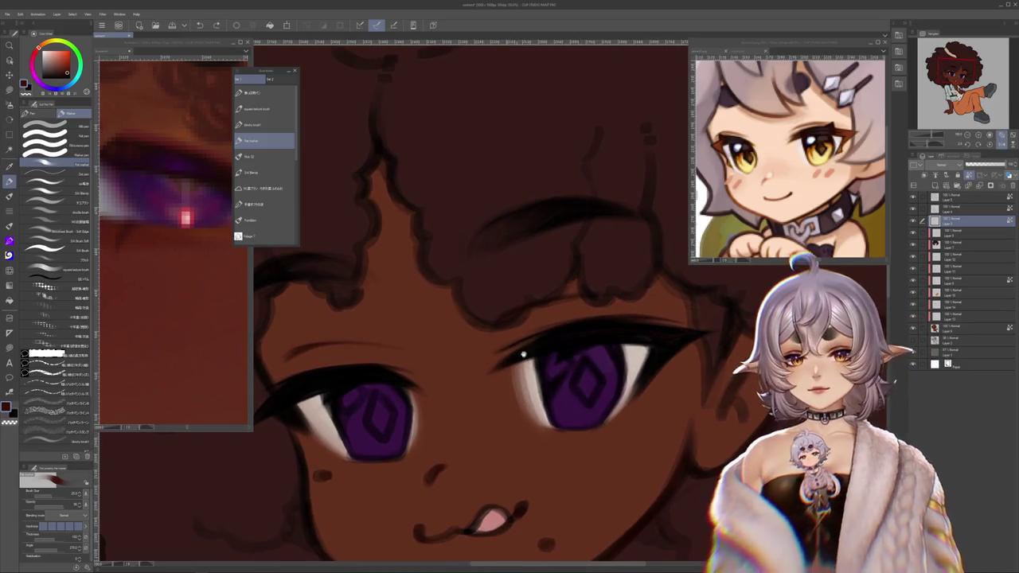
pyautogui.moveTo(533, 318); pyautogui.dragTo(549, 324)
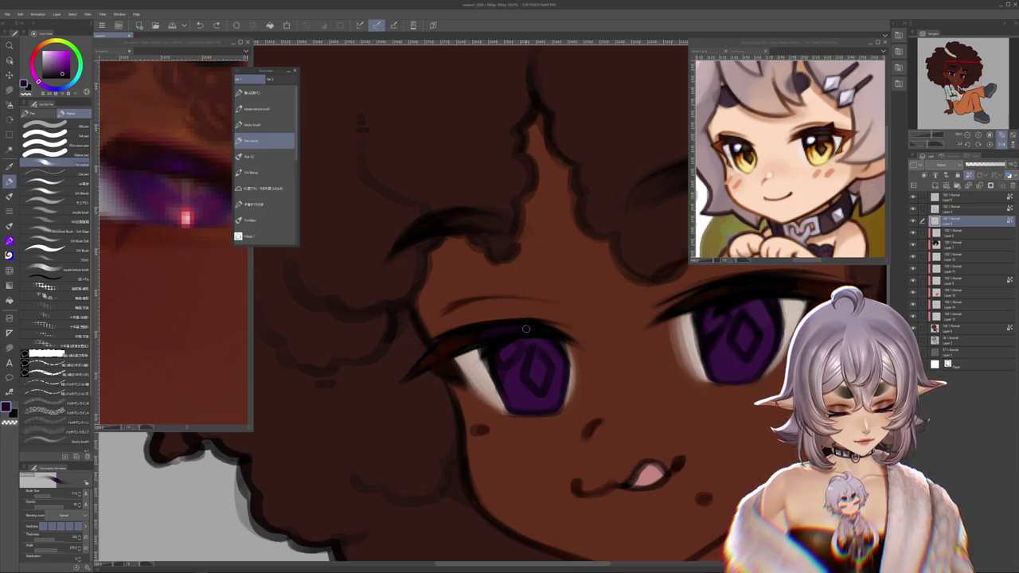
pyautogui.moveTo(529, 331); pyautogui.dragTo(573, 400)
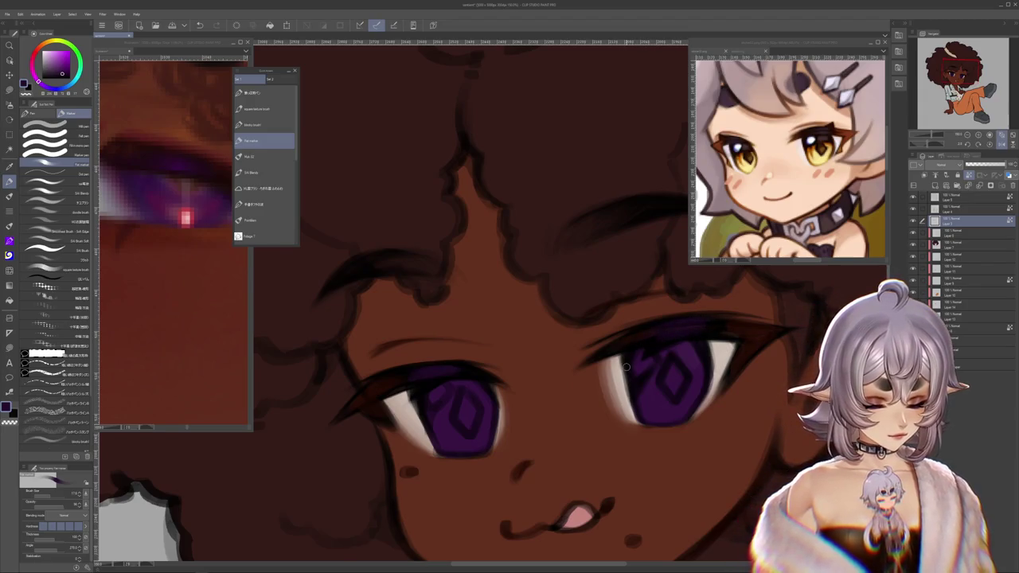
# Step: Adjust the zoom on the face, then choose the Brush tool's gouache brush group
pyautogui.scroll(-2, 696, 327)
pyautogui.scroll(-2, 587, 361)
pyautogui.scroll(-2, 587, 360)
pyautogui.scroll(2, 587, 362)
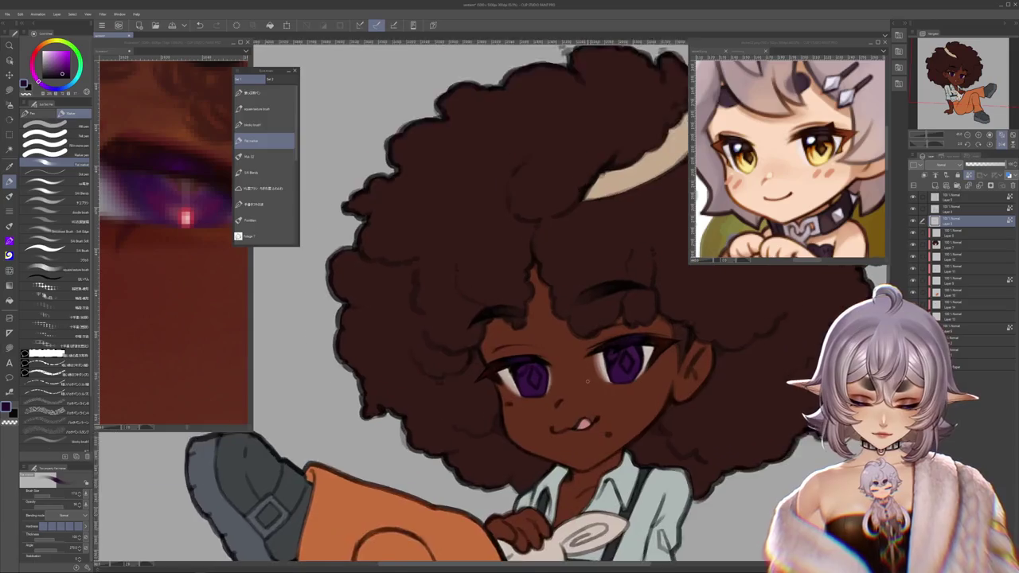
pyautogui.scroll(2, 585, 370)
pyautogui.scroll(2, 583, 377)
pyautogui.scroll(1, 583, 377)
pyautogui.click(8, 225)
pyautogui.click(265, 141)
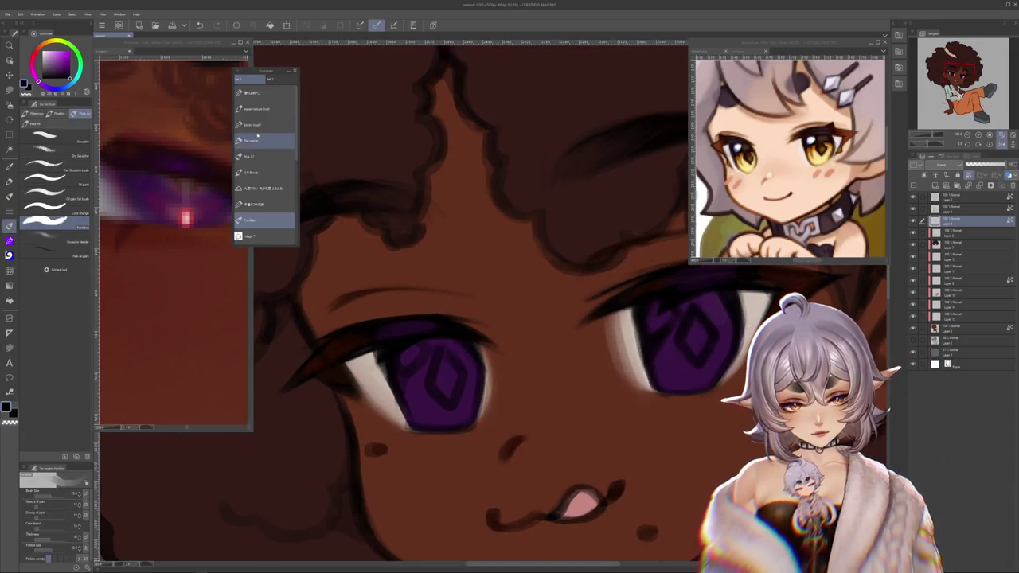
# Step: Sample the iris purple and paint lighter purple and a magenta glow into both irises' lower halves
pyautogui.click(265, 156)
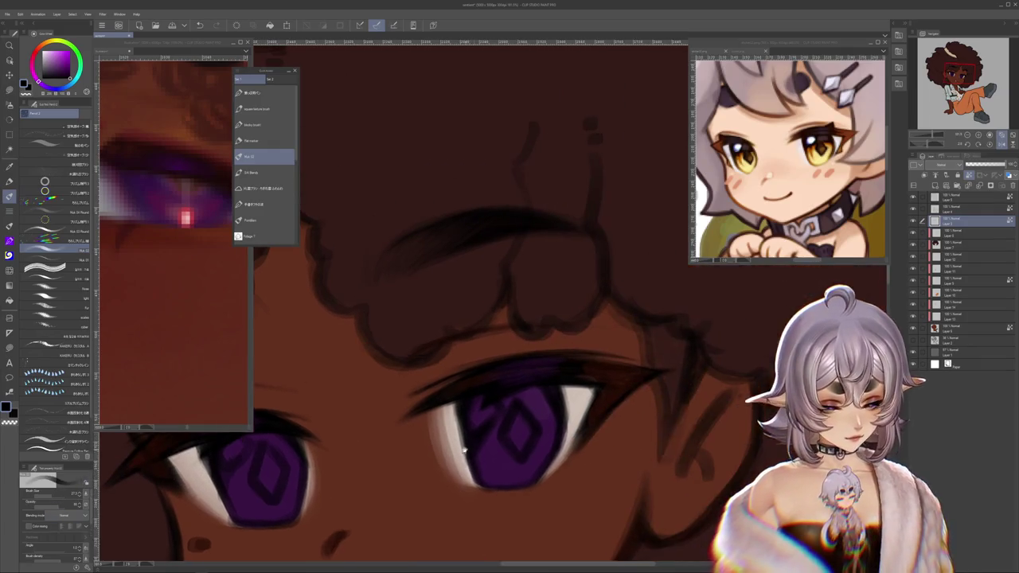
pyautogui.moveTo(341, 360); pyautogui.dragTo(166, 456)
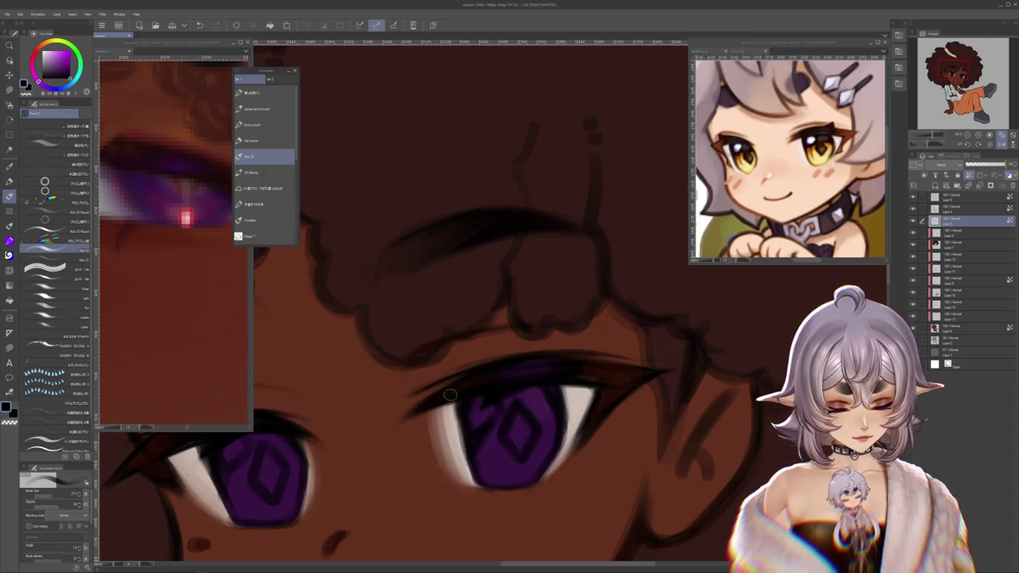
pyautogui.moveTo(450, 395); pyautogui.dragTo(581, 276)
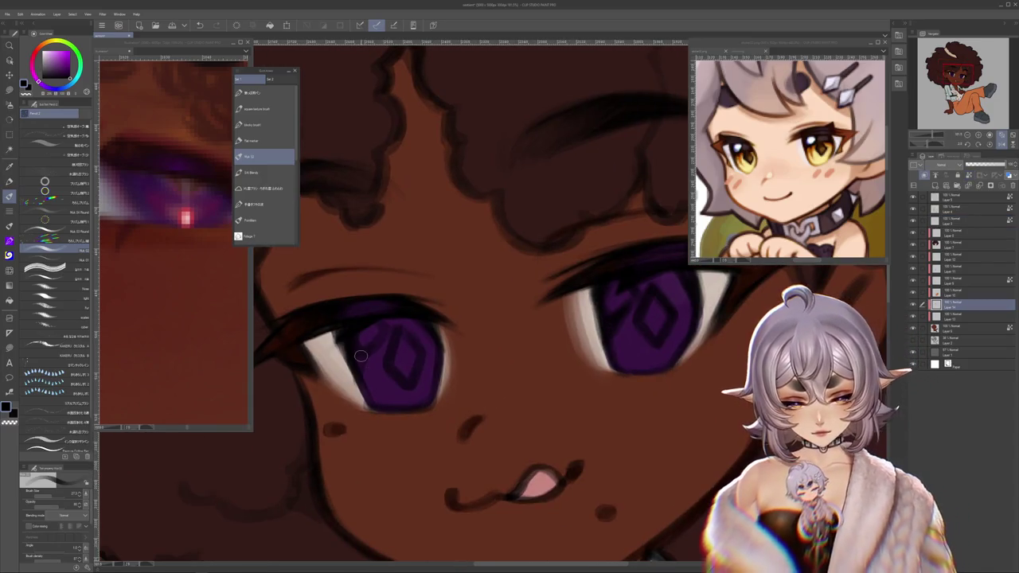
pyautogui.keyDown('alt'); pyautogui.click(378, 382); pyautogui.keyUp('alt')
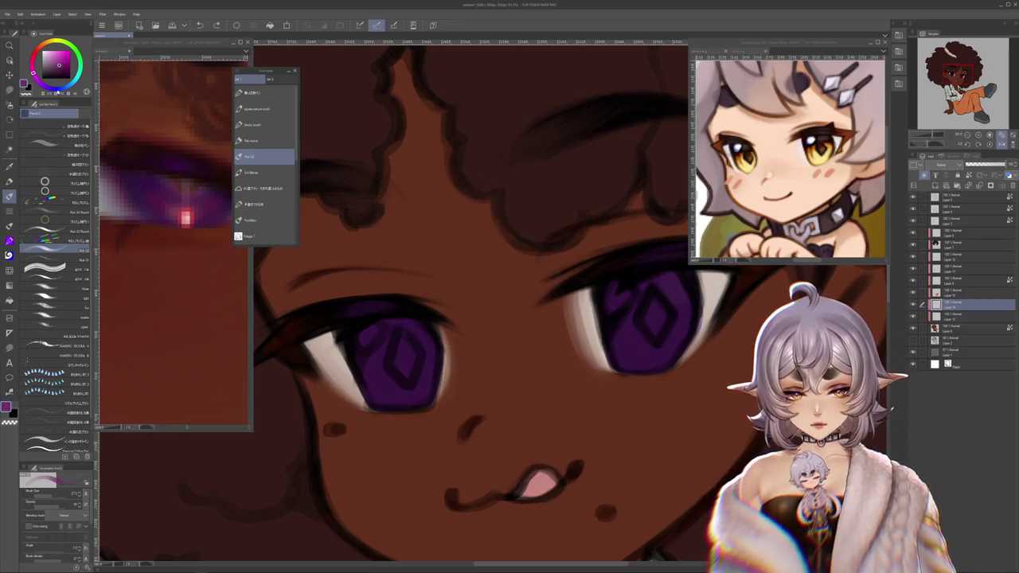
pyautogui.moveTo(398, 378); pyautogui.dragTo(385, 394)
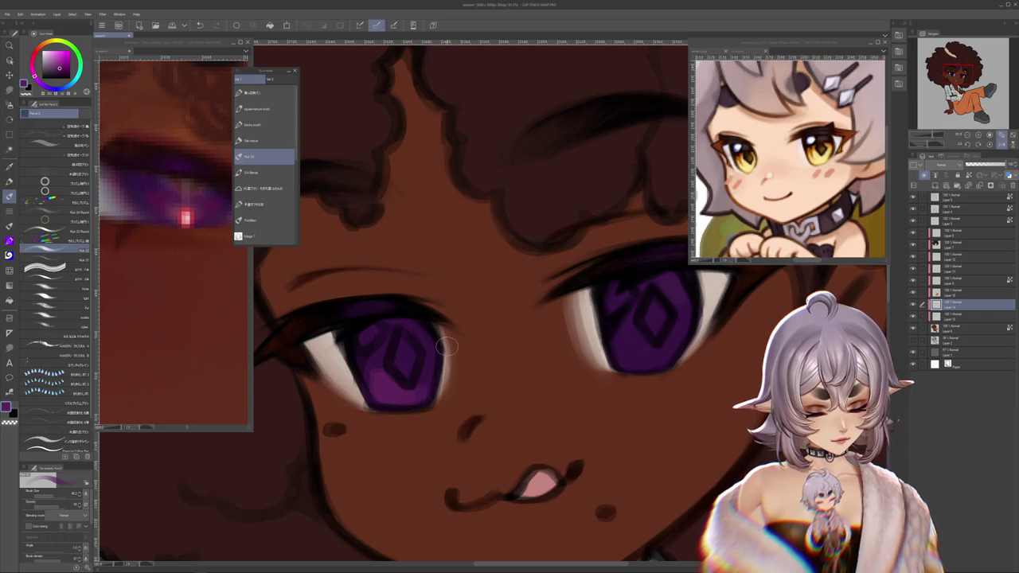
pyautogui.moveTo(630, 350); pyautogui.dragTo(641, 360)
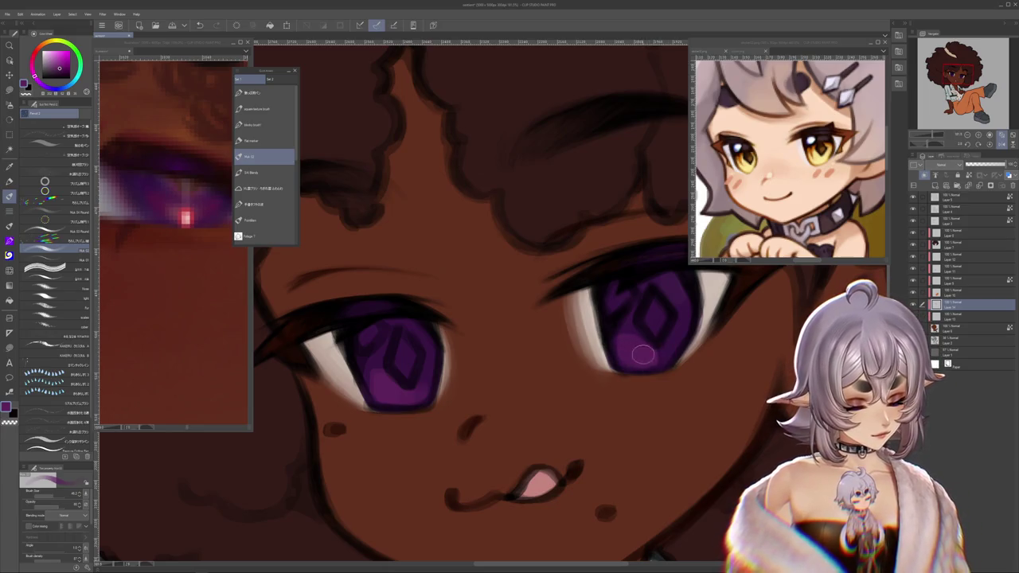
pyautogui.moveTo(635, 357); pyautogui.dragTo(661, 357)
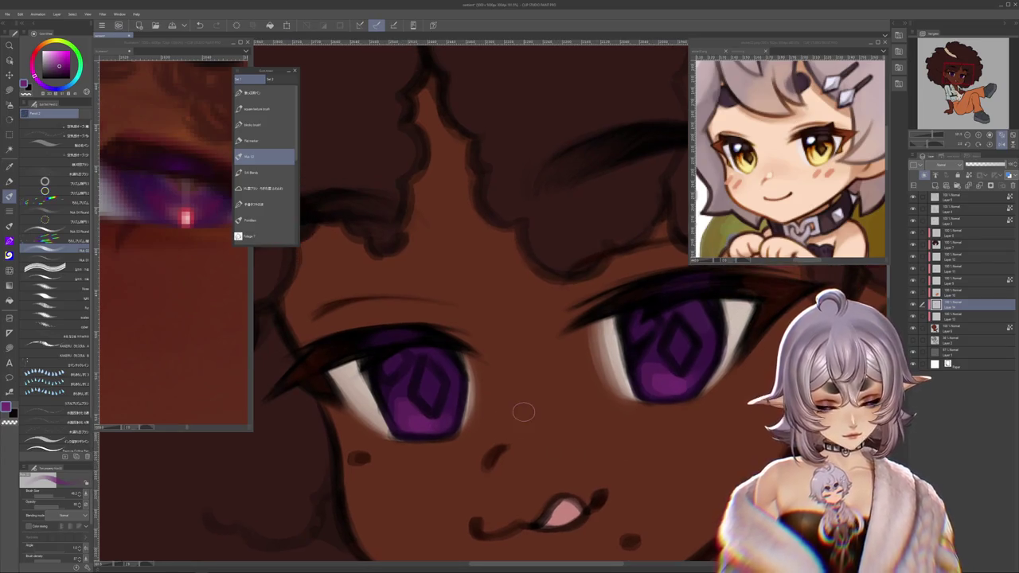
# Step: Check the eye reference, then pick a brighter blue-violet and re-sample the iris colour
pyautogui.click(222, 213)
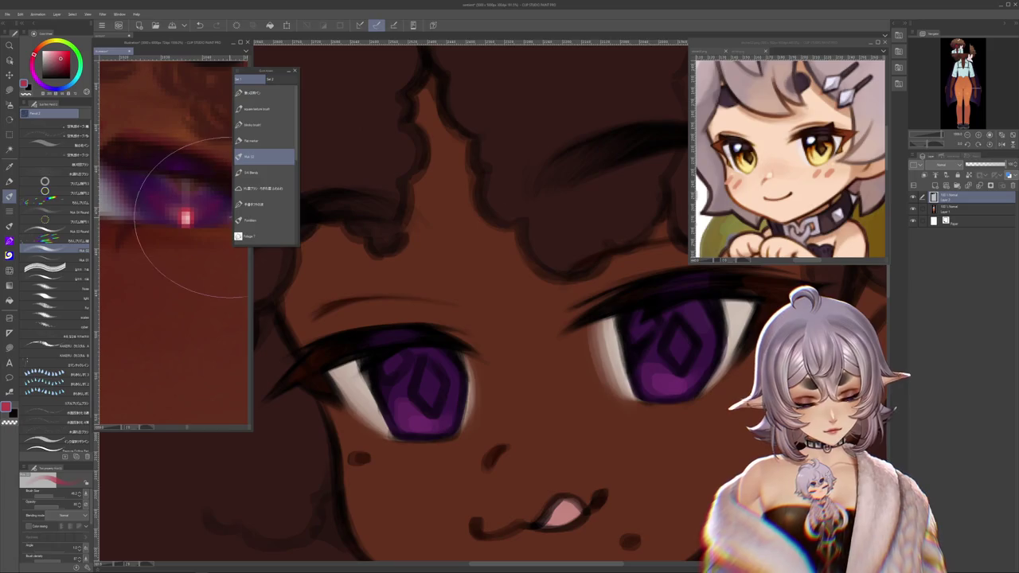
pyautogui.scroll(-3, 183, 231)
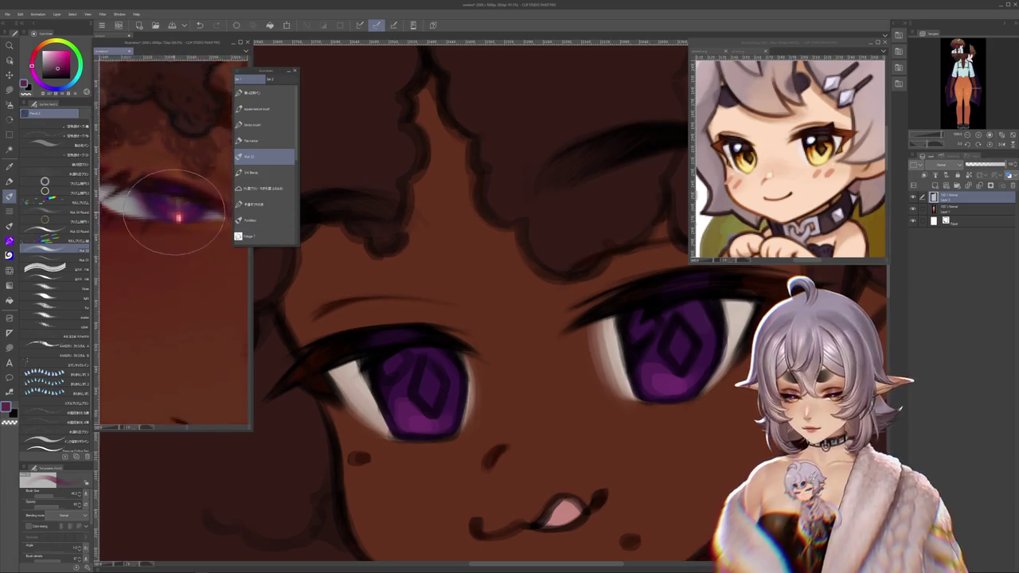
pyautogui.scroll(-3, 184, 235)
pyautogui.scroll(-2, 187, 238)
pyautogui.scroll(2, 191, 231)
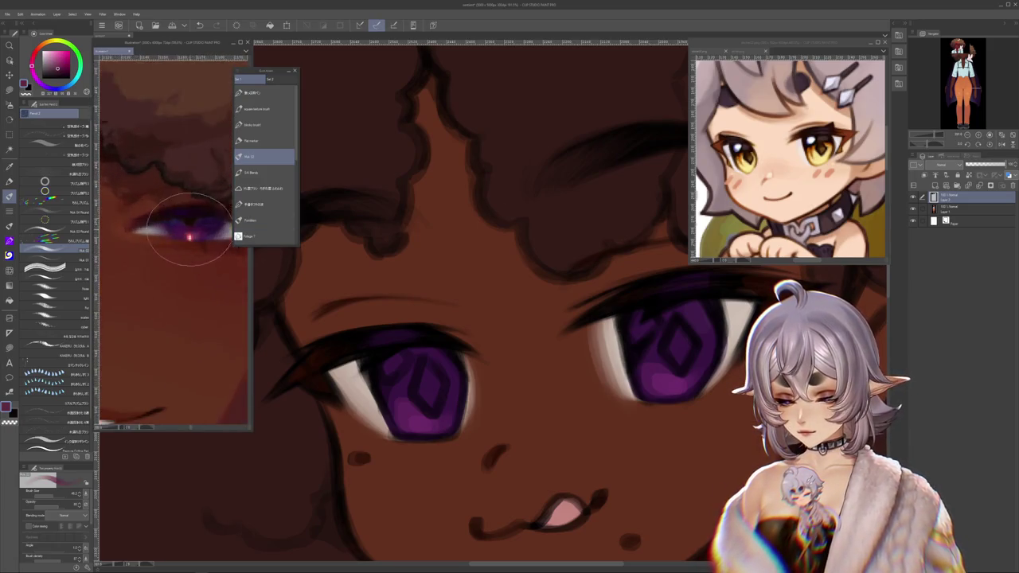
pyautogui.scroll(1, 187, 231)
pyautogui.click(422, 359)
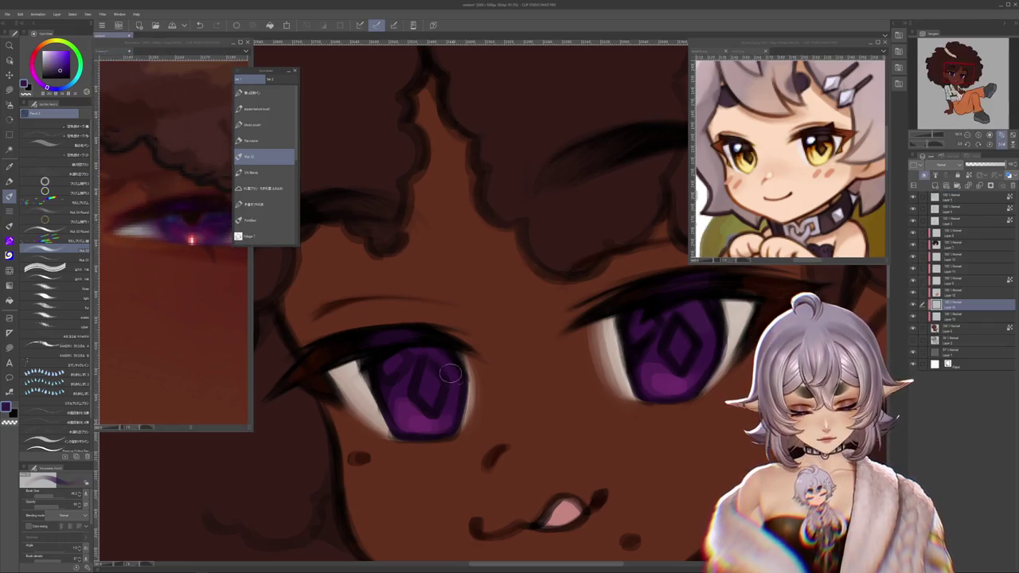
pyautogui.keyDown('alt'); pyautogui.click(433, 354); pyautogui.keyUp('alt')
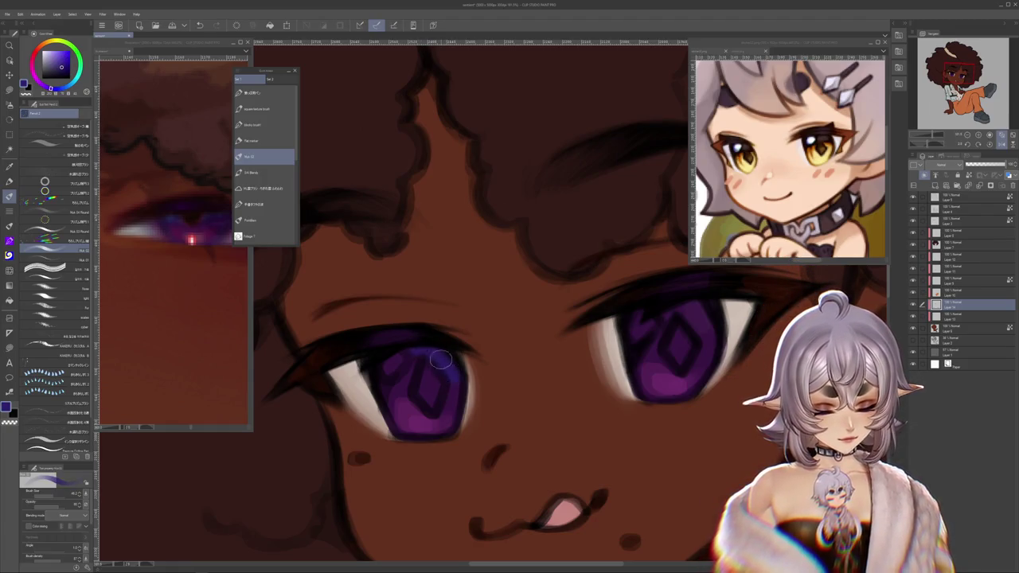
pyautogui.hscroll(3, 541, 311)
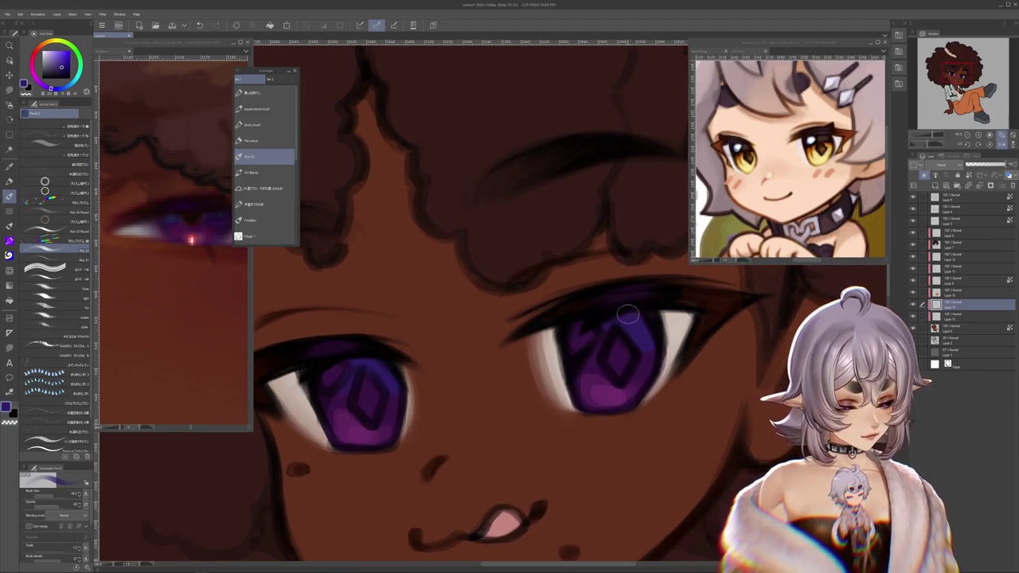
pyautogui.hscroll(-2, 651, 422)
pyautogui.hscroll(-1, 648, 420)
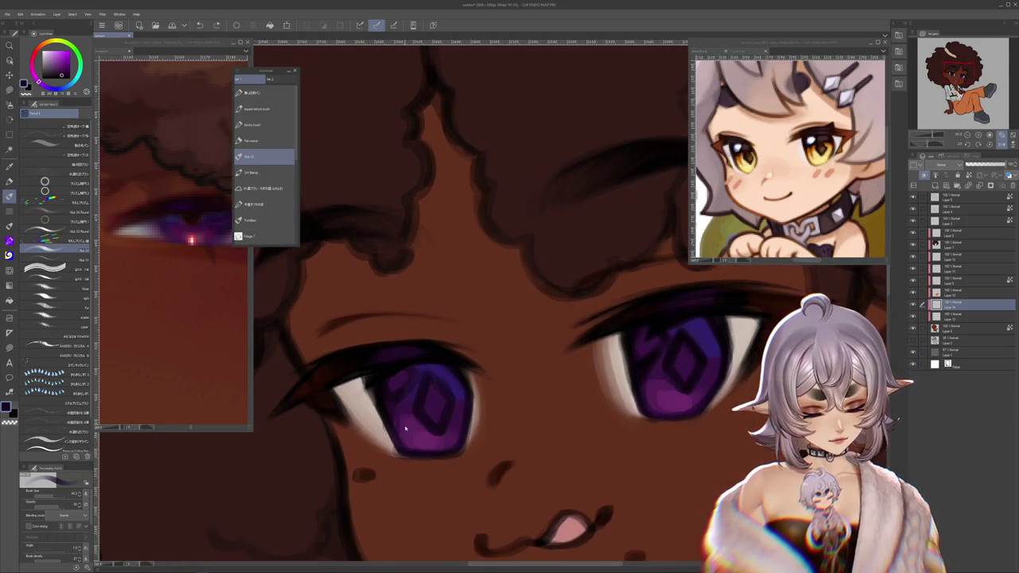
pyautogui.keyDown('alt'); pyautogui.click(450, 378); pyautogui.keyUp('alt')
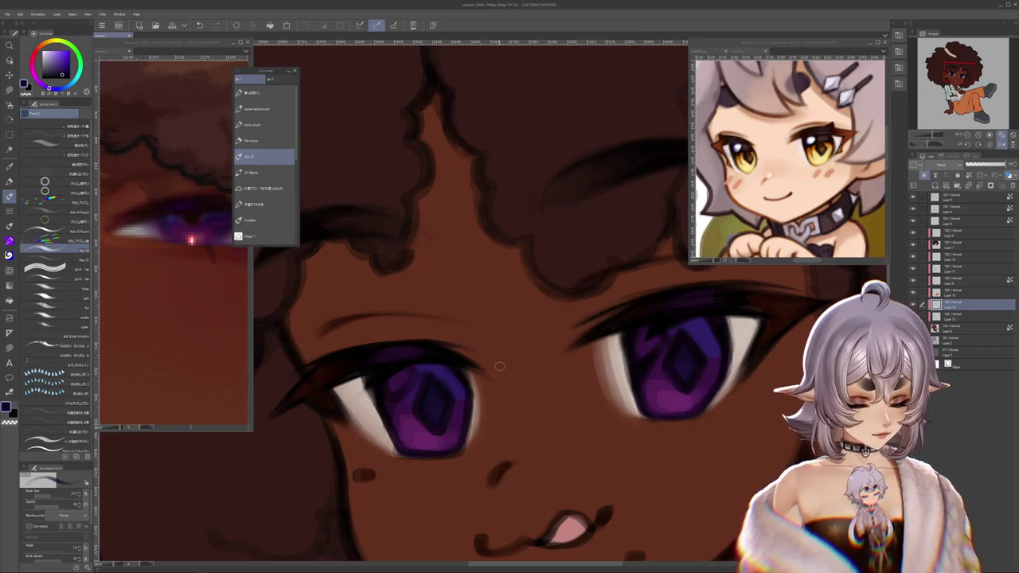
# Step: Sample the highlight pink from the close-up and dab heart-shaped pink highlights on both irises
pyautogui.keyDown('alt'); pyautogui.click(195, 241); pyautogui.keyUp('alt')
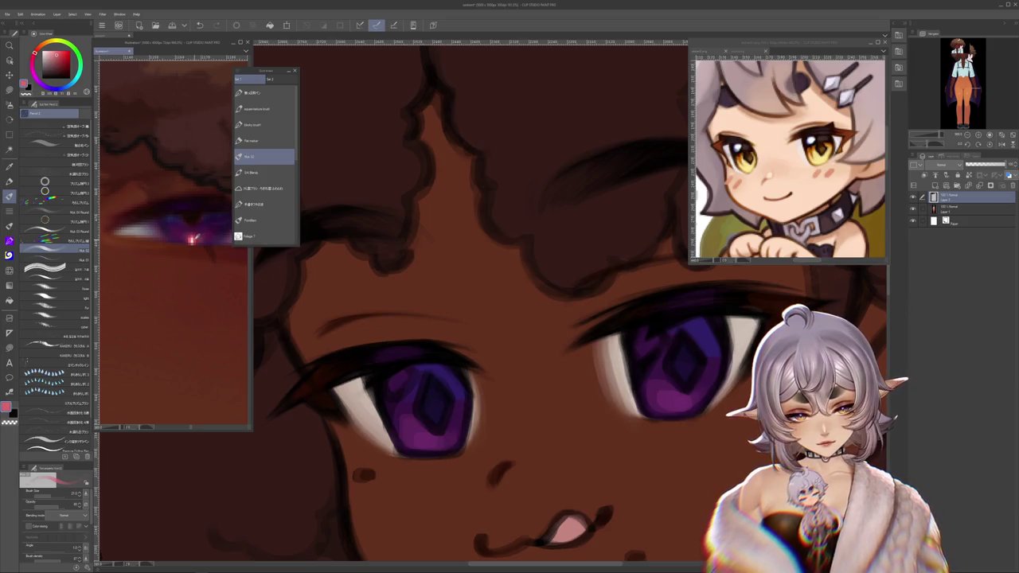
pyautogui.click(395, 380)
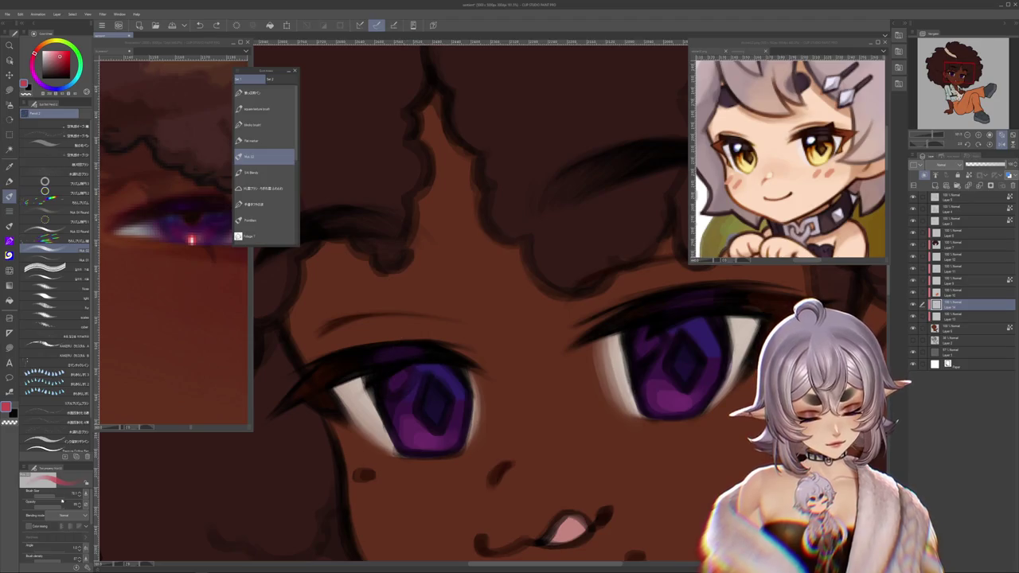
pyautogui.click(396, 383)
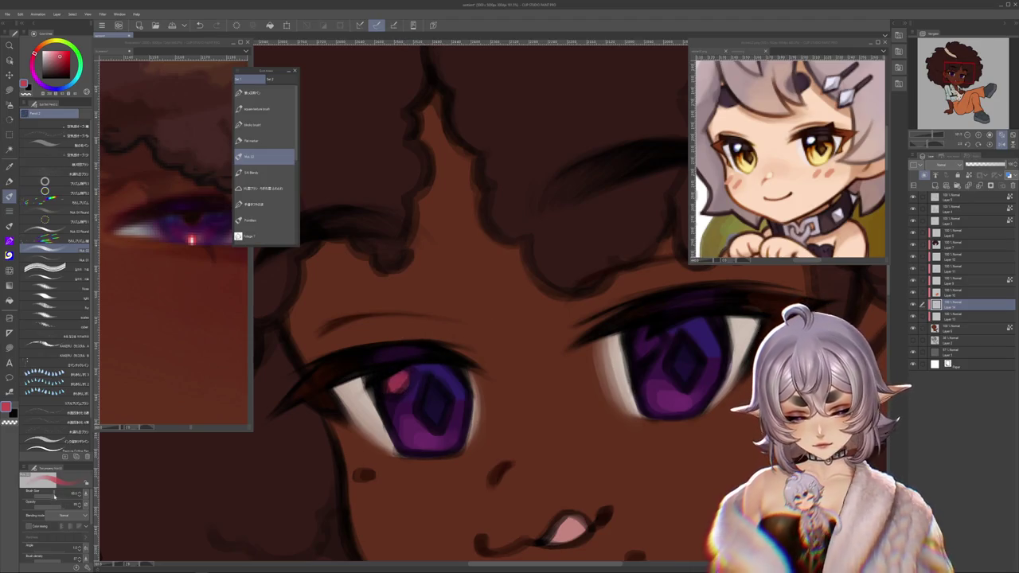
pyautogui.moveTo(669, 333)
pyautogui.mouseDown()
pyautogui.moveTo(647, 347)
pyautogui.moveTo(654, 350)
pyautogui.mouseUp()
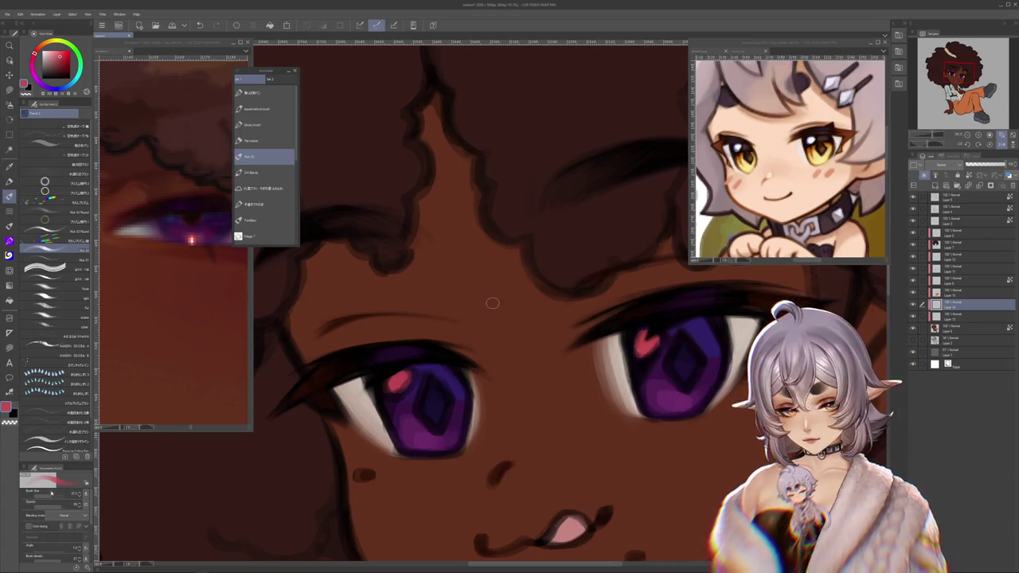
# Step: Paint bright white centres over the pink highlights in the left and right irises
pyautogui.press('x')
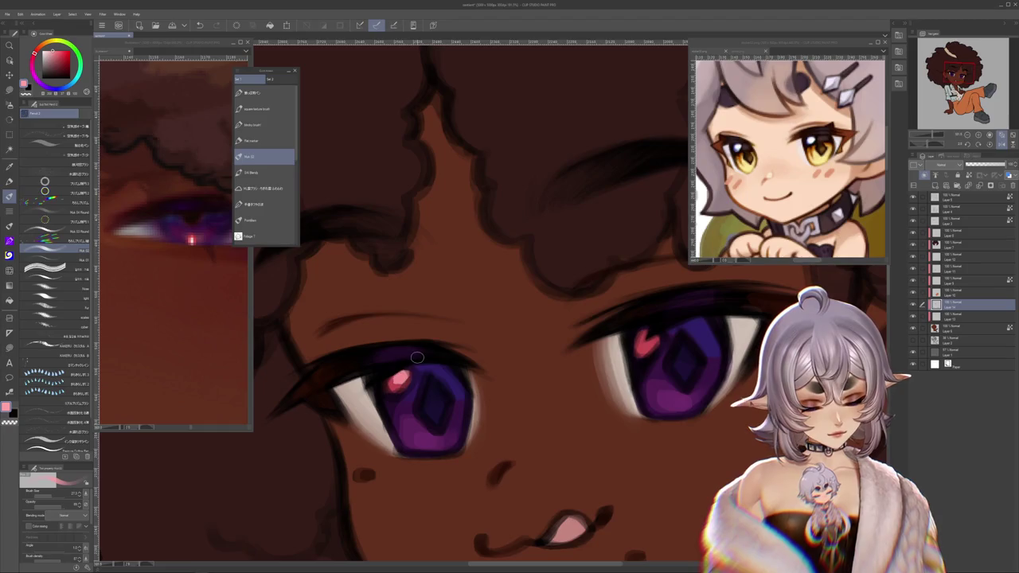
pyautogui.keyDown('alt'); pyautogui.click(358, 394); pyautogui.keyUp('alt')
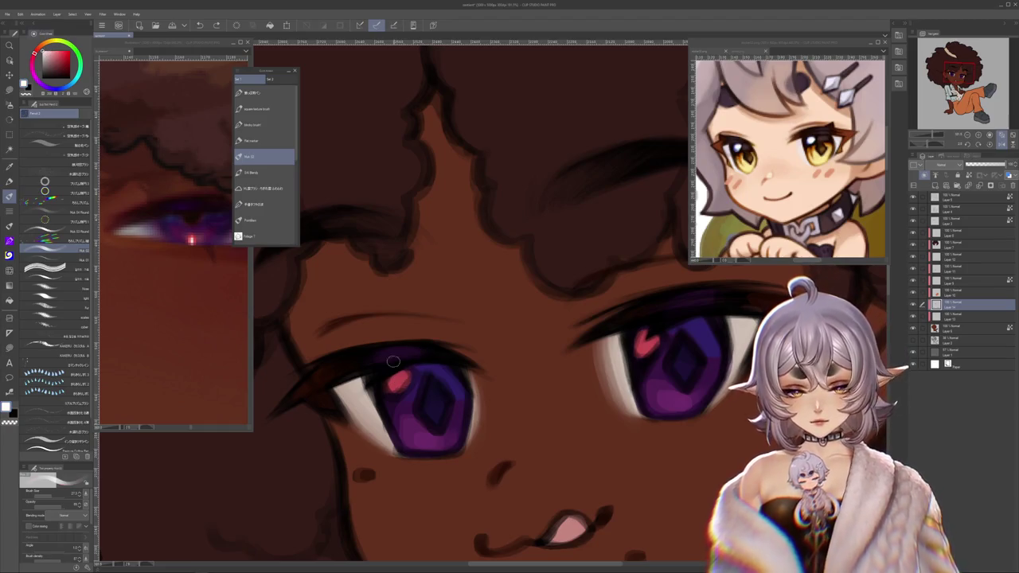
pyautogui.click(398, 380)
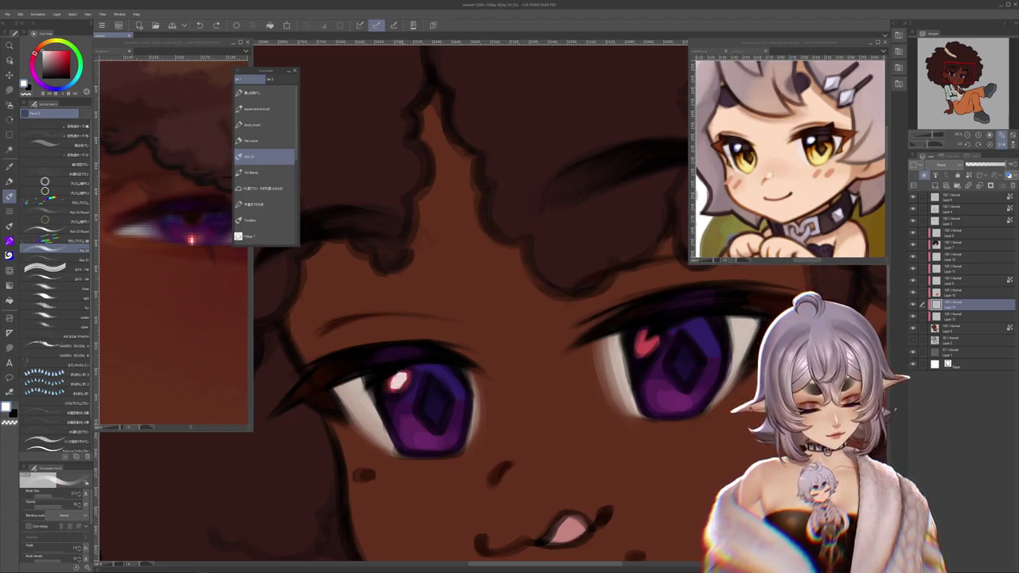
pyautogui.click(398, 381)
pyautogui.click(398, 382)
pyautogui.click(402, 382)
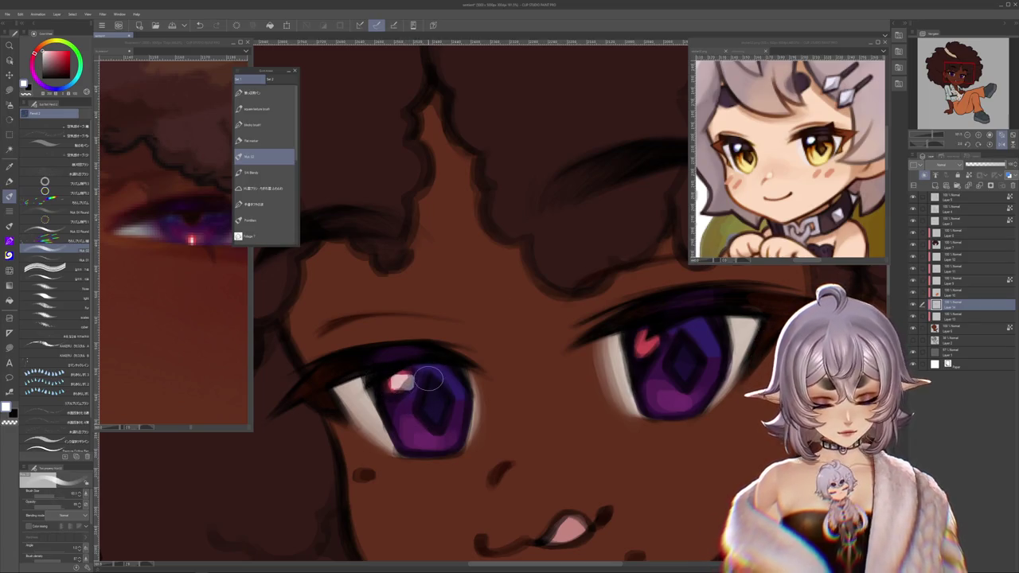
pyautogui.click(649, 346)
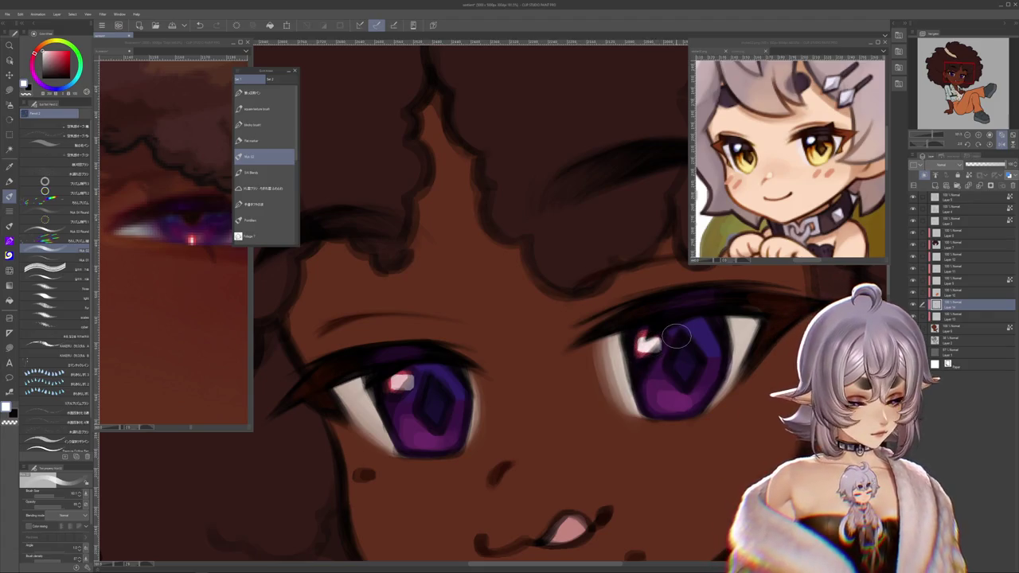
pyautogui.scroll(-1, 654, 338)
pyautogui.scroll(-2, 653, 341)
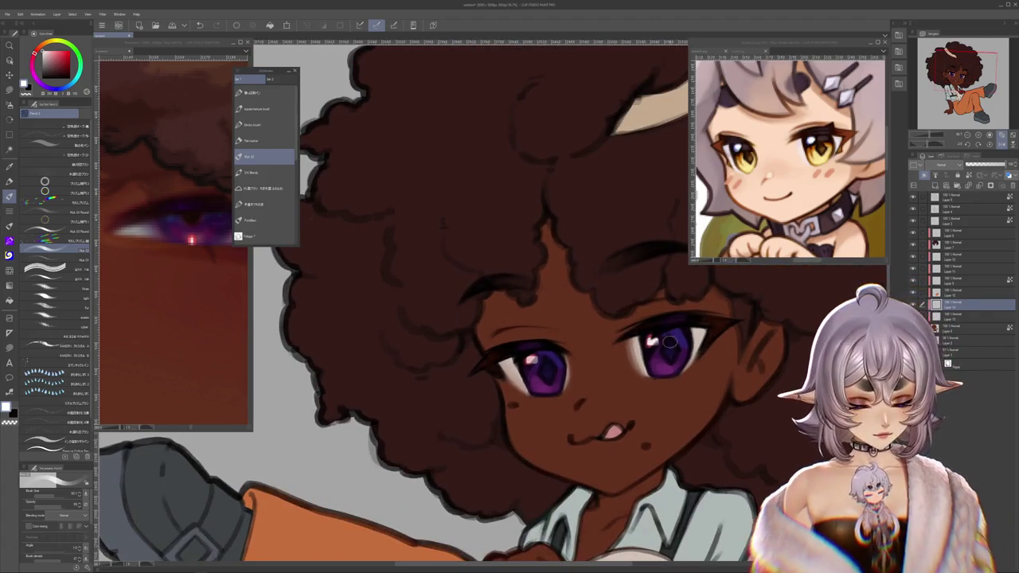
pyautogui.moveTo(753, 448); pyautogui.dragTo(659, 407)
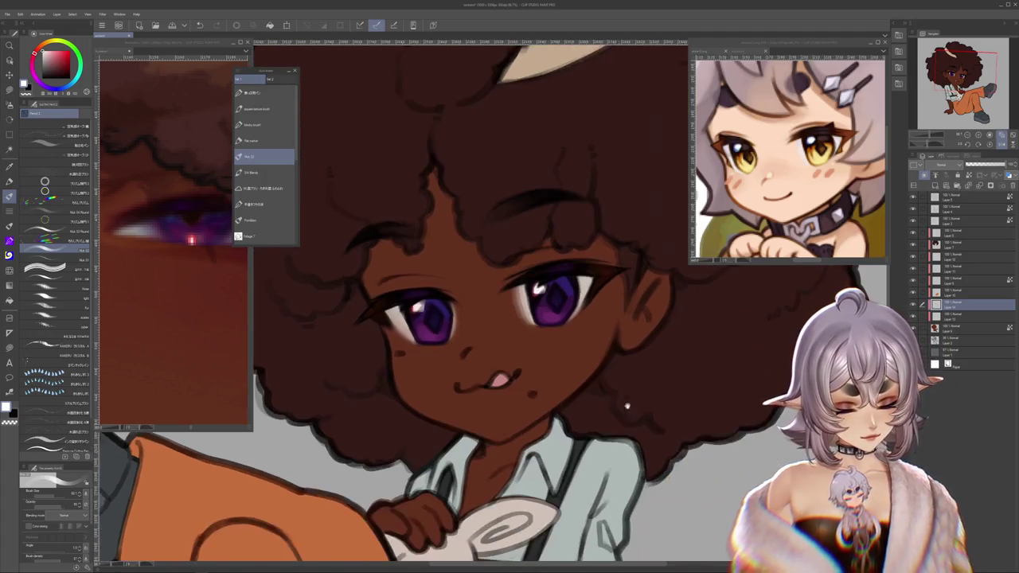
pyautogui.keyDown('alt'); pyautogui.click(449, 378); pyautogui.keyUp('alt')
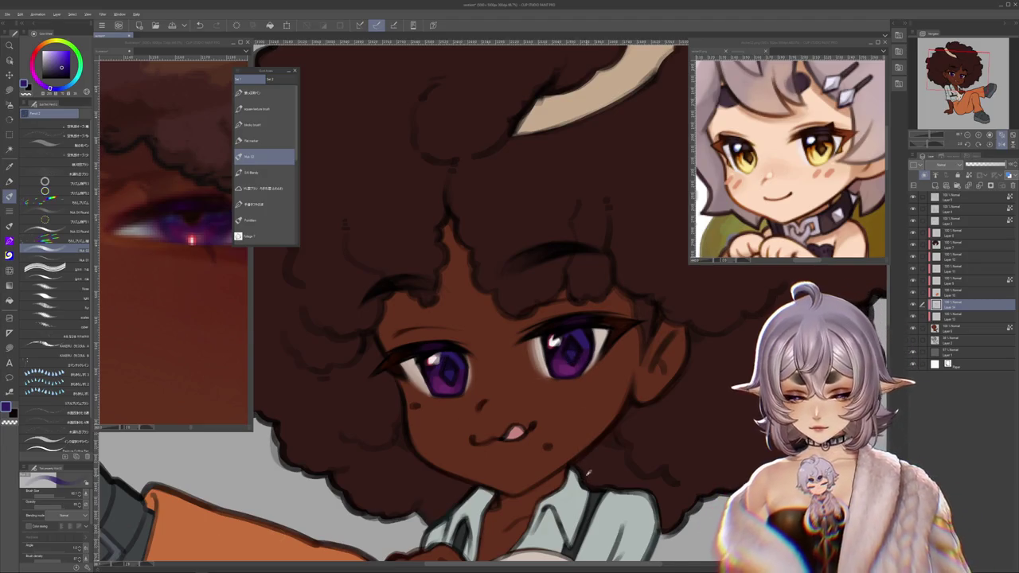
pyautogui.click(185, 228)
pyautogui.click(442, 385)
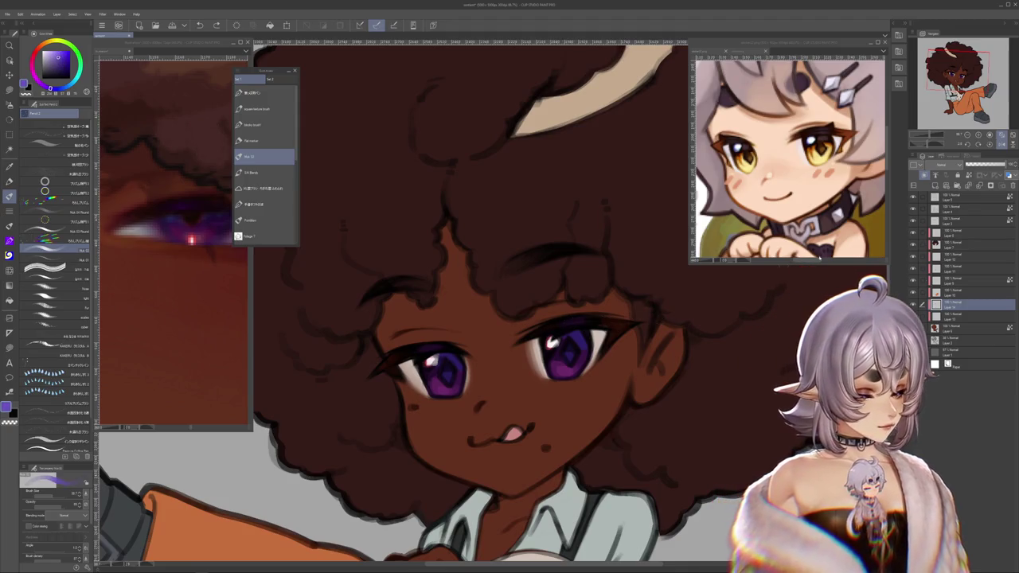
pyautogui.click(955, 215)
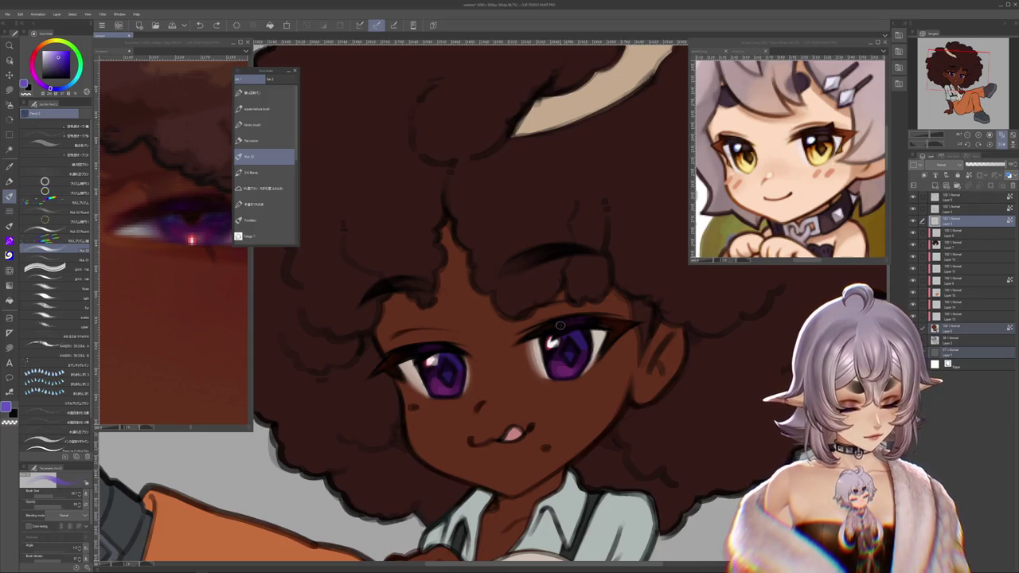
pyautogui.moveTo(653, 311); pyautogui.dragTo(631, 369)
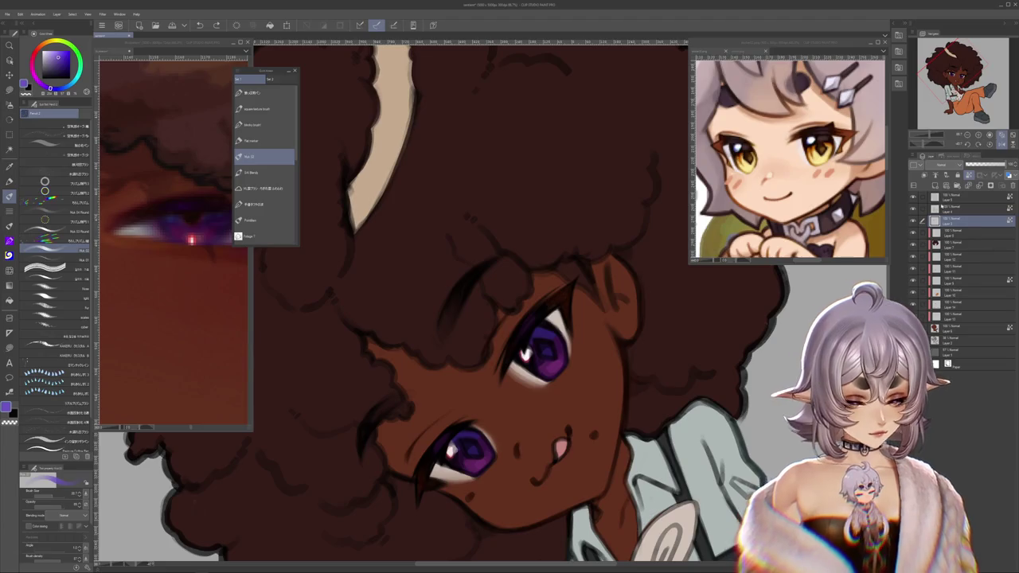
pyautogui.scroll(3, 525, 342)
pyautogui.scroll(2, 525, 342)
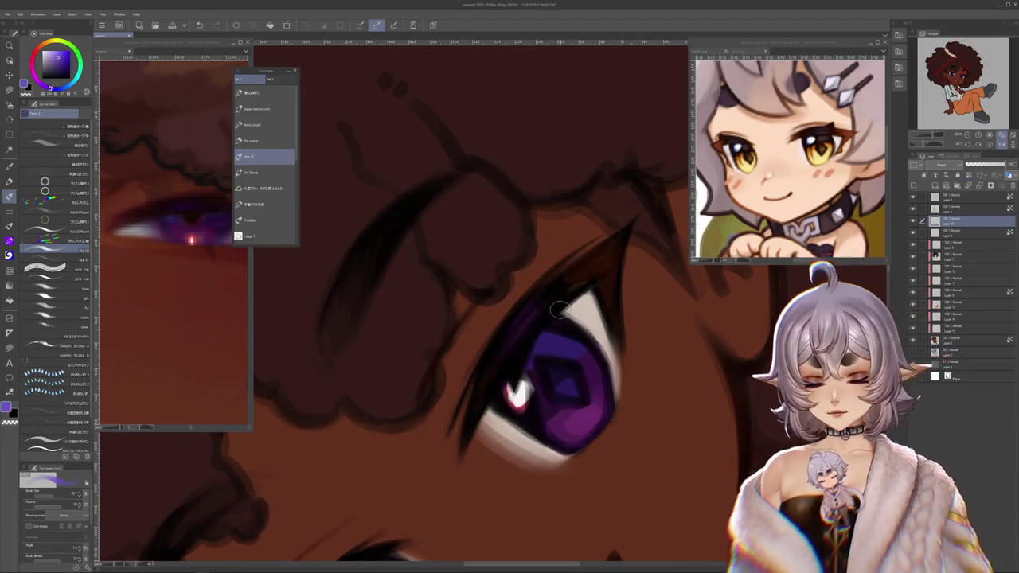
pyautogui.moveTo(580, 399)
pyautogui.mouseDown()
pyautogui.moveTo(568, 405)
pyautogui.moveTo(529, 370)
pyautogui.mouseUp()
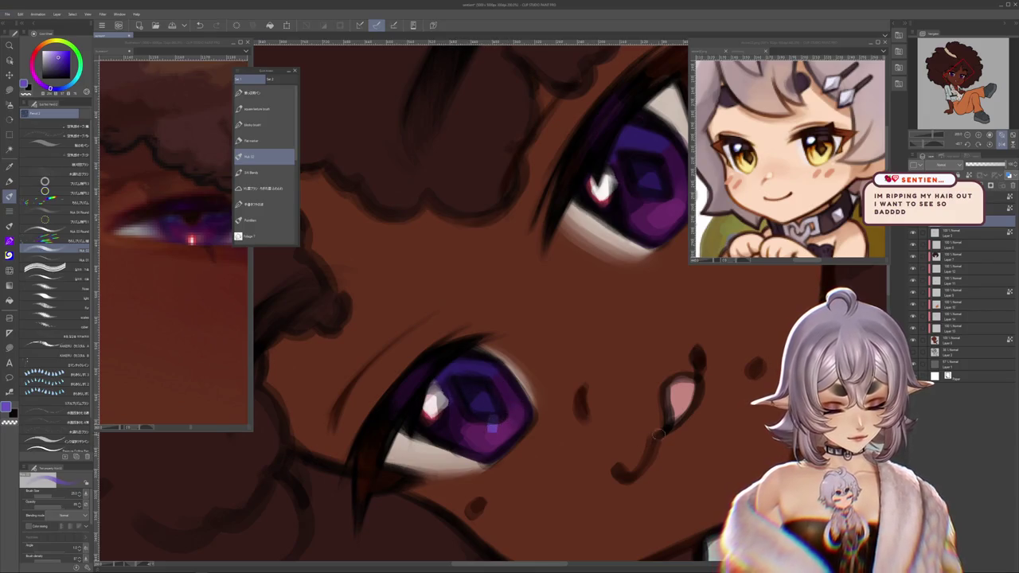
pyautogui.moveTo(528, 370); pyautogui.dragTo(525, 377)
pyautogui.moveTo(400, 394); pyautogui.dragTo(406, 385)
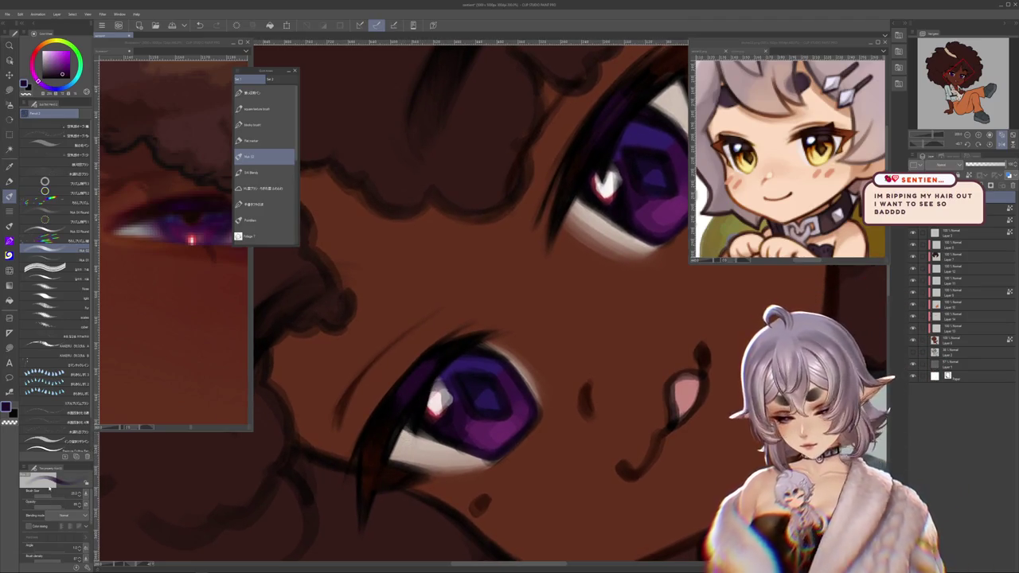
pyautogui.hotkey('ctrl', 'a')
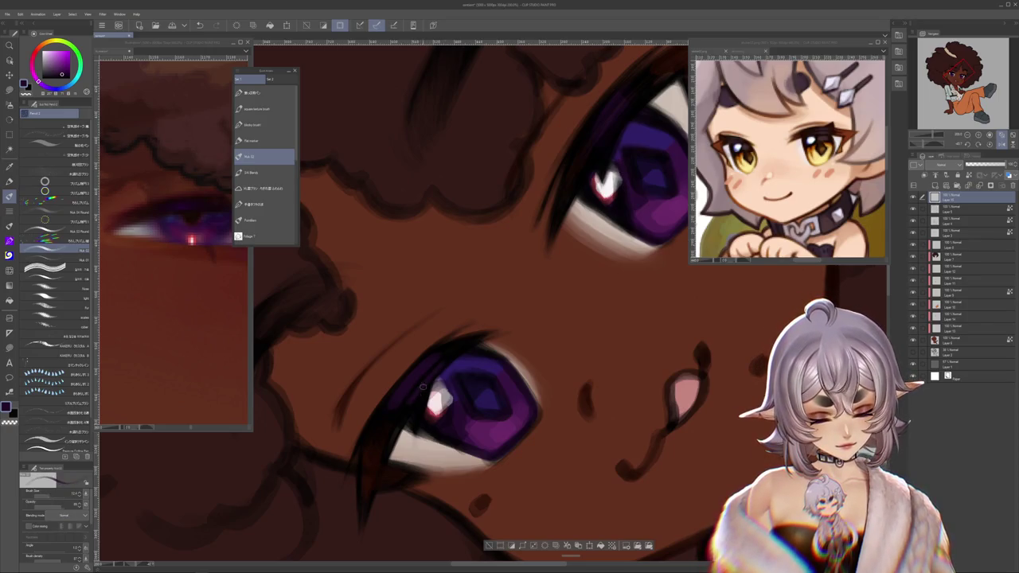
# Step: Sample the reddish-brown and lash colours, then paint a thin brown stroke along the left eye's lower lashes
pyautogui.scroll(5, 509, 352)
pyautogui.hscroll(3, 501, 318)
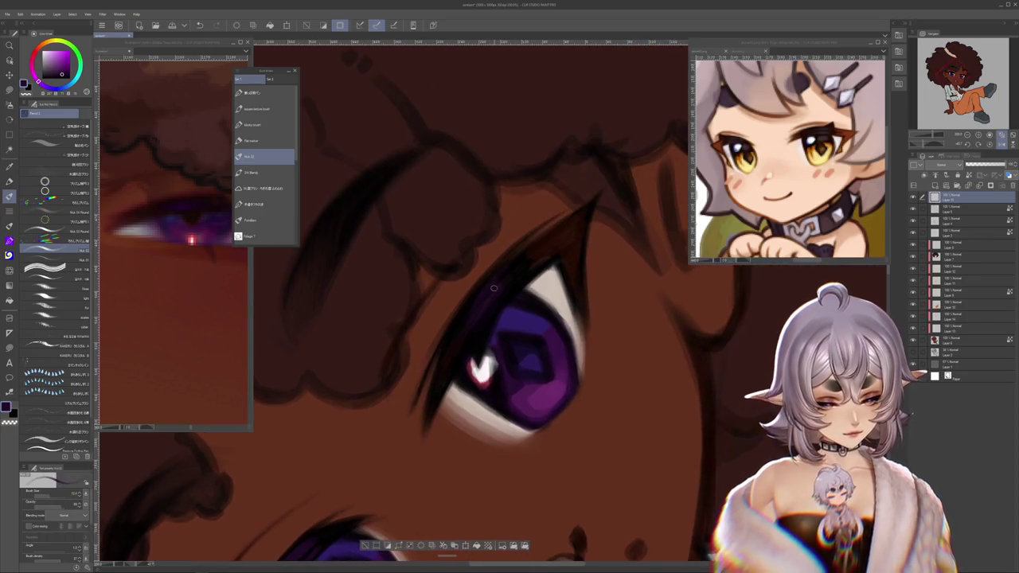
pyautogui.keyDown('alt'); pyautogui.click(456, 344); pyautogui.keyUp('alt')
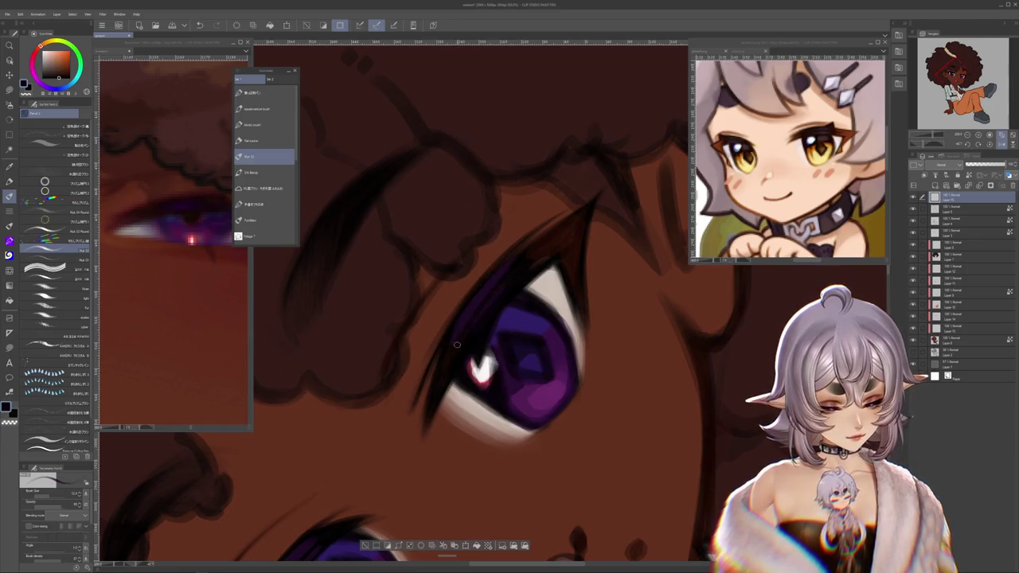
pyautogui.keyDown('alt'); pyautogui.click(518, 273); pyautogui.keyUp('alt')
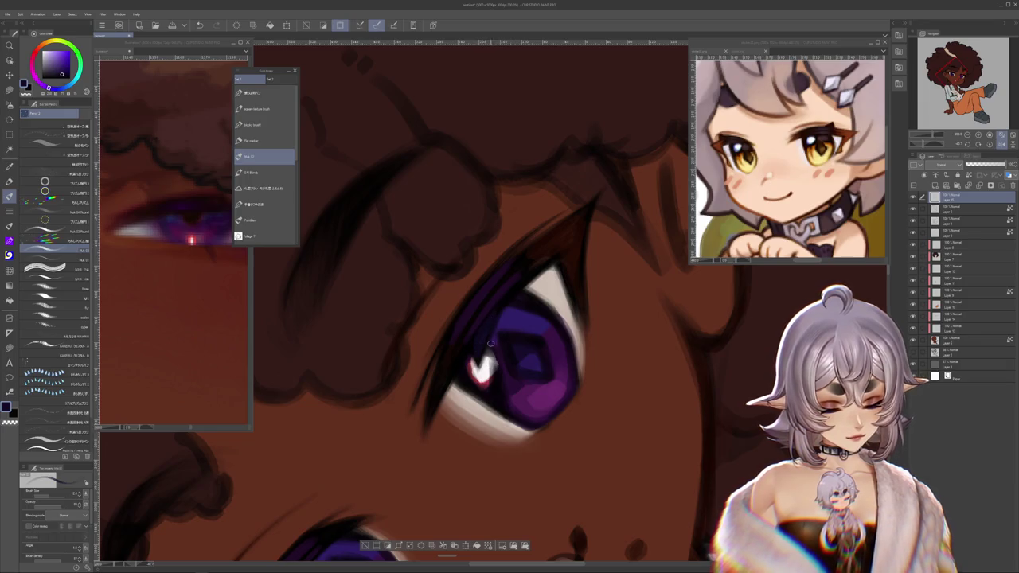
pyautogui.moveTo(501, 306); pyautogui.dragTo(589, 138)
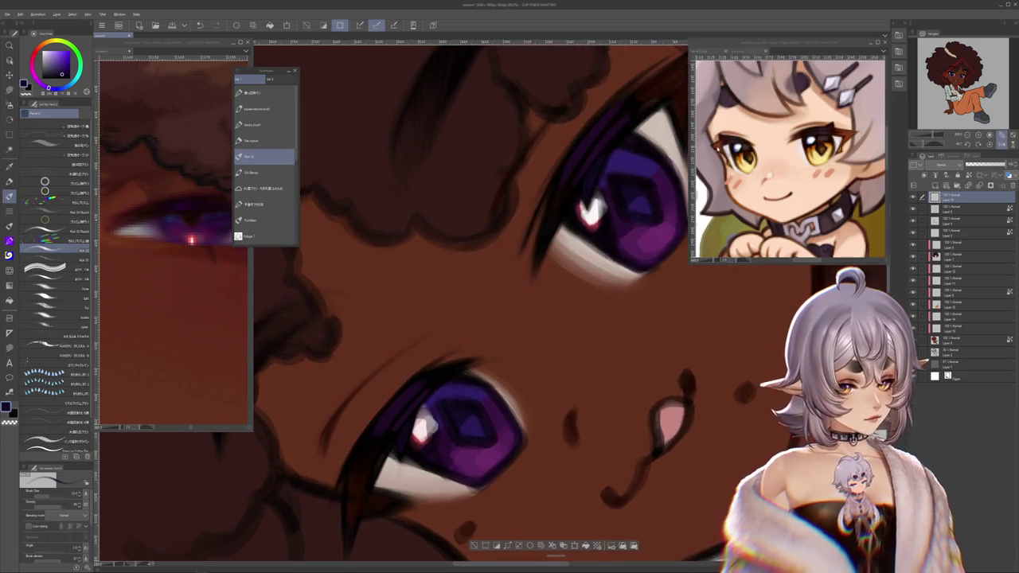
pyautogui.moveTo(493, 481); pyautogui.dragTo(514, 395)
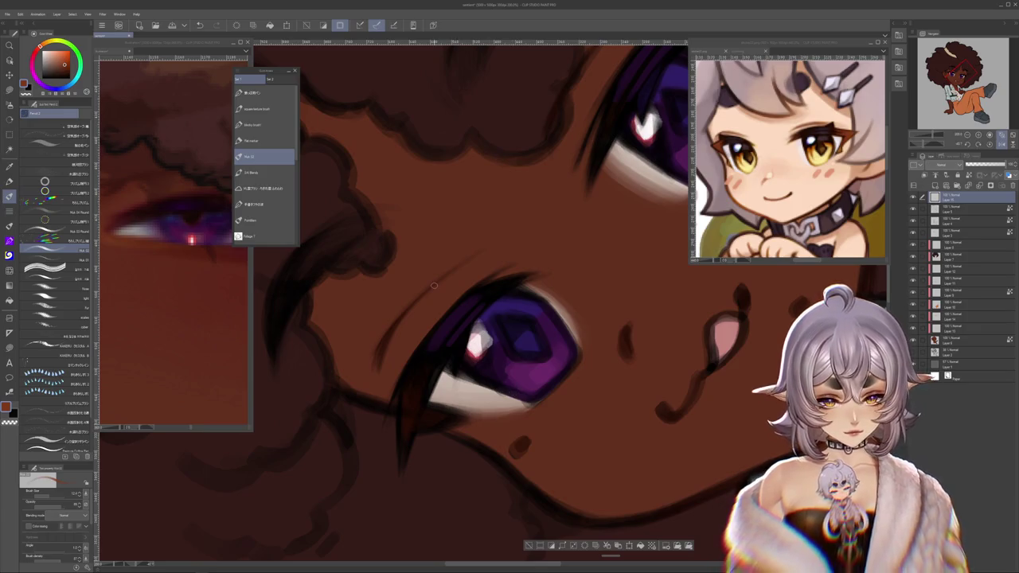
pyautogui.moveTo(405, 391); pyautogui.dragTo(408, 434)
pyautogui.keyDown('alt'); pyautogui.click(413, 401); pyautogui.keyUp('alt')
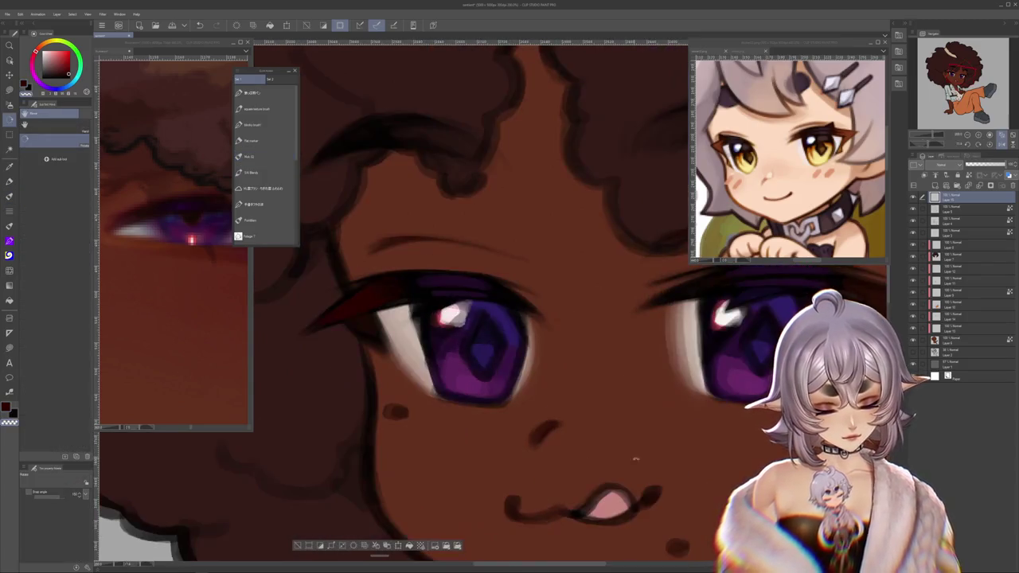
# Step: Extend a dark red stroke along the right eye's upper lash line out to its pointed tip
pyautogui.moveTo(654, 323); pyautogui.dragTo(553, 309)
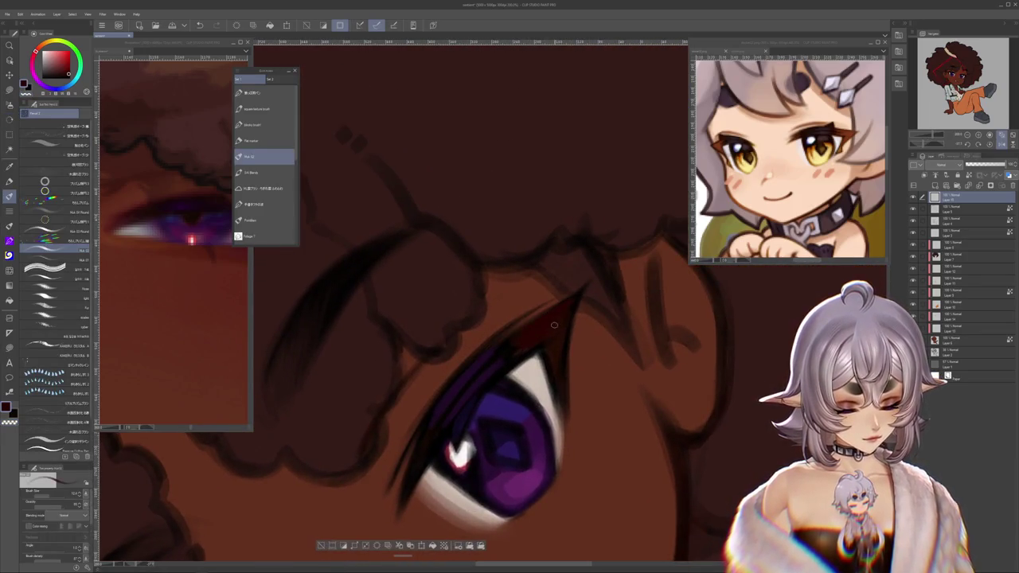
pyautogui.moveTo(564, 315); pyautogui.dragTo(586, 285)
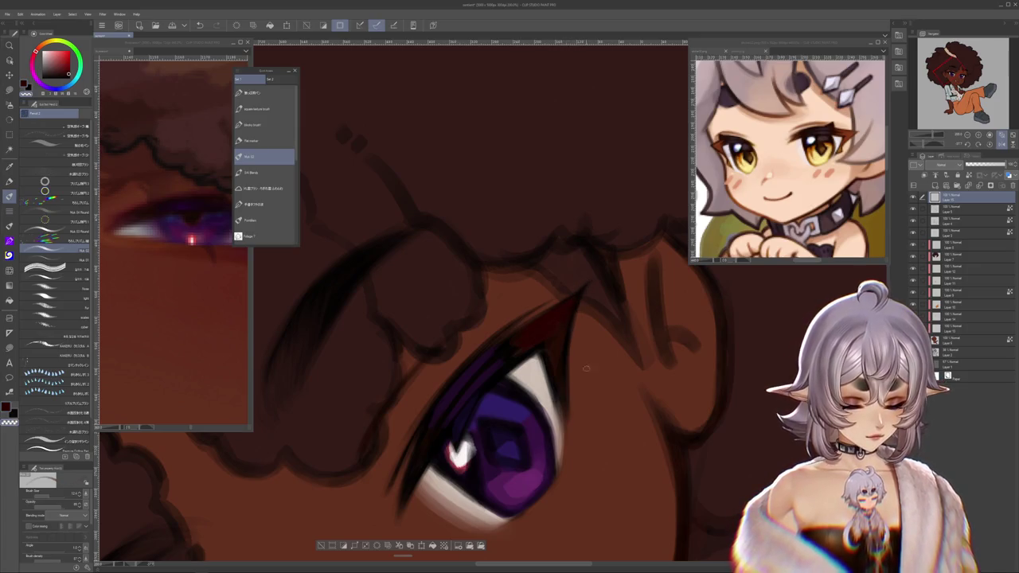
pyautogui.moveTo(586, 368); pyautogui.dragTo(539, 324)
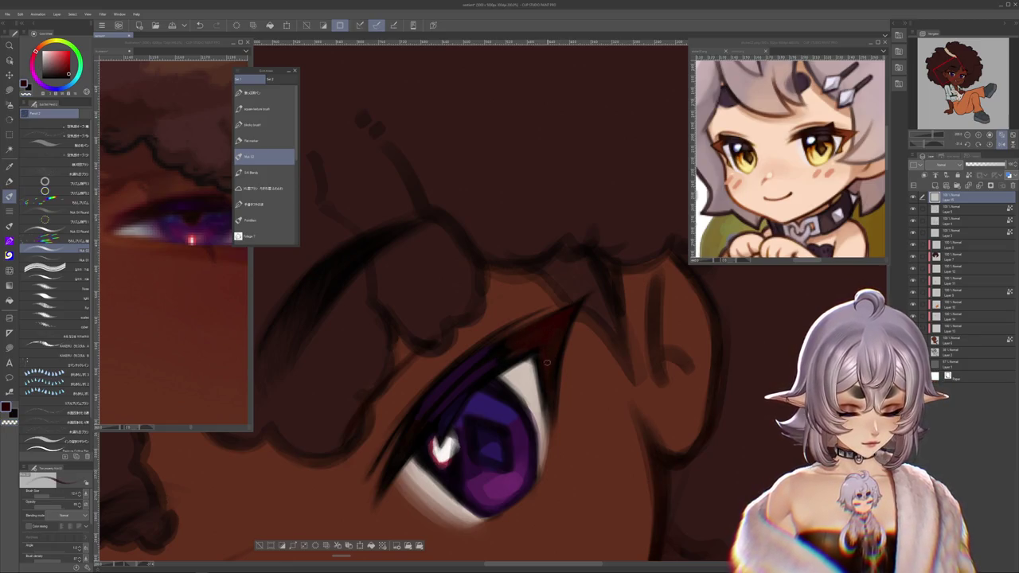
pyautogui.moveTo(555, 368); pyautogui.dragTo(423, 389)
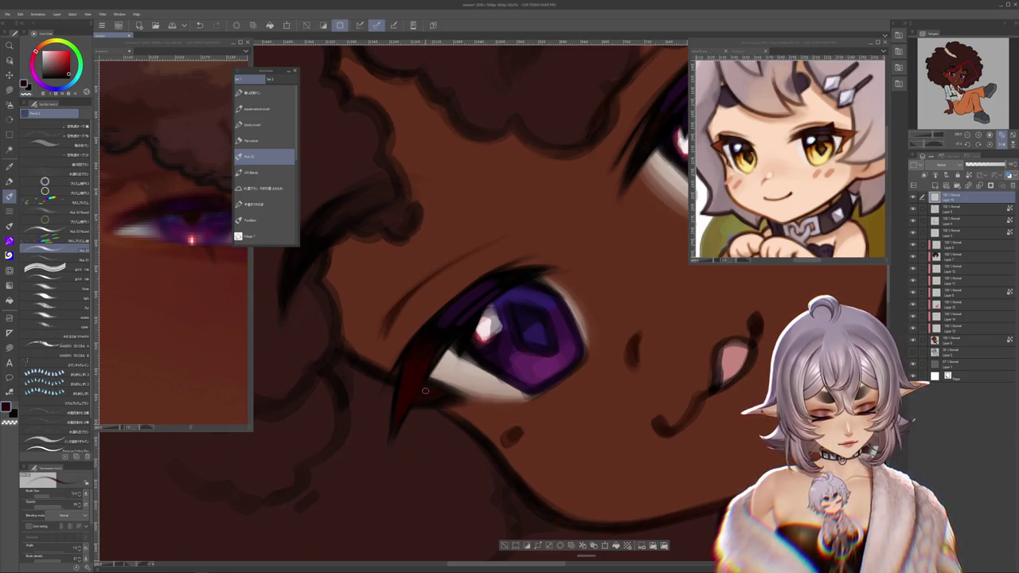
pyautogui.moveTo(425, 390)
pyautogui.mouseDown()
pyautogui.moveTo(501, 504)
pyautogui.moveTo(388, 390)
pyautogui.mouseUp()
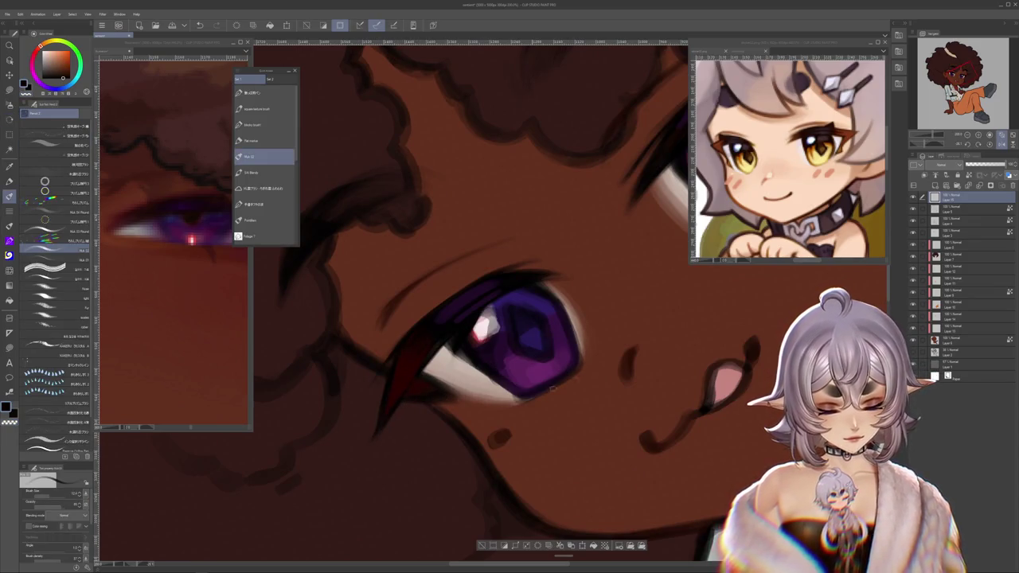
pyautogui.moveTo(552, 387); pyautogui.dragTo(601, 337)
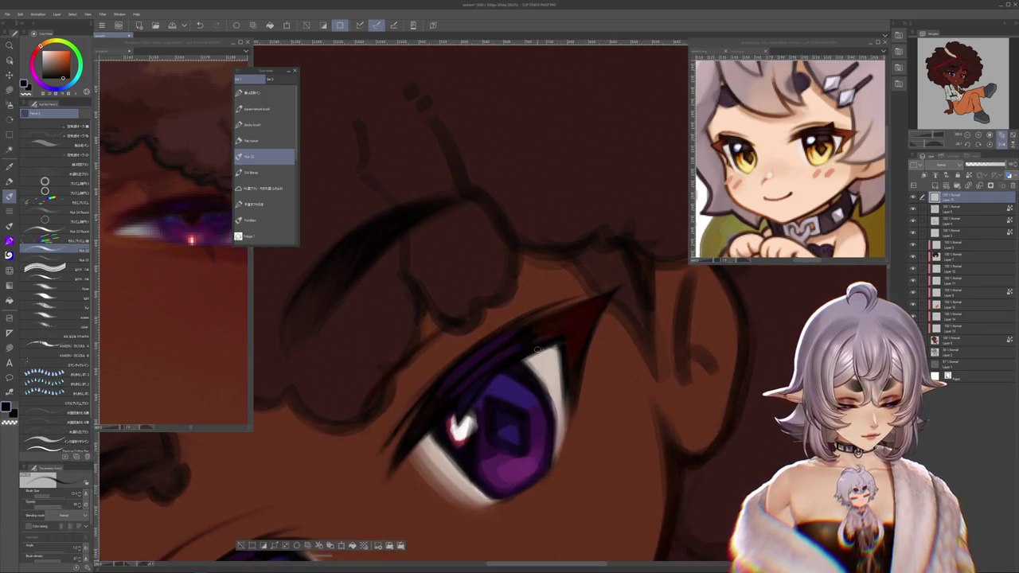
pyautogui.keyDown('alt'); pyautogui.click(619, 291); pyautogui.keyUp('alt')
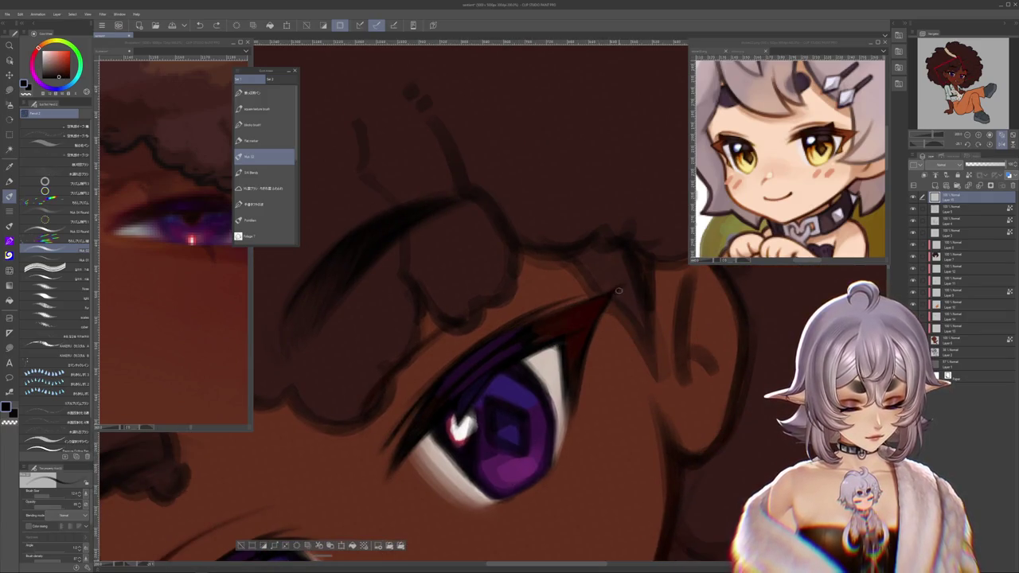
pyautogui.moveTo(532, 317); pyautogui.dragTo(582, 301)
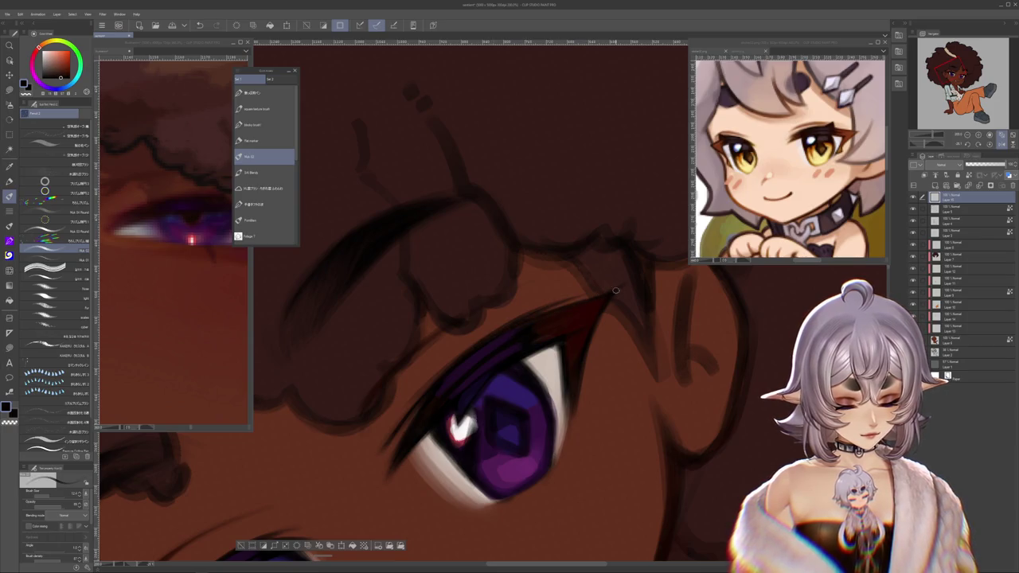
pyautogui.moveTo(495, 424); pyautogui.dragTo(509, 391)
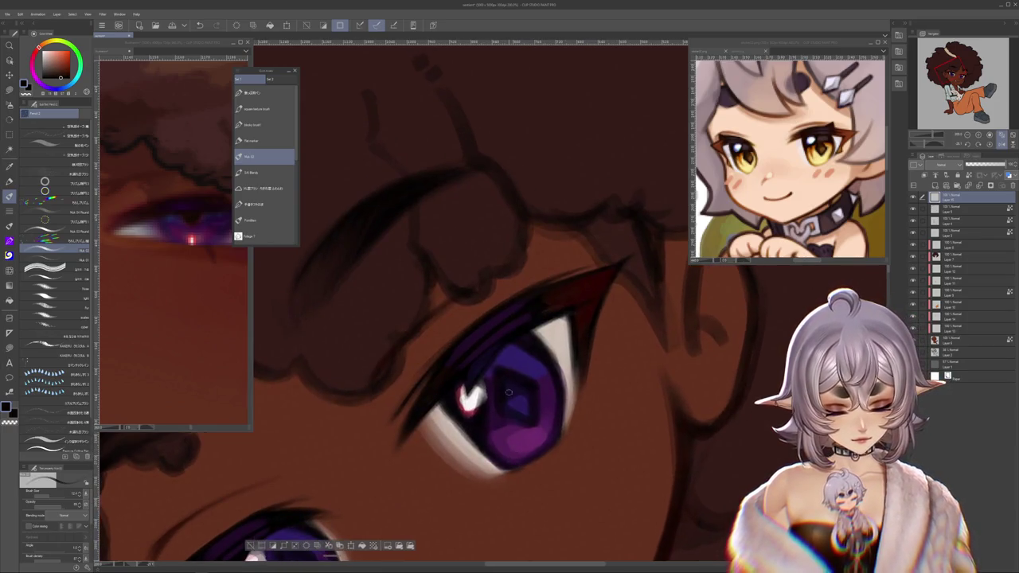
# Step: Pick a light pink and add a small accent beside the left eye's white highlight
pyautogui.keyDown('alt'); pyautogui.click(468, 392); pyautogui.keyUp('alt')
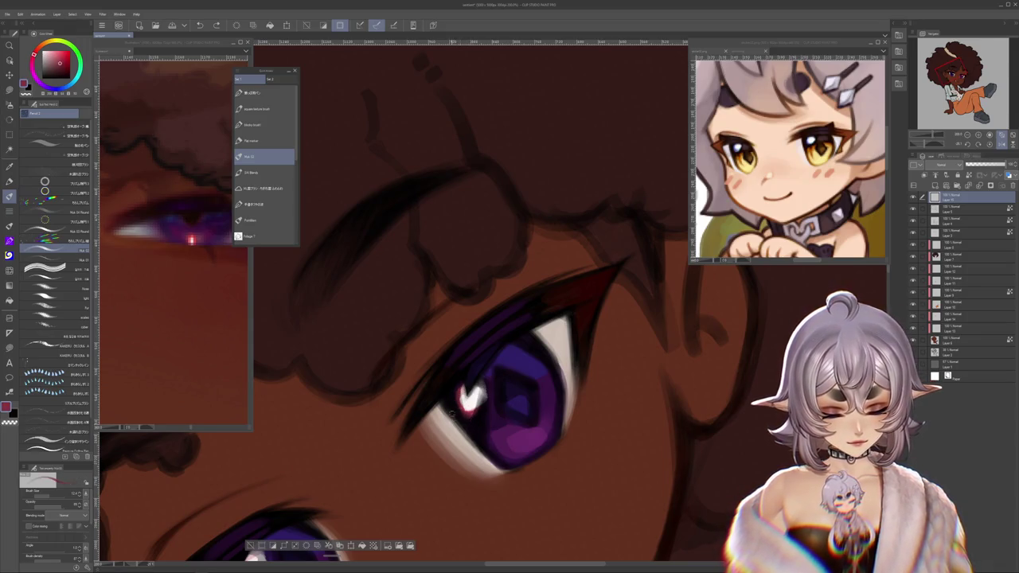
pyautogui.moveTo(470, 394); pyautogui.dragTo(522, 420)
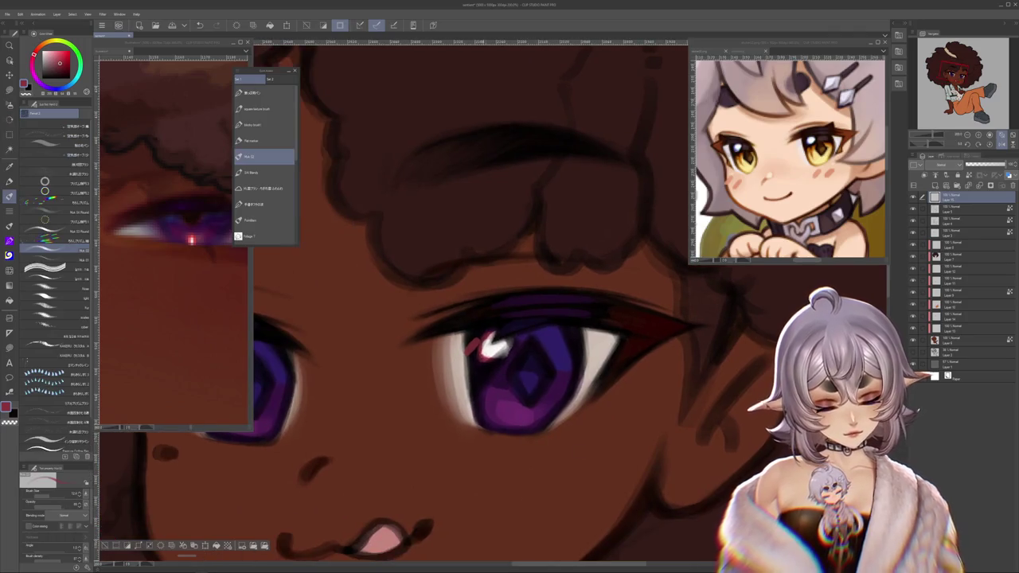
pyautogui.keyDown('alt'); pyautogui.click(488, 348); pyautogui.keyUp('alt')
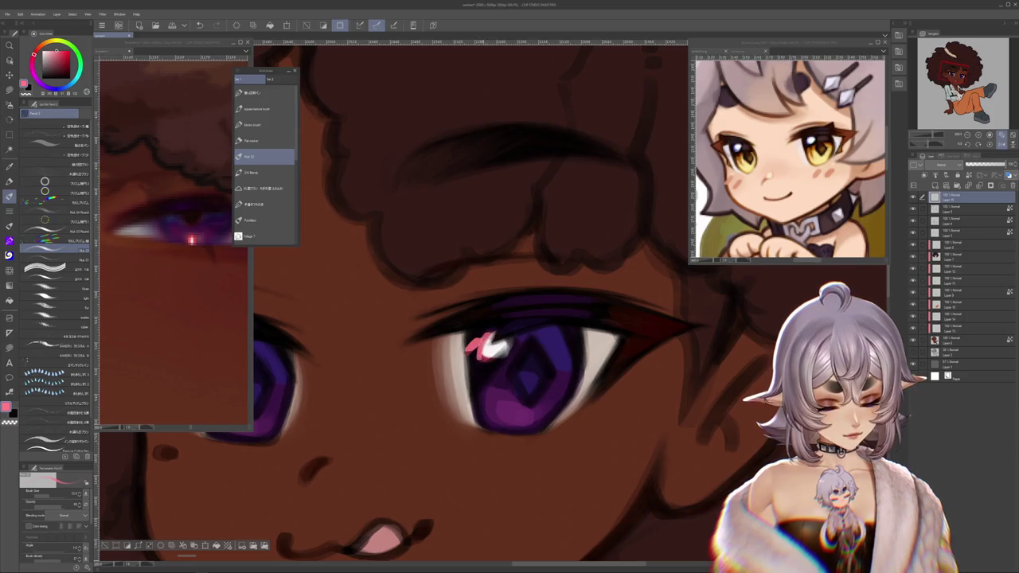
pyautogui.moveTo(496, 356); pyautogui.dragTo(589, 448)
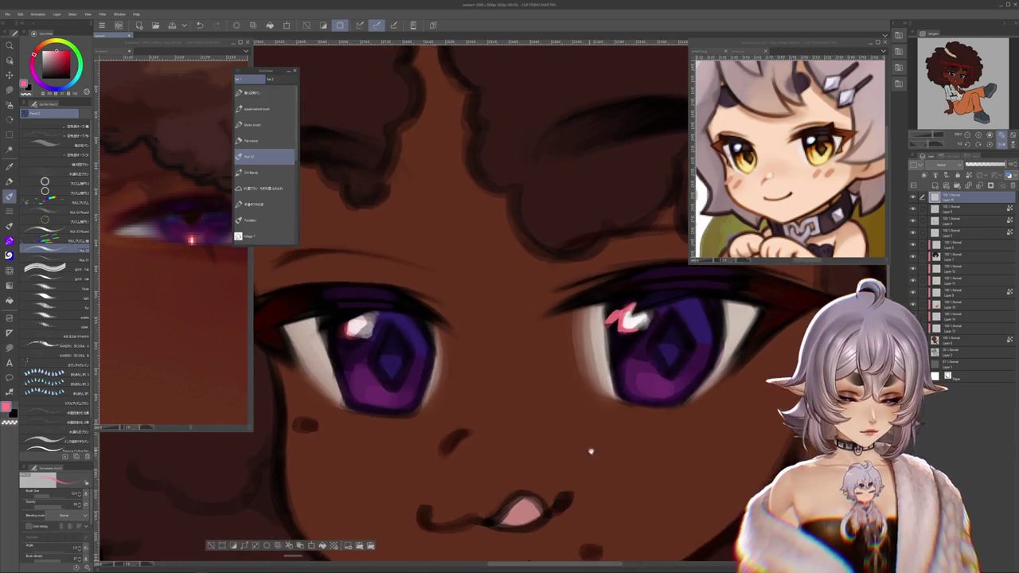
pyautogui.moveTo(379, 350); pyautogui.dragTo(368, 360)
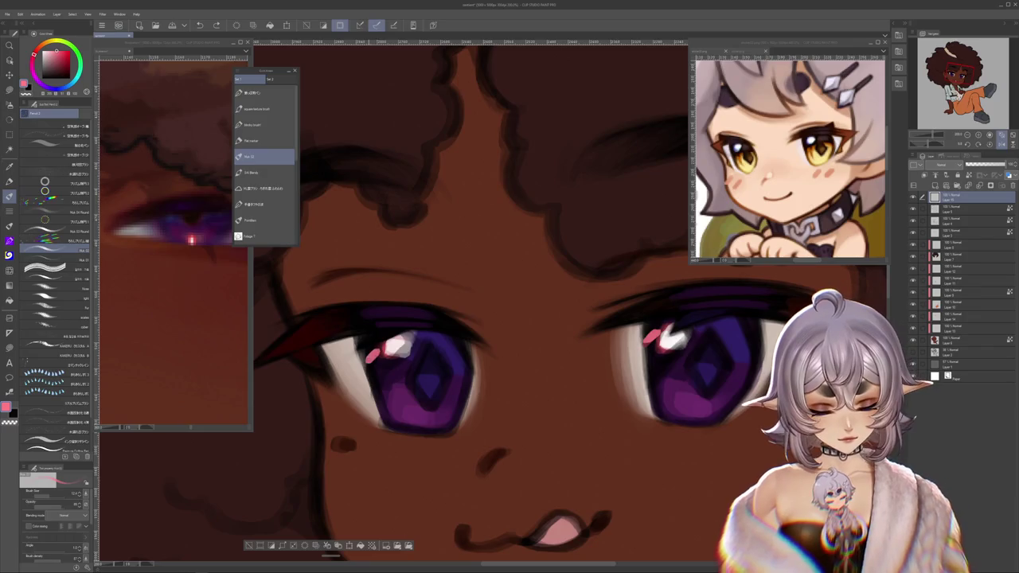
pyautogui.scroll(-2, 460, 325)
pyautogui.scroll(-2, 469, 323)
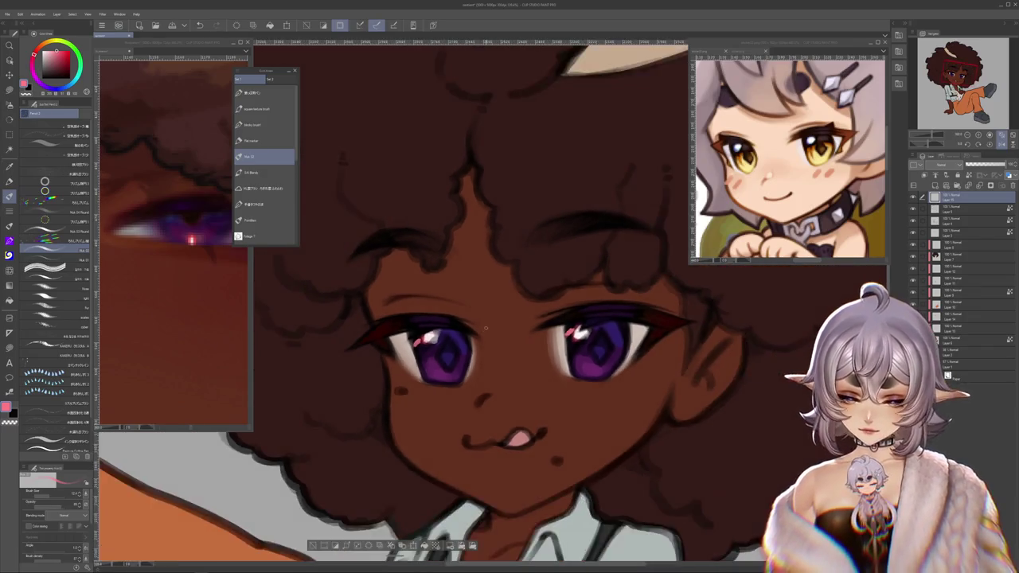
pyautogui.scroll(-2, 486, 321)
pyautogui.scroll(-2, 503, 319)
pyautogui.scroll(-2, 503, 318)
pyautogui.scroll(1, 509, 239)
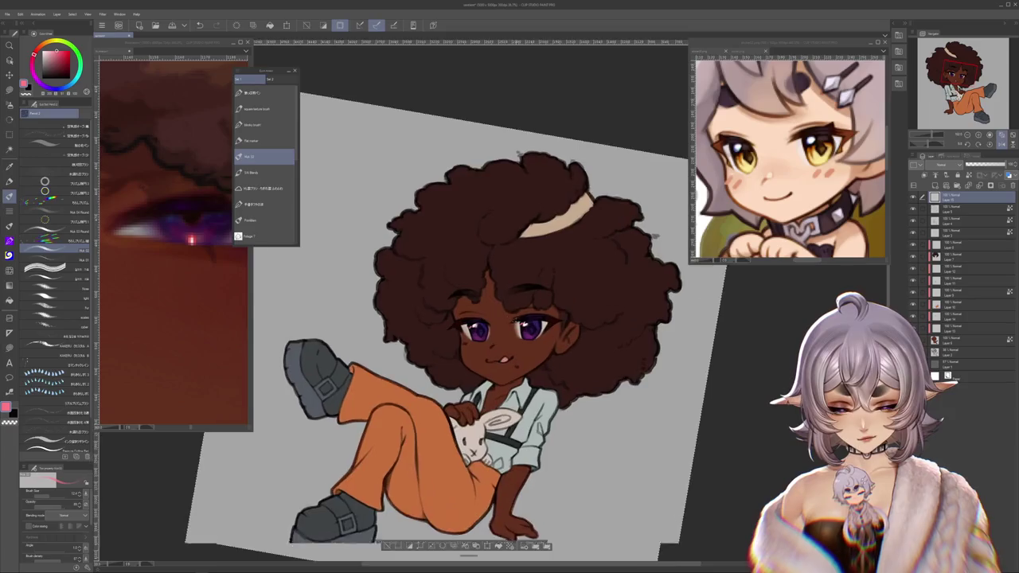
pyautogui.scroll(2, 519, 118)
pyautogui.scroll(1, 605, 263)
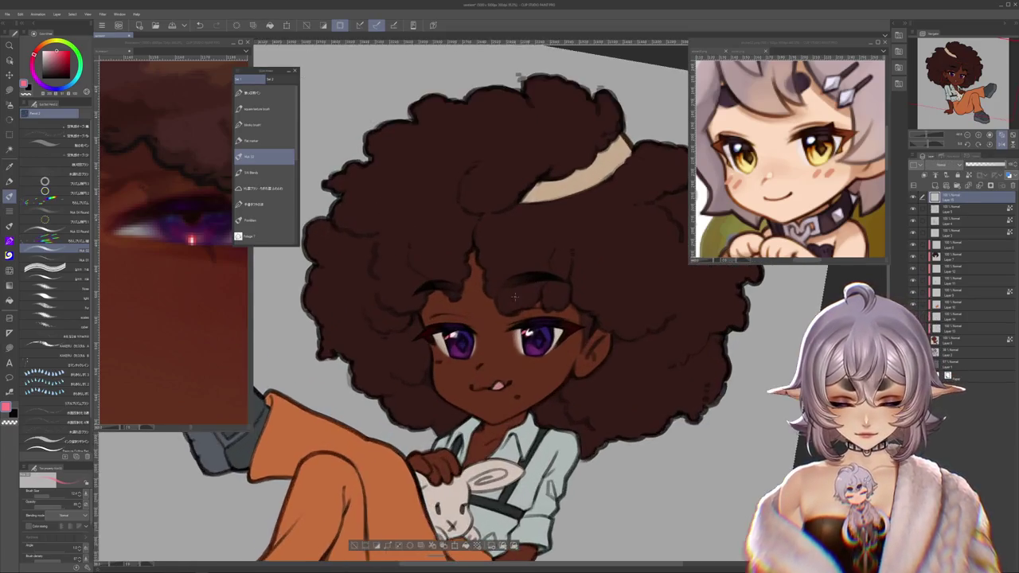
pyautogui.scroll(1, 605, 263)
pyautogui.scroll(2, 605, 262)
pyautogui.scroll(1, 540, 293)
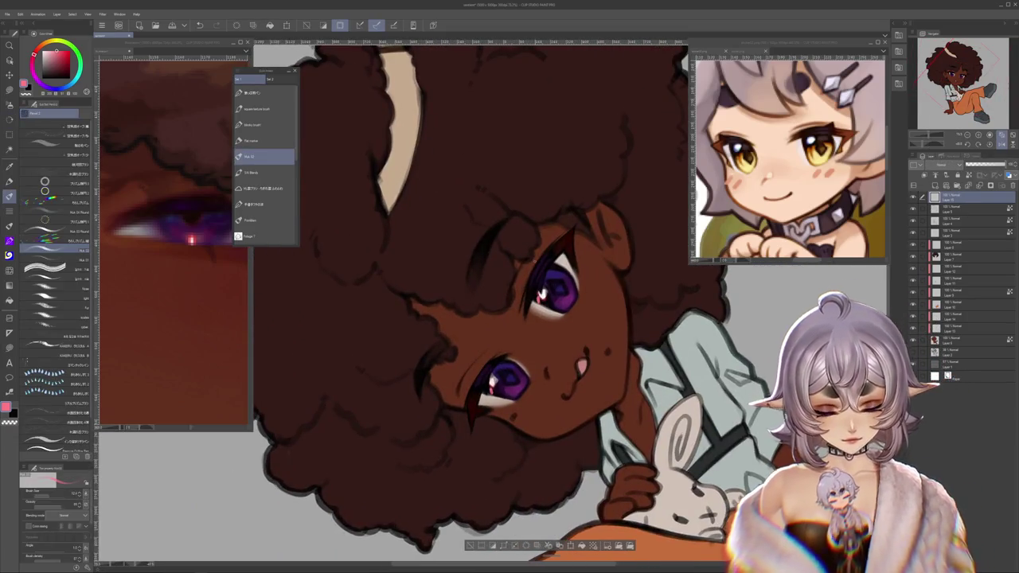
pyautogui.keyDown('alt'); pyautogui.click(540, 293); pyautogui.keyUp('alt')
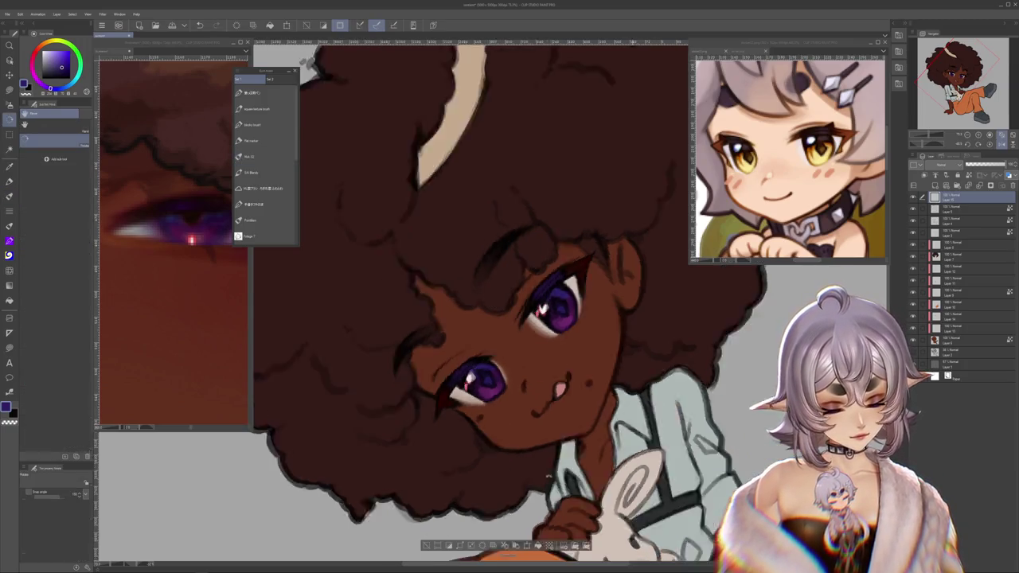
pyautogui.moveTo(477, 391); pyautogui.dragTo(446, 374)
pyautogui.press('b')
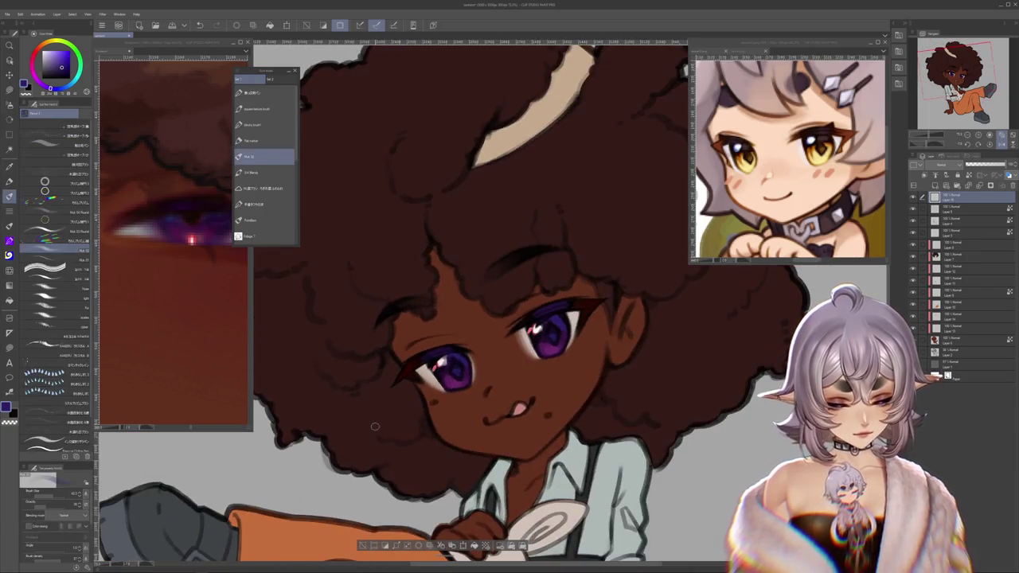
pyautogui.scroll(2, 492, 303)
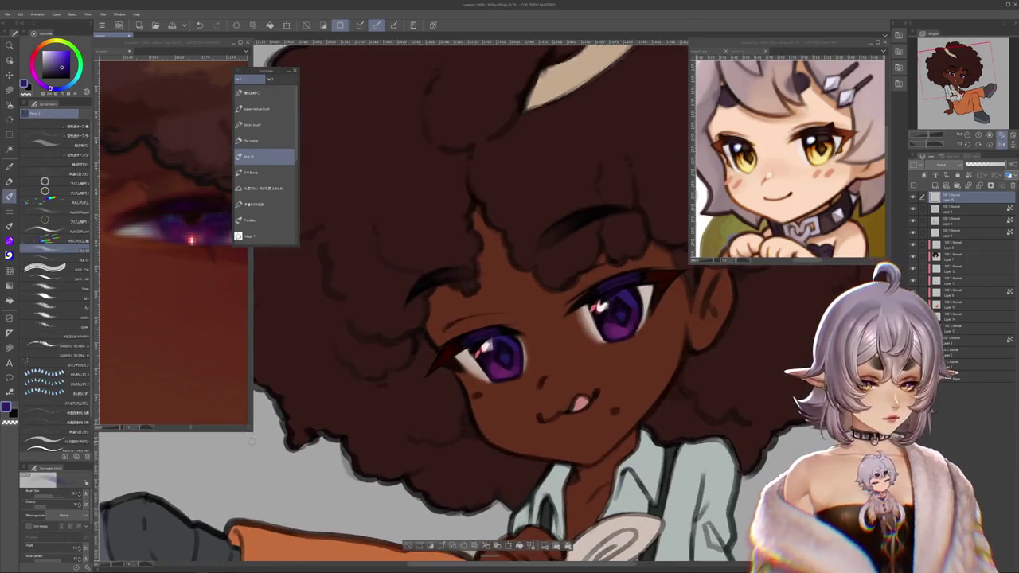
pyautogui.scroll(2, 492, 303)
pyautogui.scroll(2, 492, 303)
pyautogui.scroll(-1, 492, 335)
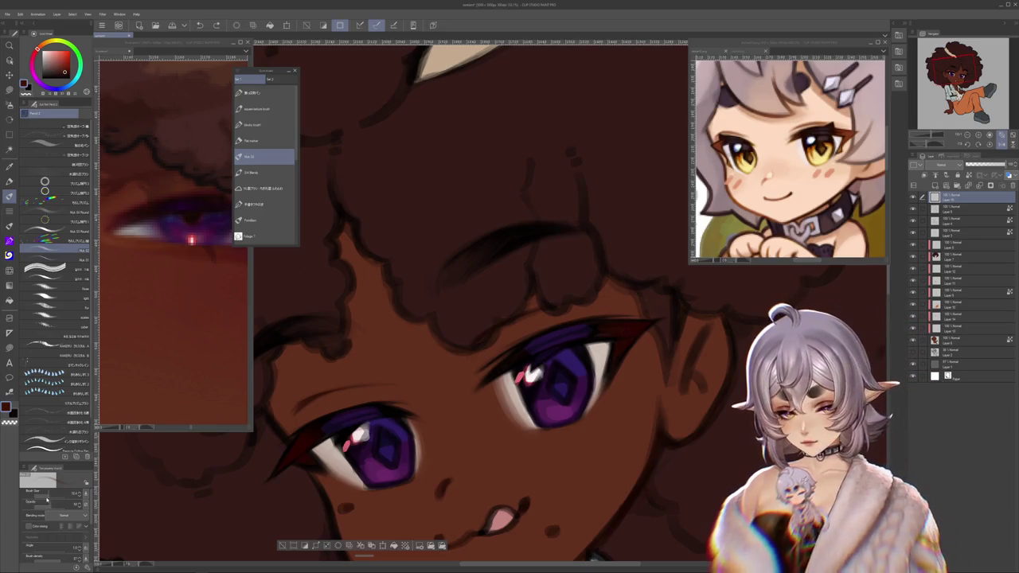
pyautogui.moveTo(620, 413); pyautogui.dragTo(679, 352)
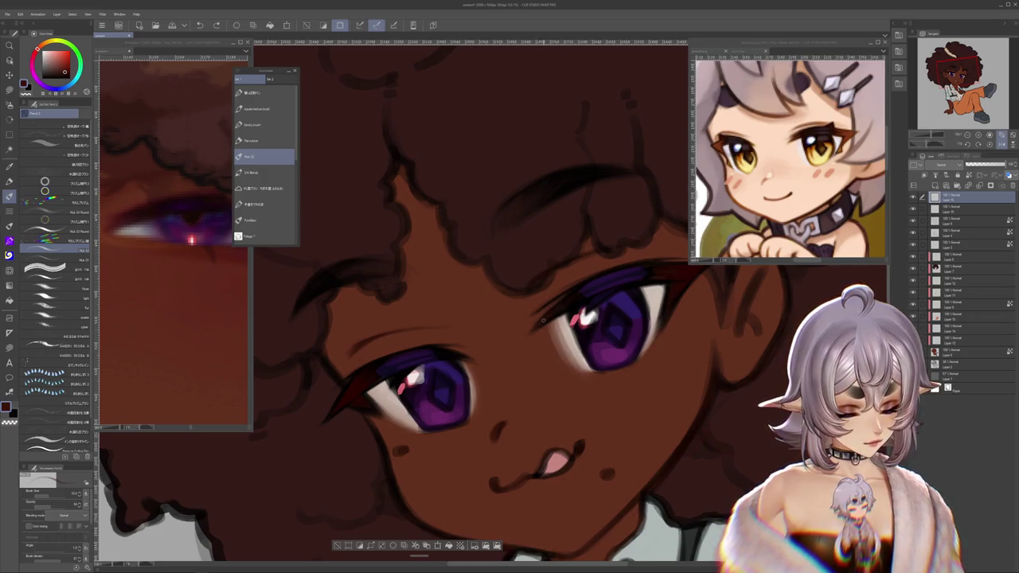
pyautogui.moveTo(525, 396); pyautogui.dragTo(558, 265)
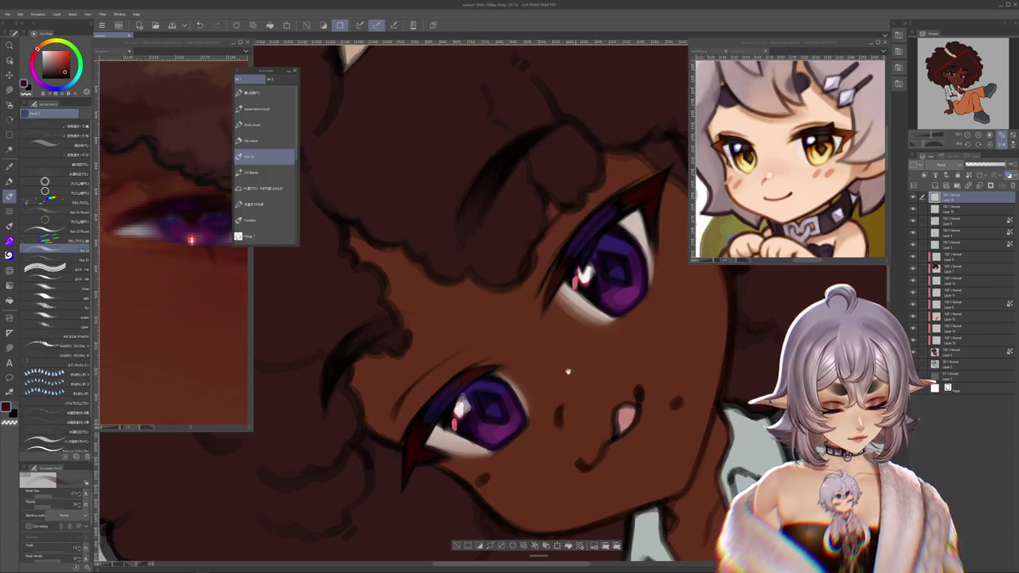
pyautogui.scroll(2, 523, 351)
pyautogui.moveTo(543, 305)
pyautogui.mouseDown()
pyautogui.moveTo(452, 342)
pyautogui.moveTo(474, 323)
pyautogui.mouseUp()
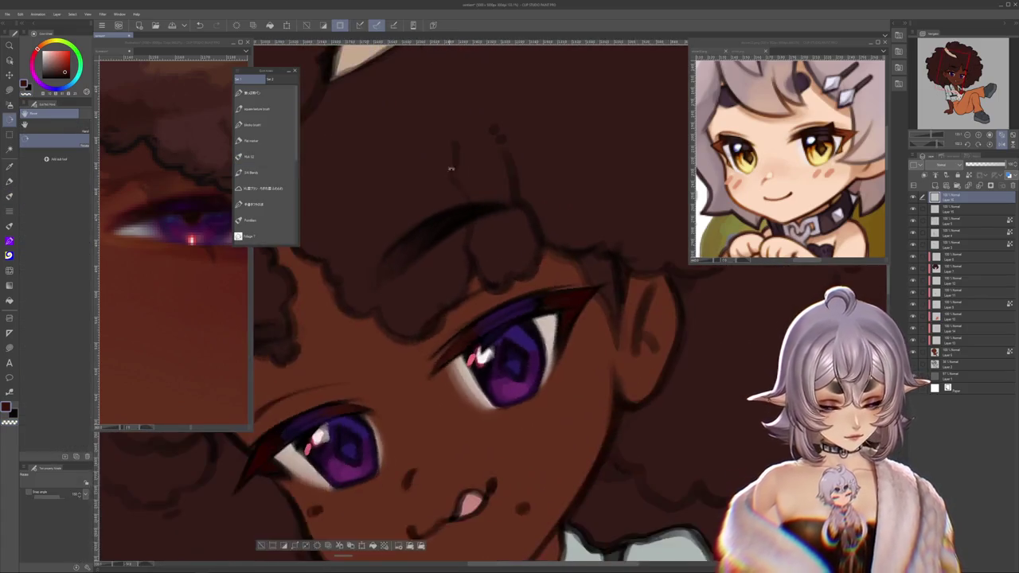
pyautogui.press('b')
pyautogui.scroll(-3, 661, 409)
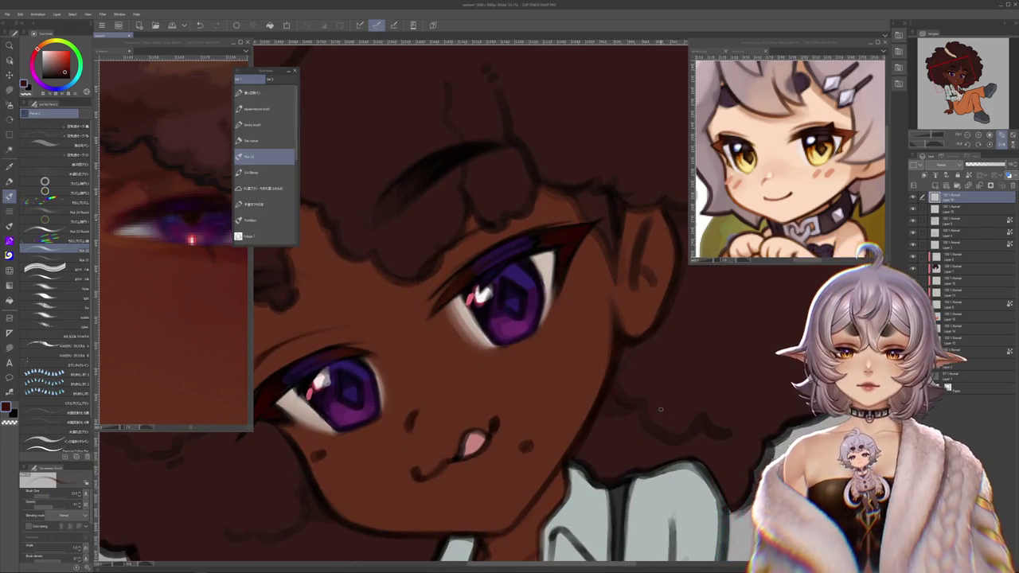
pyautogui.scroll(2, 652, 391)
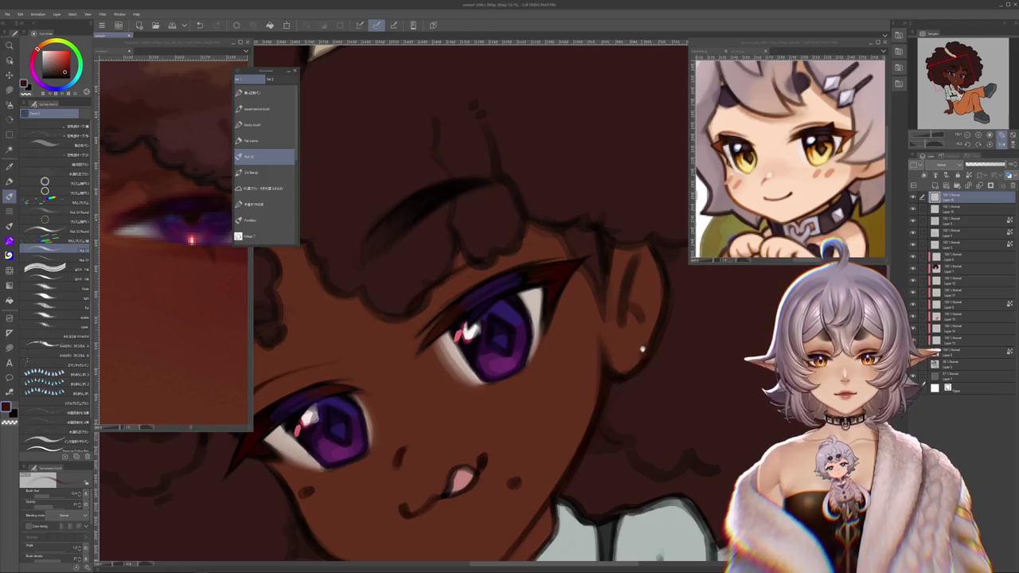
pyautogui.hscroll(1, 648, 367)
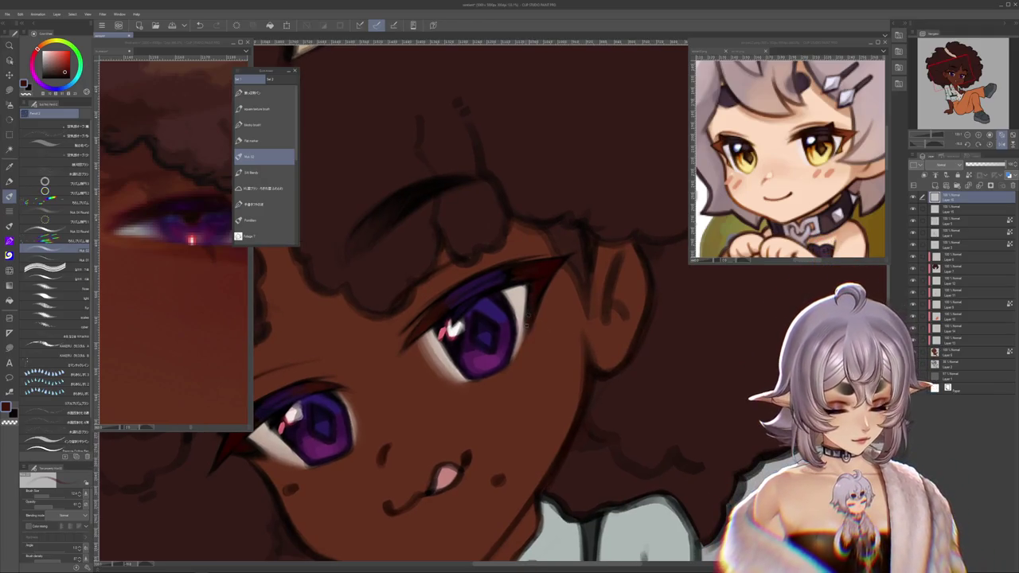
pyautogui.scroll(1, 553, 340)
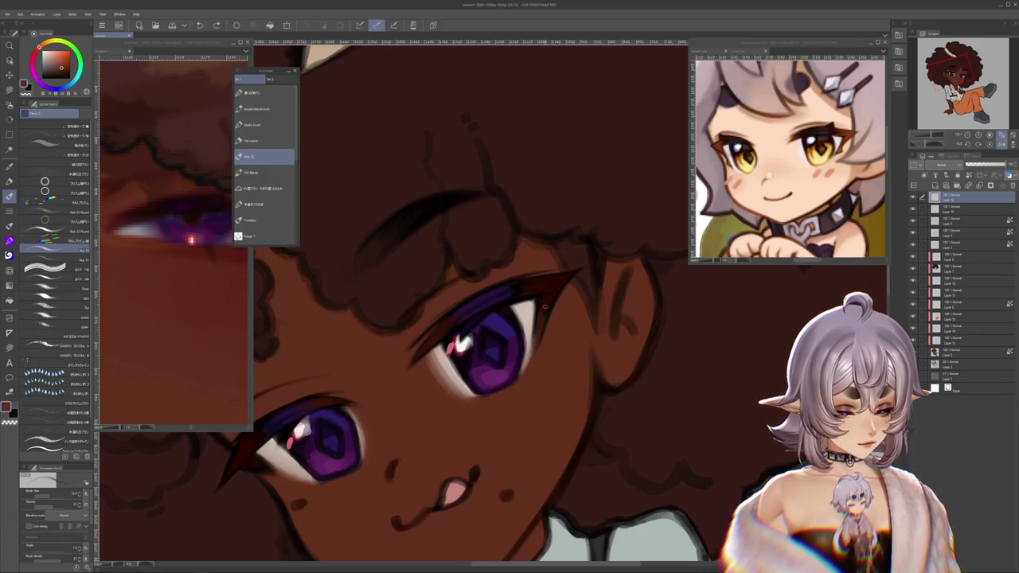
pyautogui.moveTo(503, 496); pyautogui.dragTo(572, 435)
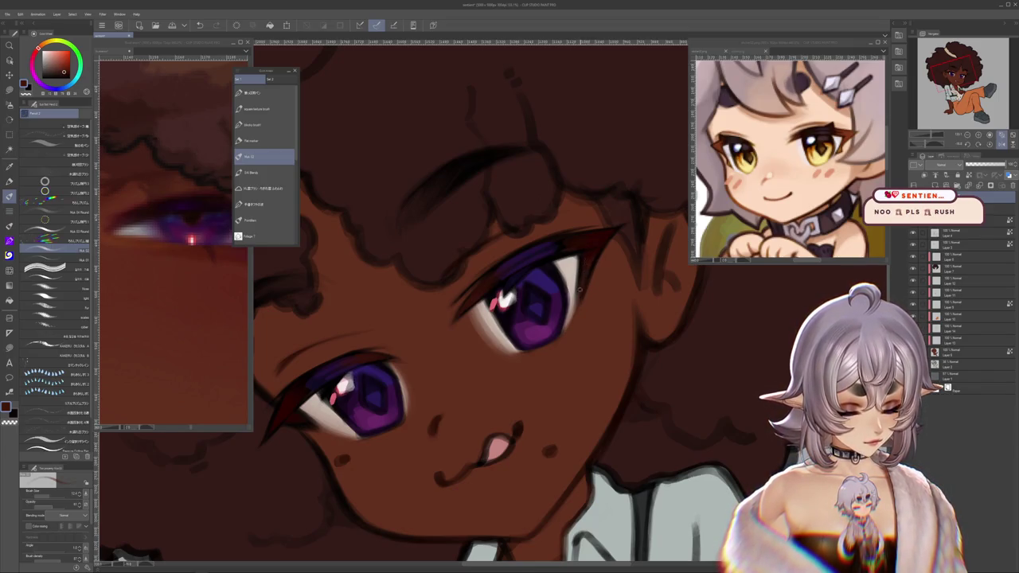
pyautogui.moveTo(554, 361); pyautogui.dragTo(564, 347)
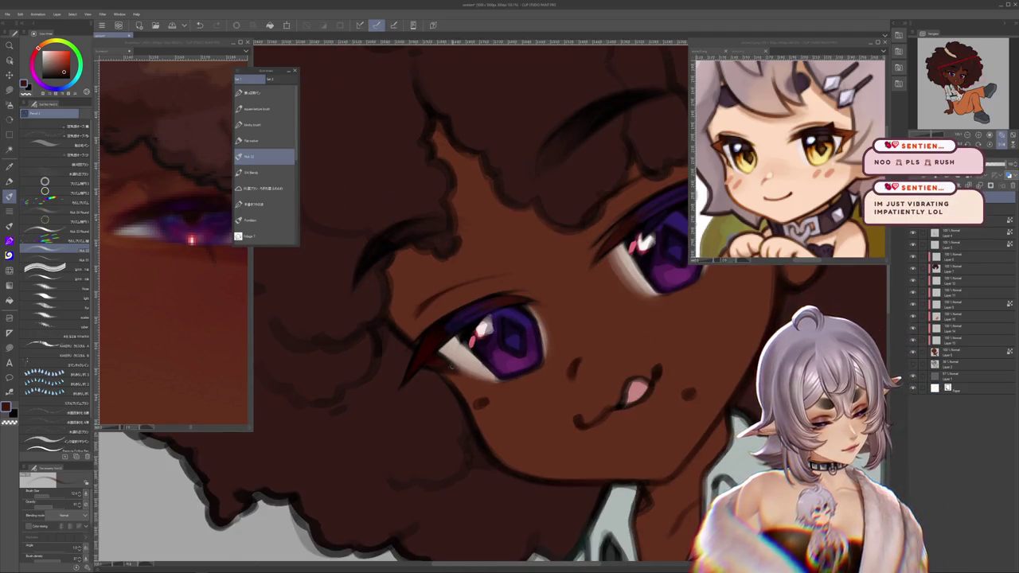
pyautogui.keyDown('alt'); pyautogui.click(448, 370); pyautogui.keyUp('alt')
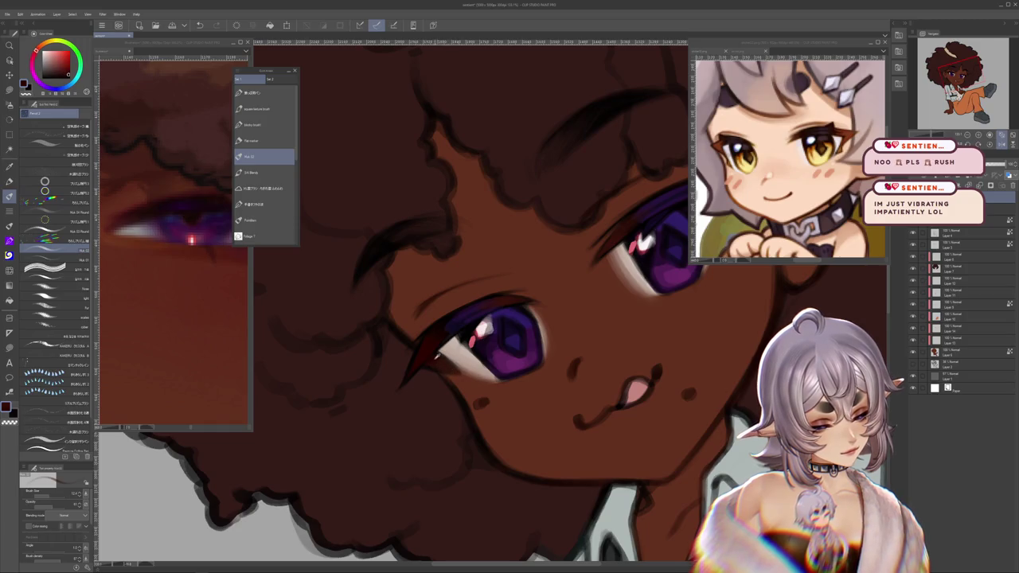
pyautogui.keyDown('alt'); pyautogui.click(442, 365); pyautogui.keyUp('alt')
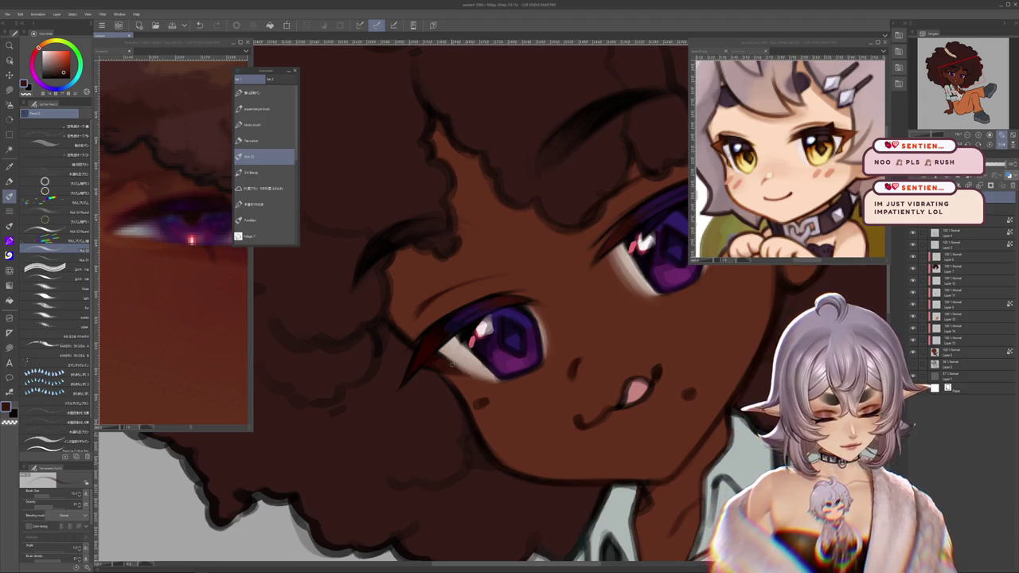
pyautogui.press('^')
pyautogui.press('^')
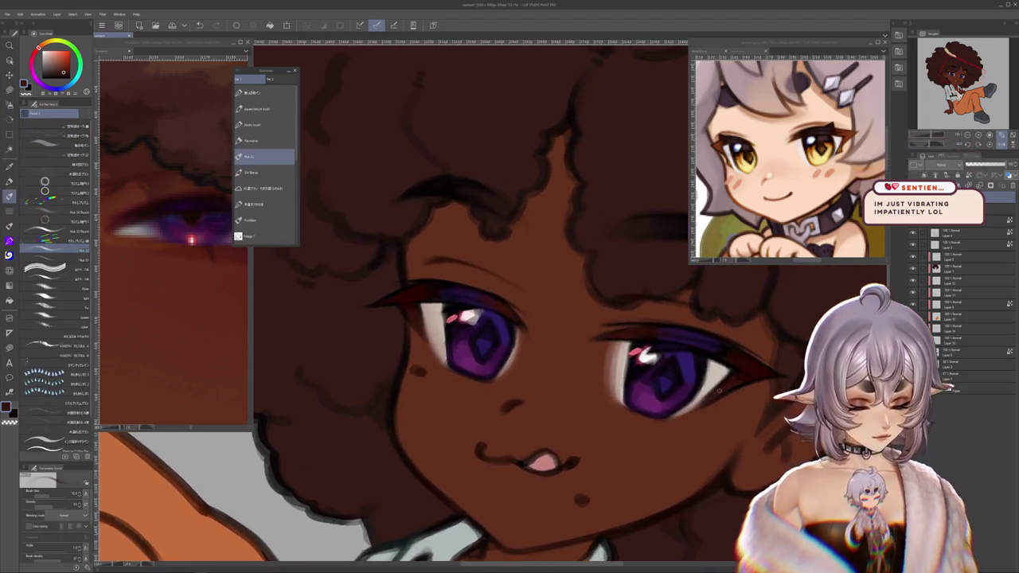
# Step: Sample the iris purple, add a new empty layer, and level the view of the face
pyautogui.moveTo(628, 381); pyautogui.dragTo(582, 349)
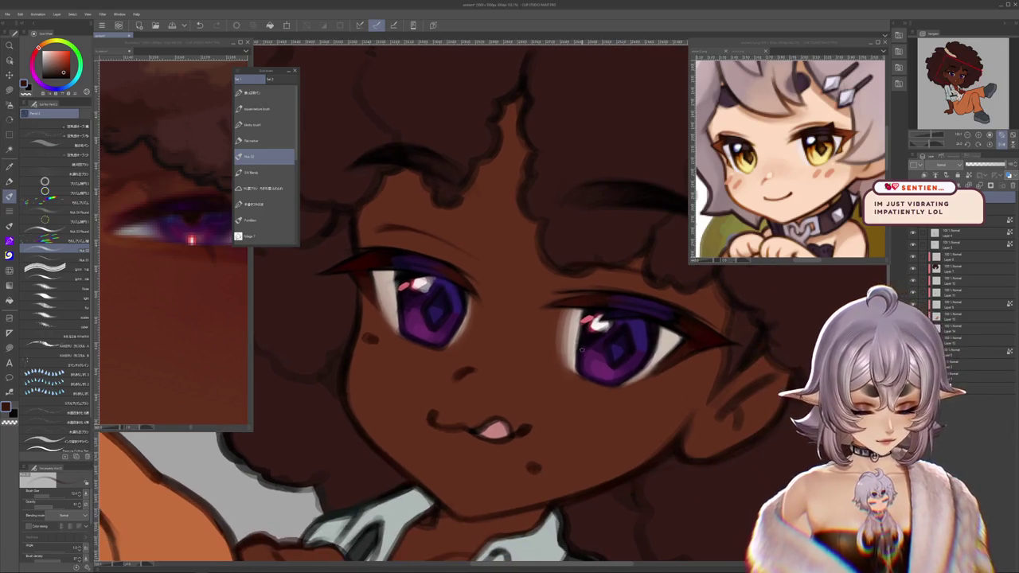
pyautogui.keyDown('alt'); pyautogui.click(585, 341); pyautogui.keyUp('alt')
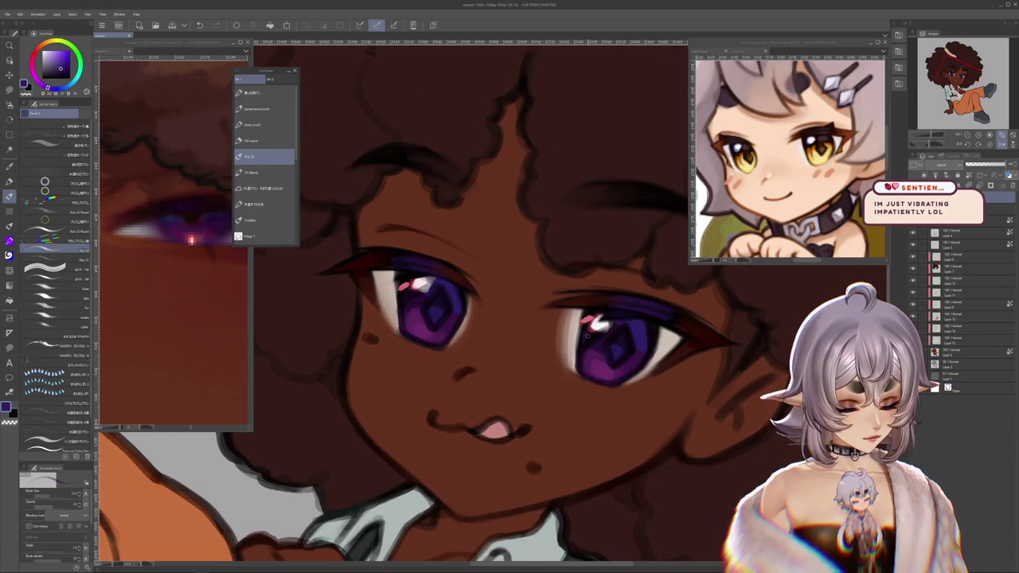
pyautogui.moveTo(438, 331); pyautogui.dragTo(458, 338)
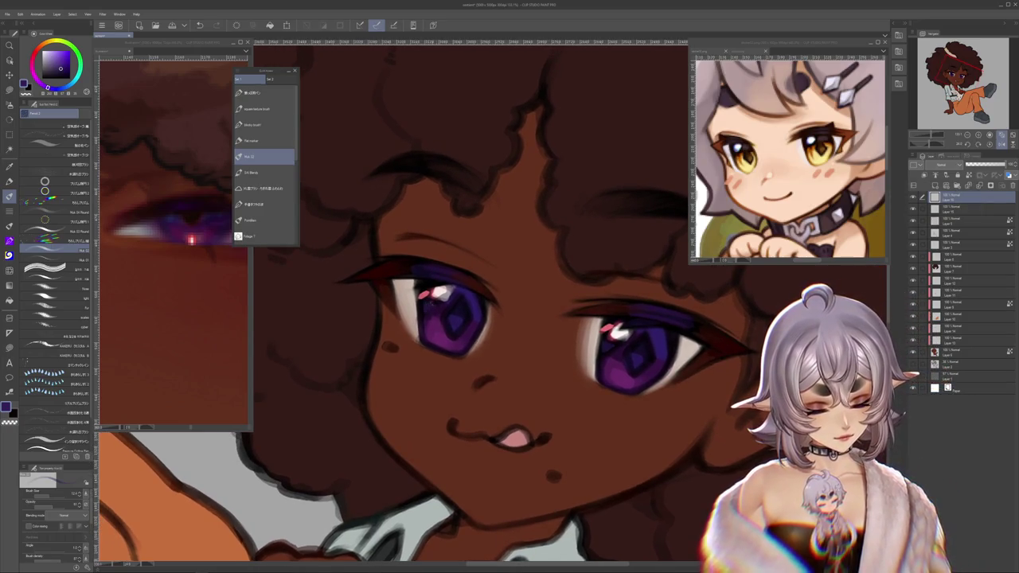
pyautogui.moveTo(461, 282); pyautogui.dragTo(445, 269)
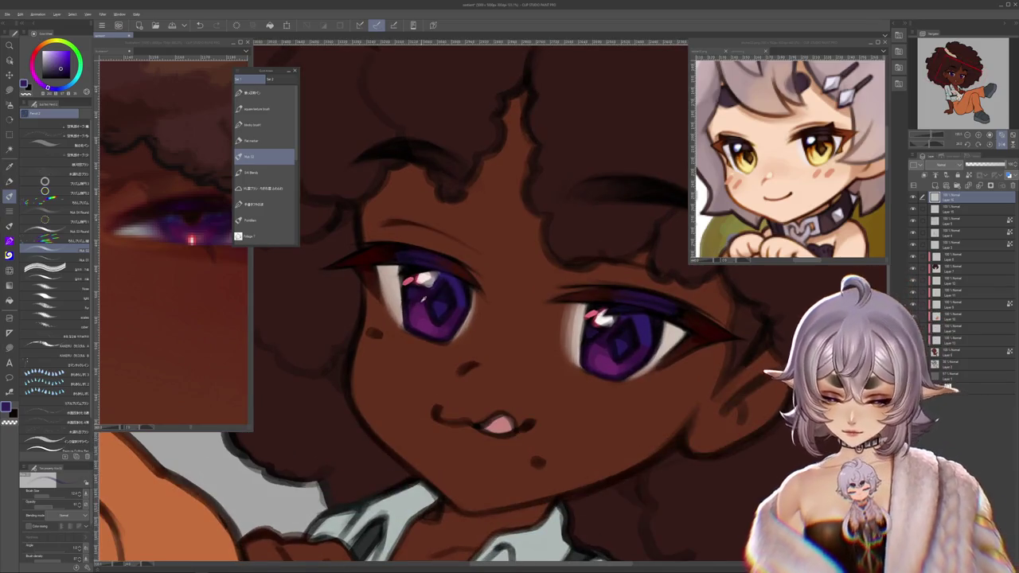
pyautogui.hotkey('ctrl', 'shift', 'n')
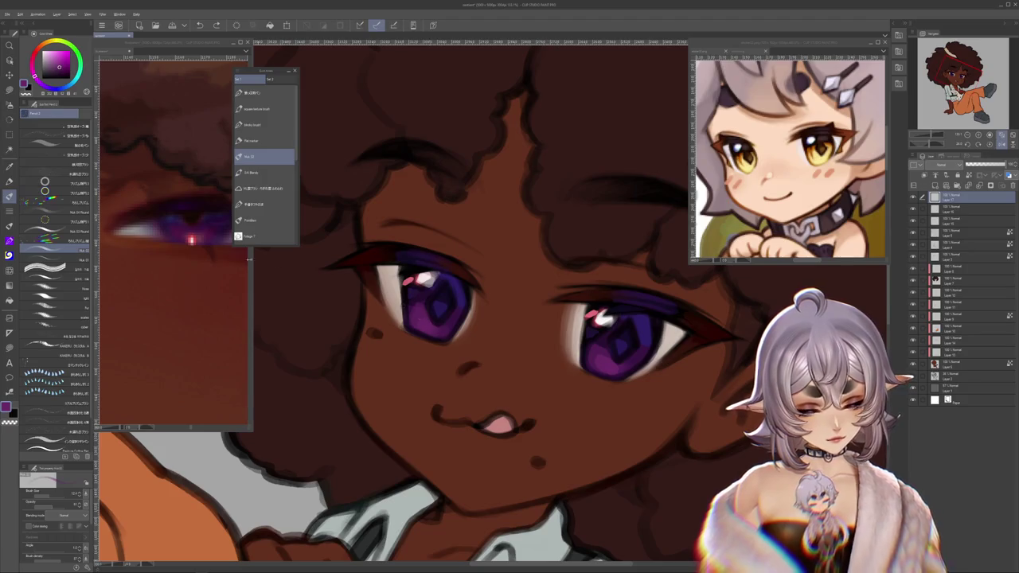
pyautogui.hotkey('ctrl', 'Tab')
pyautogui.hotkey('ctrl', 'Tab')
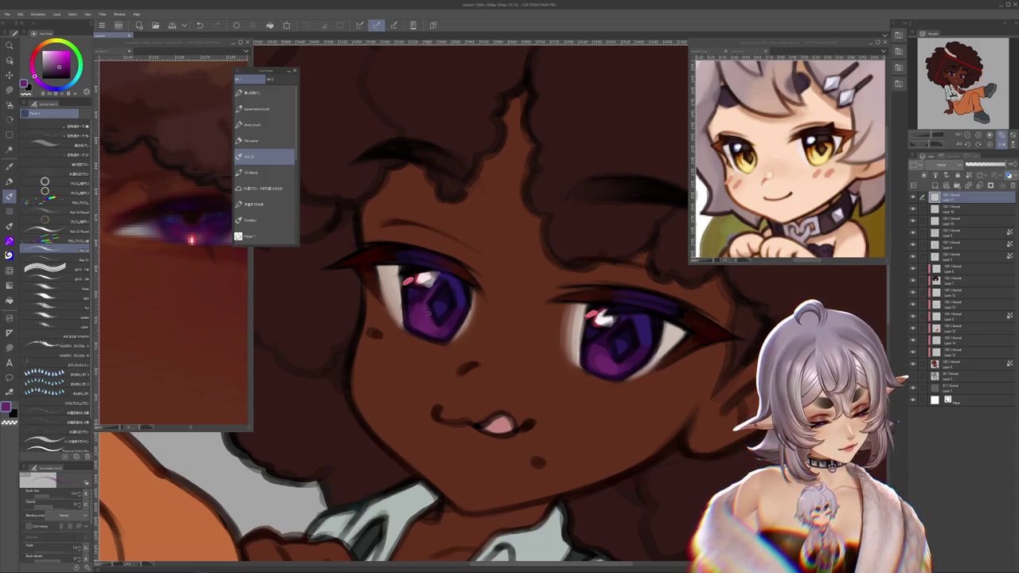
pyautogui.press('-')
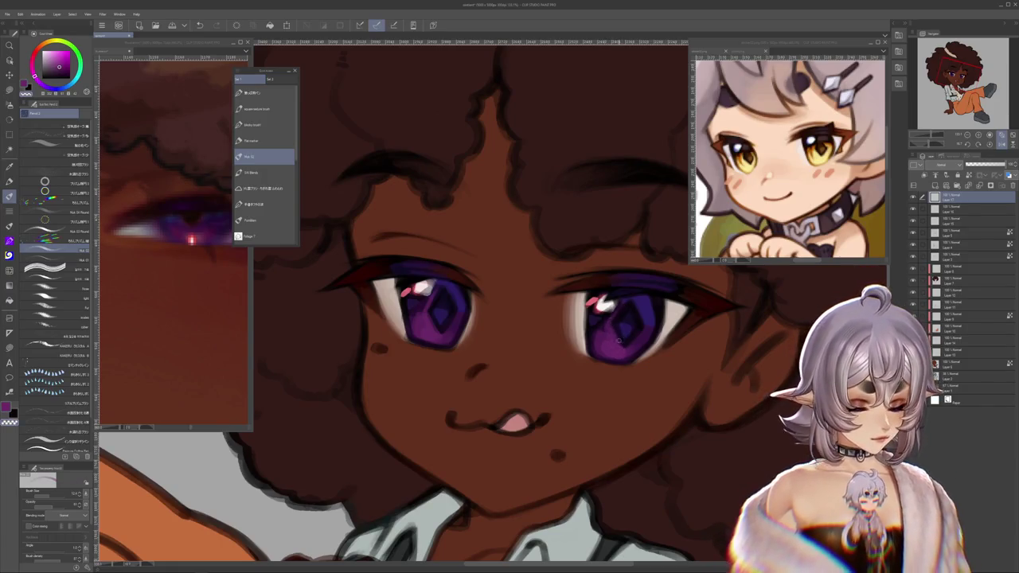
# Step: Draw a dark blue-purple diamond-shaped pupil in the left eye
pyautogui.scroll(-2, 609, 333)
pyautogui.scroll(-2, 601, 354)
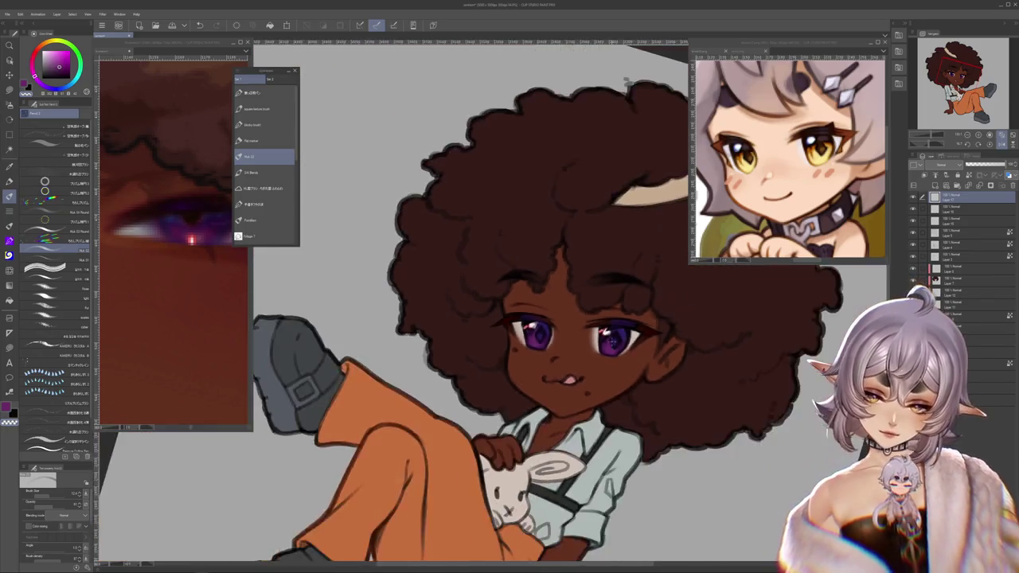
pyautogui.scroll(-2, 601, 354)
pyautogui.scroll(3, 601, 350)
pyautogui.scroll(1, 601, 348)
pyautogui.scroll(-1, 601, 347)
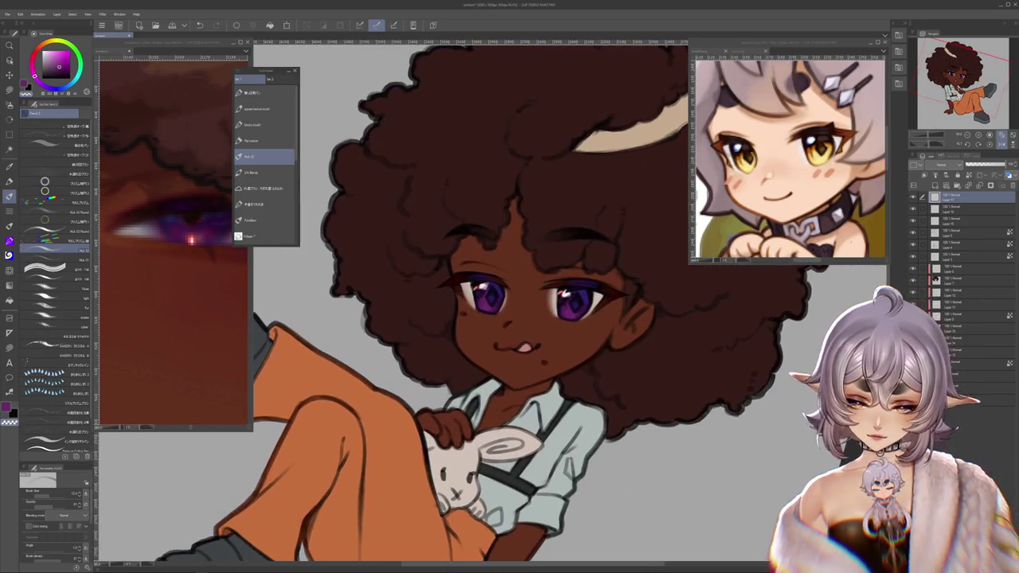
pyautogui.scroll(1, 592, 309)
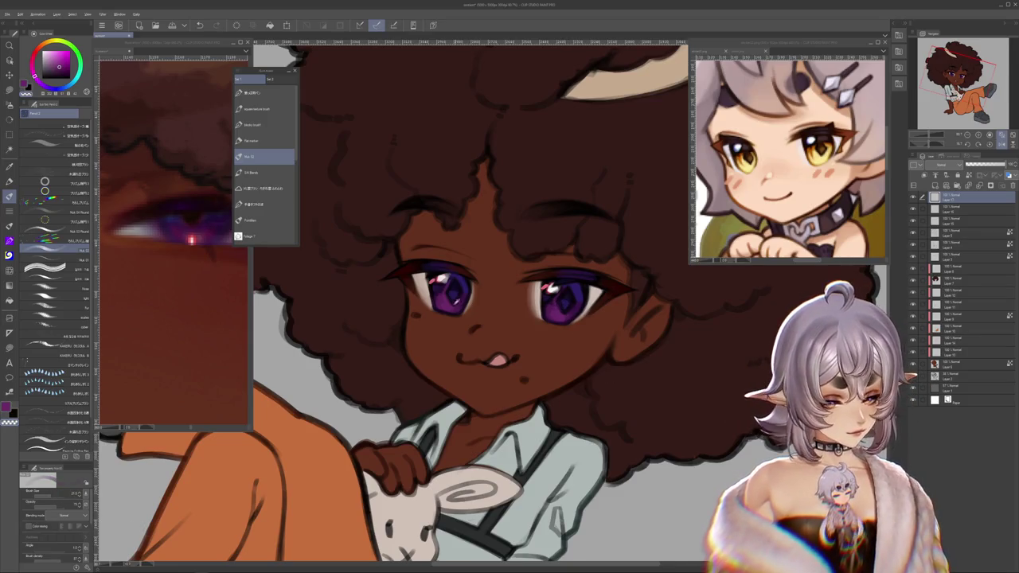
pyautogui.keyDown('alt'); pyautogui.click(451, 287); pyautogui.keyUp('alt')
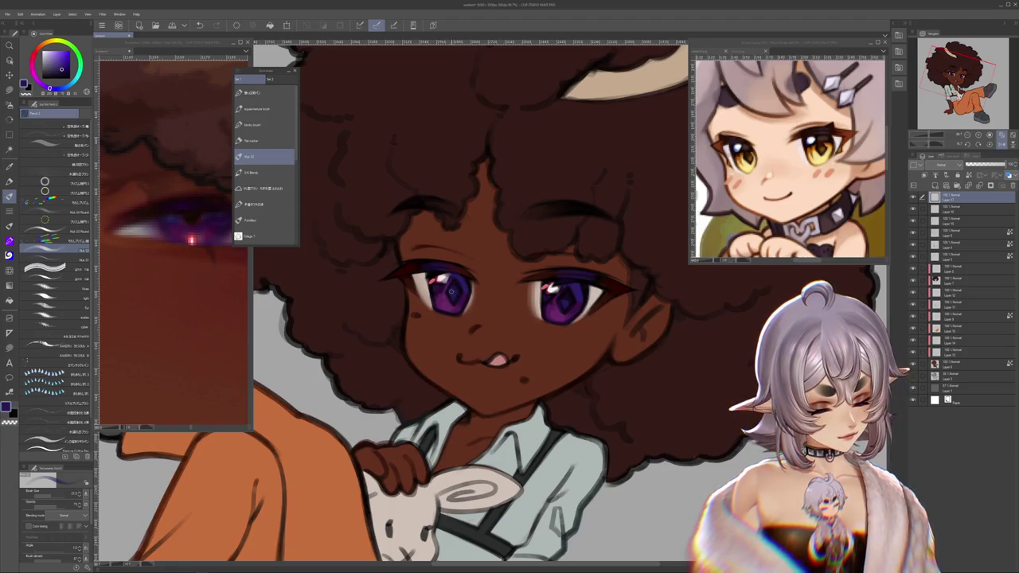
pyautogui.moveTo(452, 280); pyautogui.dragTo(454, 301)
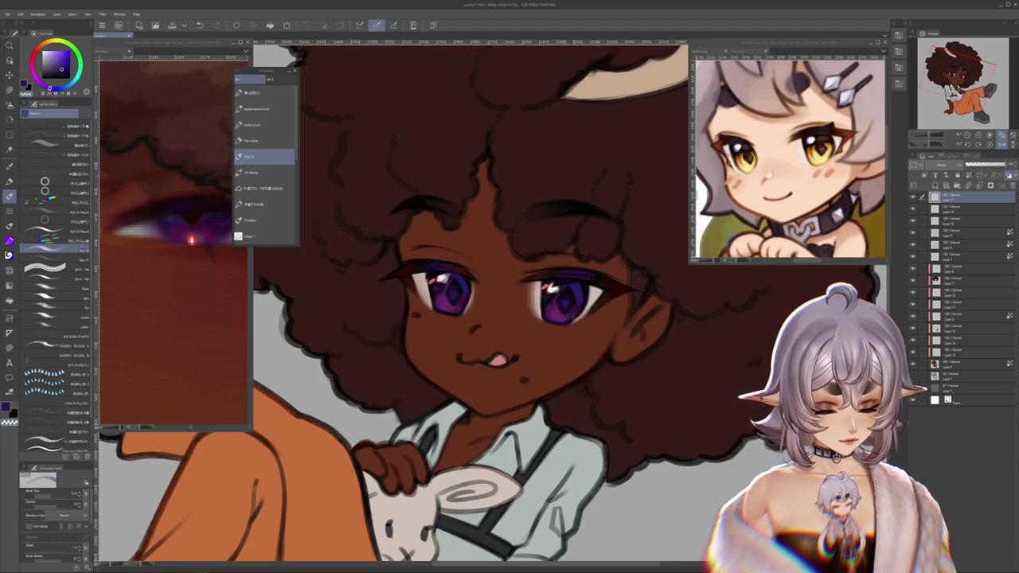
# Step: Sample the right iris purple, switch back to the pen, and choose a pinkish purple for highlights
pyautogui.keyDown('alt'); pyautogui.click(562, 302); pyautogui.keyUp('alt')
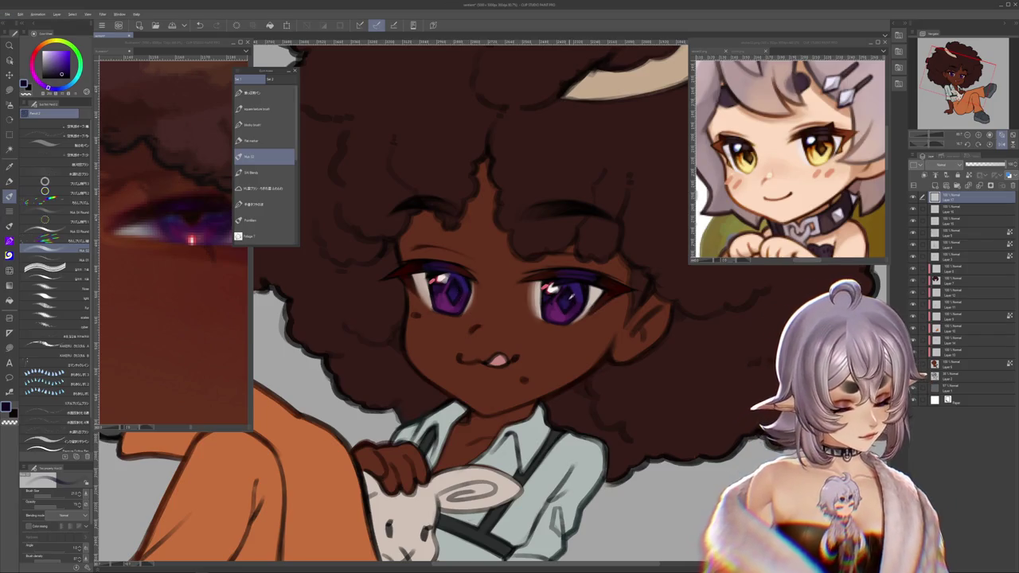
pyautogui.moveTo(584, 293); pyautogui.dragTo(568, 303)
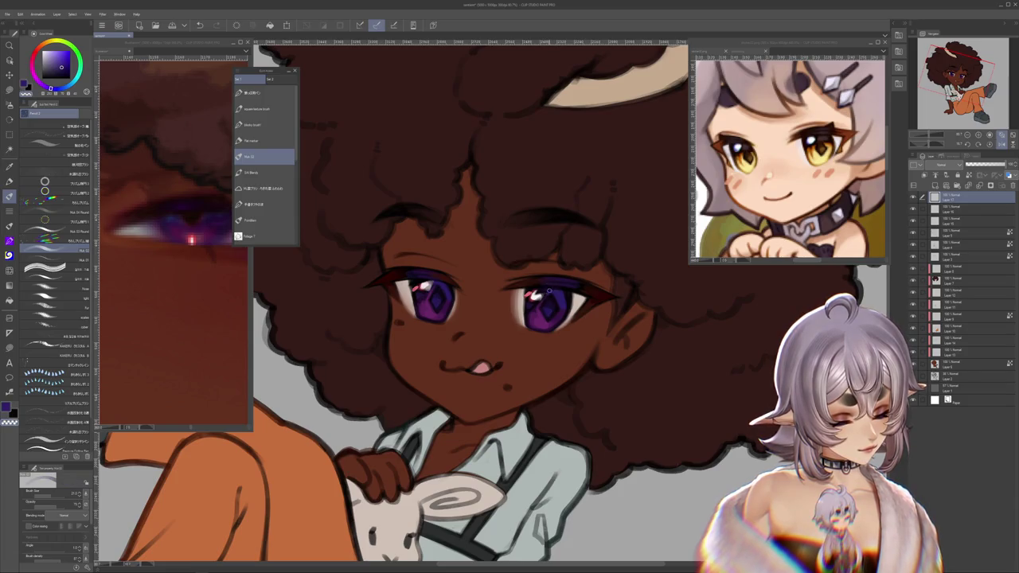
pyautogui.moveTo(547, 293); pyautogui.dragTo(493, 229)
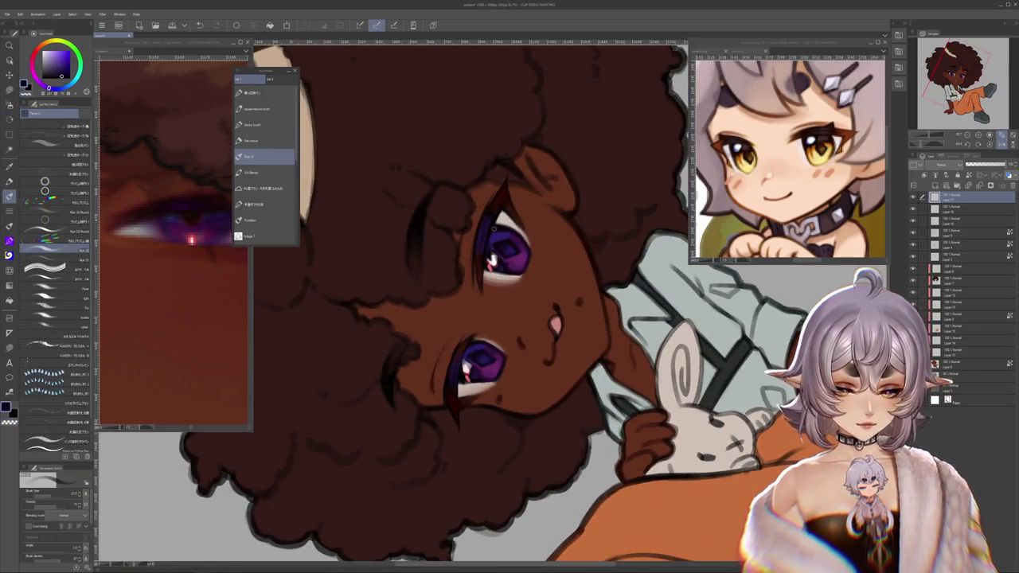
pyautogui.moveTo(494, 228)
pyautogui.mouseDown()
pyautogui.moveTo(548, 293)
pyautogui.moveTo(493, 229)
pyautogui.mouseUp()
pyautogui.click(262, 156)
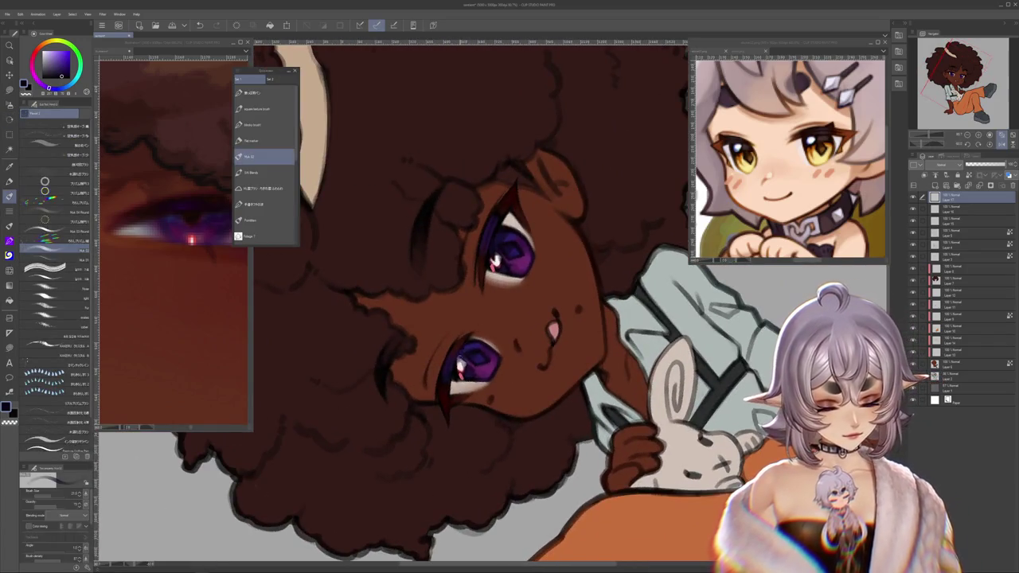
pyautogui.moveTo(493, 260); pyautogui.dragTo(521, 470)
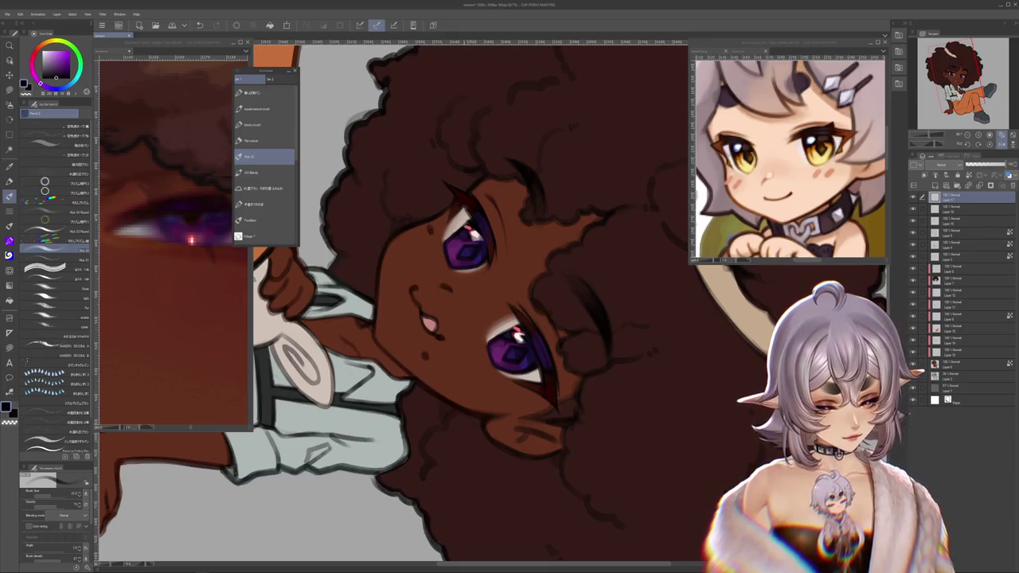
pyautogui.moveTo(495, 500)
pyautogui.mouseDown()
pyautogui.moveTo(607, 253)
pyautogui.moveTo(448, 411)
pyautogui.moveTo(514, 319)
pyautogui.mouseUp()
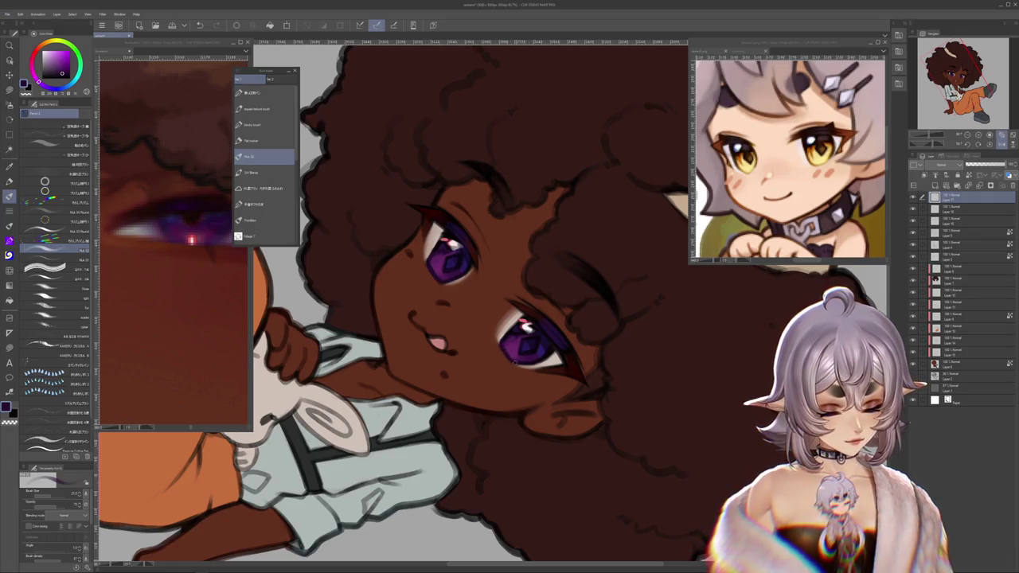
pyautogui.click(59, 67)
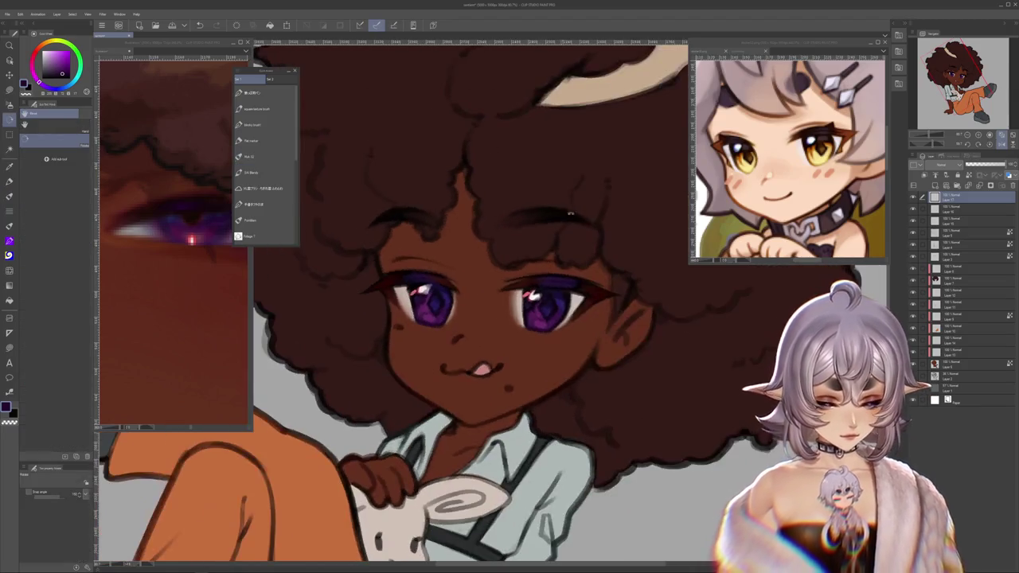
pyautogui.keyDown('alt'); pyautogui.click(540, 272); pyautogui.keyUp('alt')
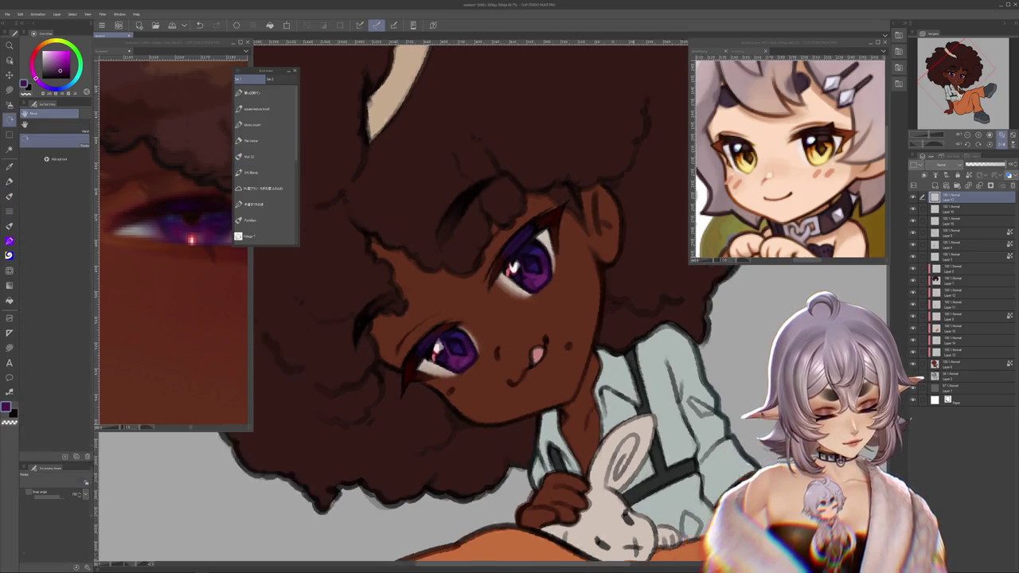
# Step: Reset the view rotation to upright and zoom in on the chibi's face
pyautogui.press('-')
pyautogui.press('-')
pyautogui.press('-')
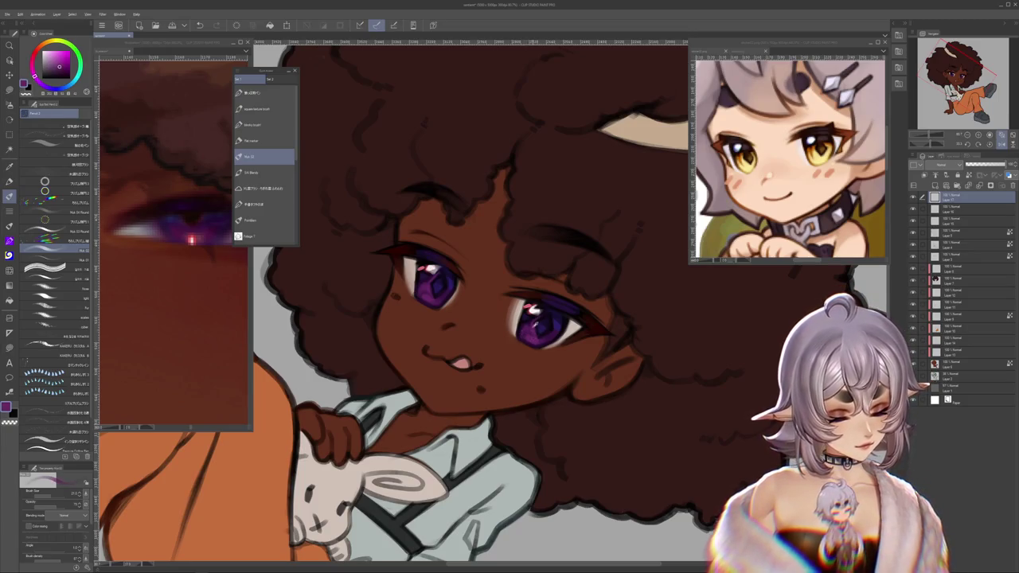
pyautogui.press('^')
pyautogui.press('^')
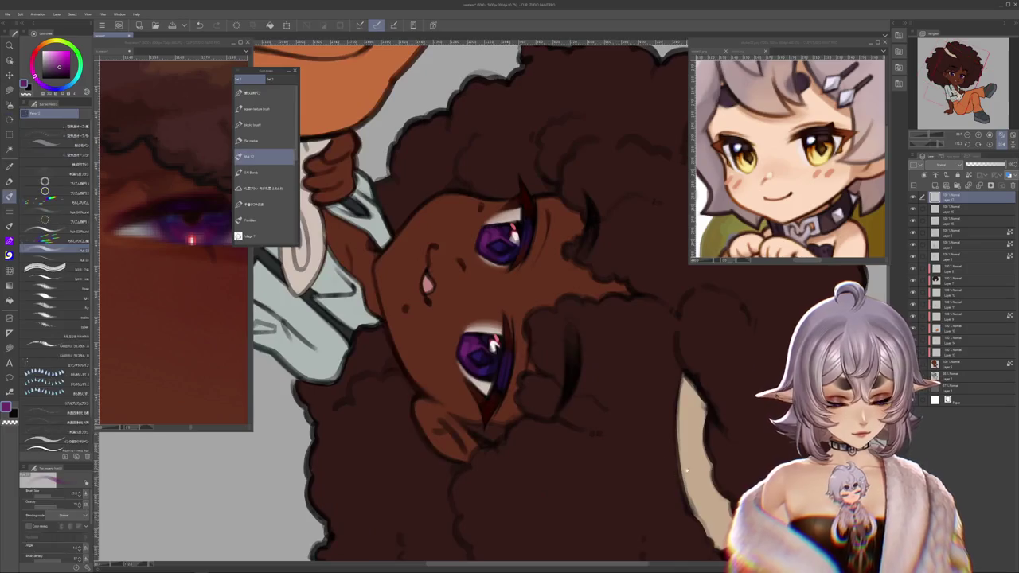
pyautogui.press('^')
pyautogui.press('^')
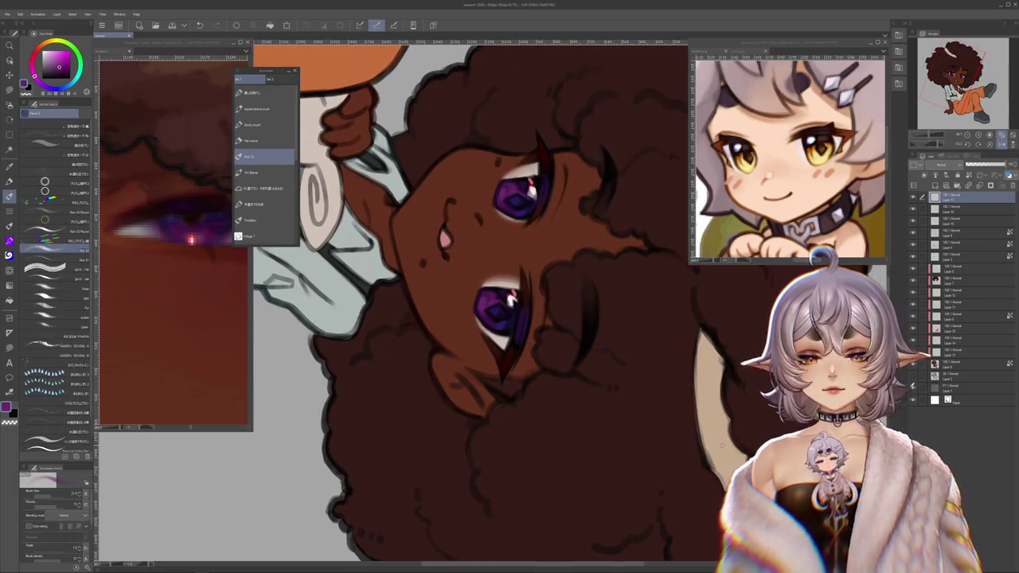
pyautogui.hotkey('ctrl', '@')
pyautogui.moveTo(445, 370)
pyautogui.mouseDown()
pyautogui.moveTo(478, 422)
pyautogui.moveTo(521, 426)
pyautogui.mouseUp()
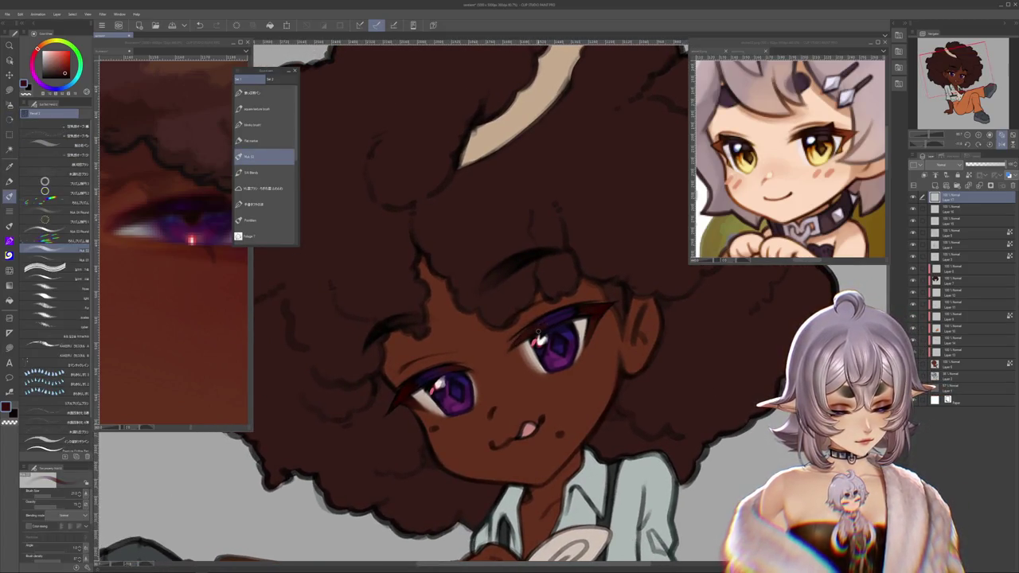
pyautogui.scroll(-2, 559, 322)
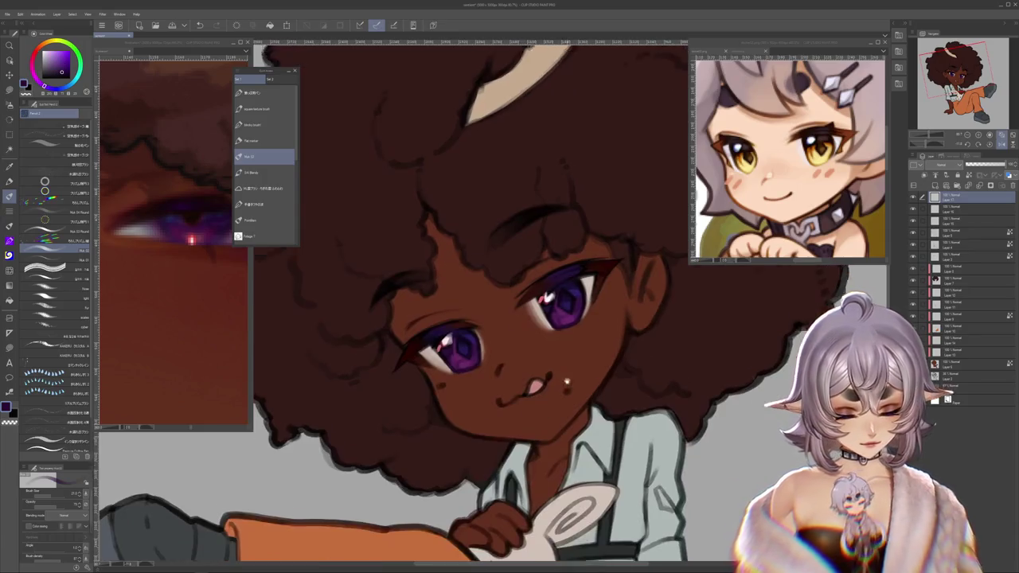
pyautogui.scroll(-2, 559, 321)
pyautogui.scroll(-1, 585, 306)
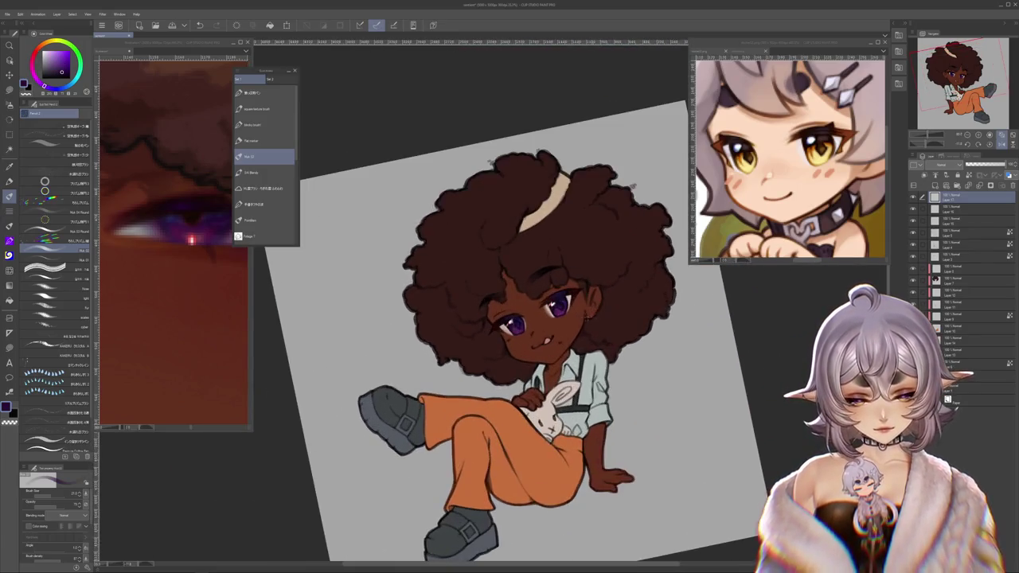
pyautogui.moveTo(587, 307); pyautogui.dragTo(557, 335)
pyautogui.scroll(3, 556, 338)
pyautogui.scroll(1, 556, 338)
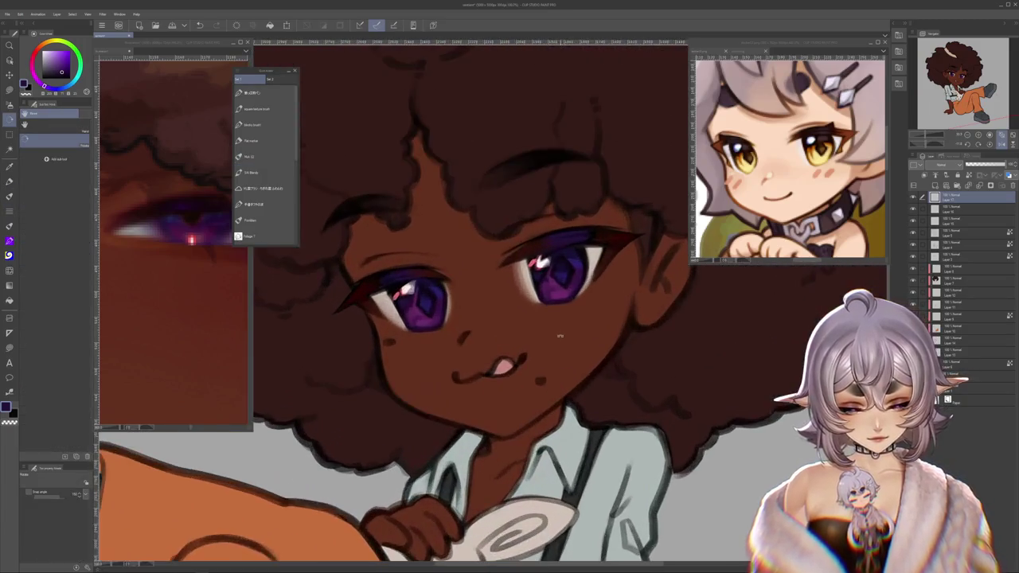
pyautogui.scroll(-1, 557, 337)
pyautogui.scroll(-1, 559, 336)
pyautogui.scroll(2, 564, 336)
pyautogui.scroll(1, 565, 337)
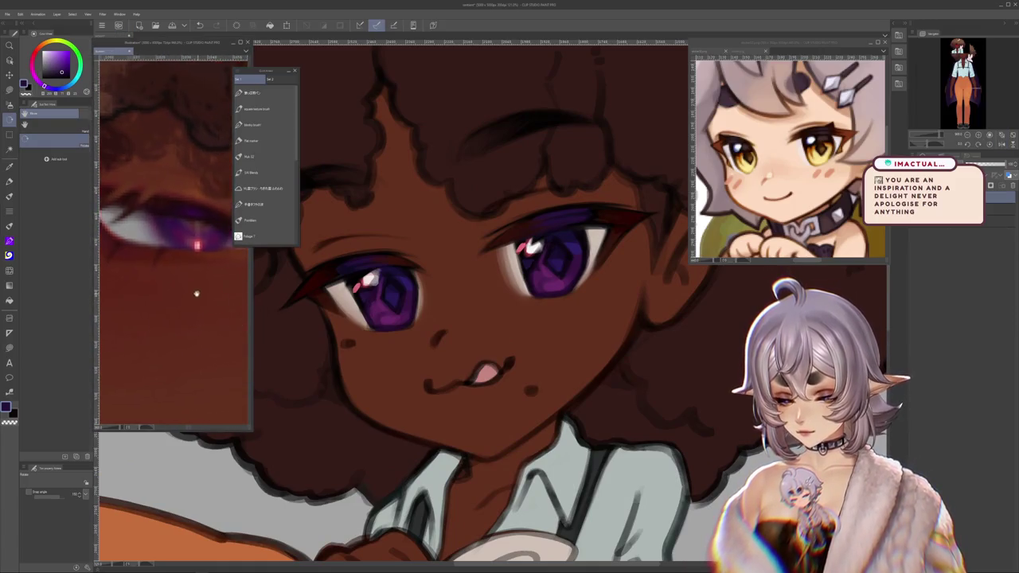
# Step: Select the brush and zoom the reference portrait in on the reference character's eye
pyautogui.scroll(2, 196, 289)
pyautogui.scroll(-2, 143, 296)
pyautogui.scroll(-1, 109, 289)
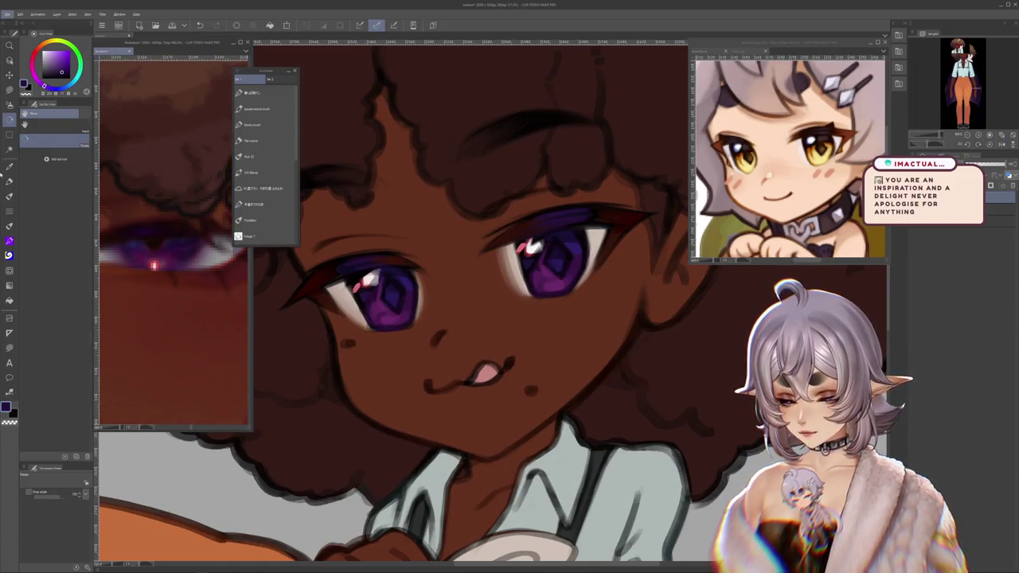
pyautogui.press('b')
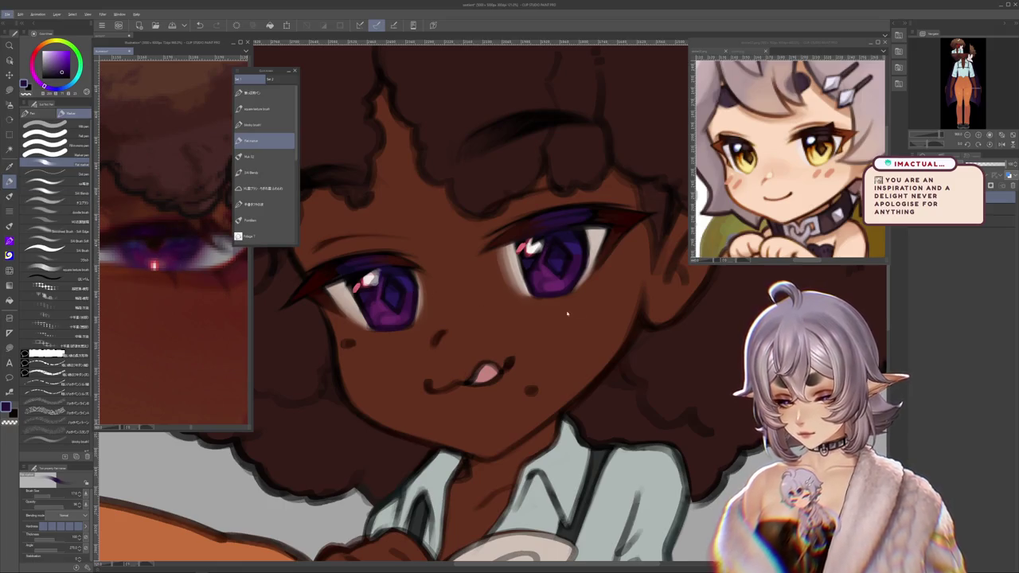
pyautogui.scroll(-1, 157, 286)
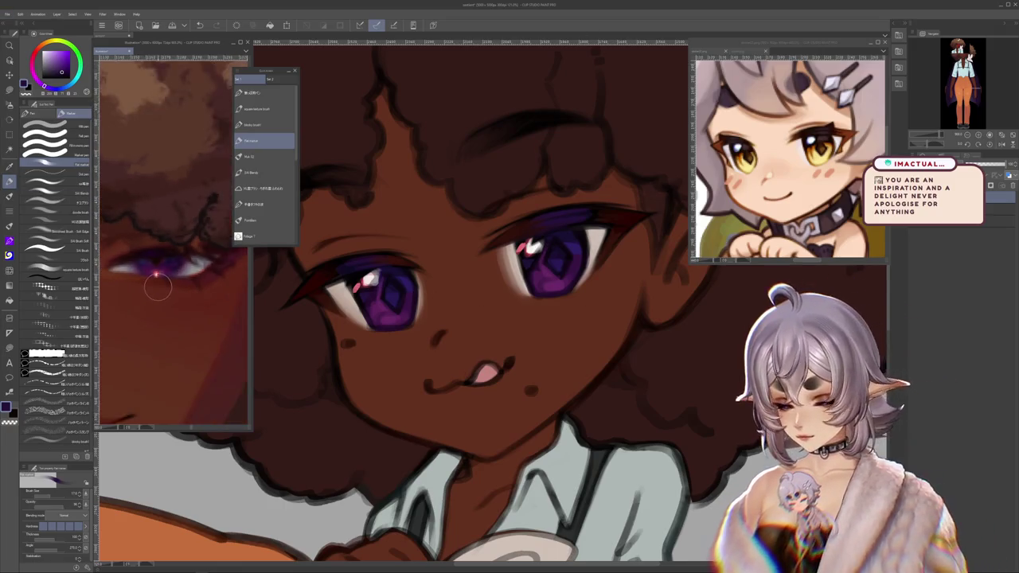
pyautogui.scroll(-5, 157, 287)
pyautogui.scroll(5, 175, 273)
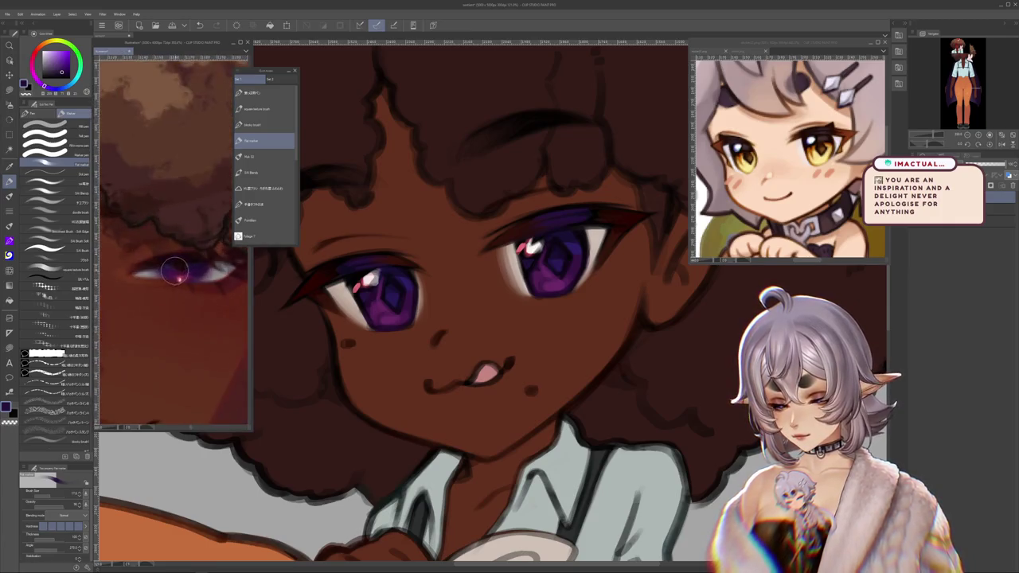
pyautogui.scroll(2, 175, 272)
pyautogui.scroll(2, 172, 275)
pyautogui.scroll(1, 170, 279)
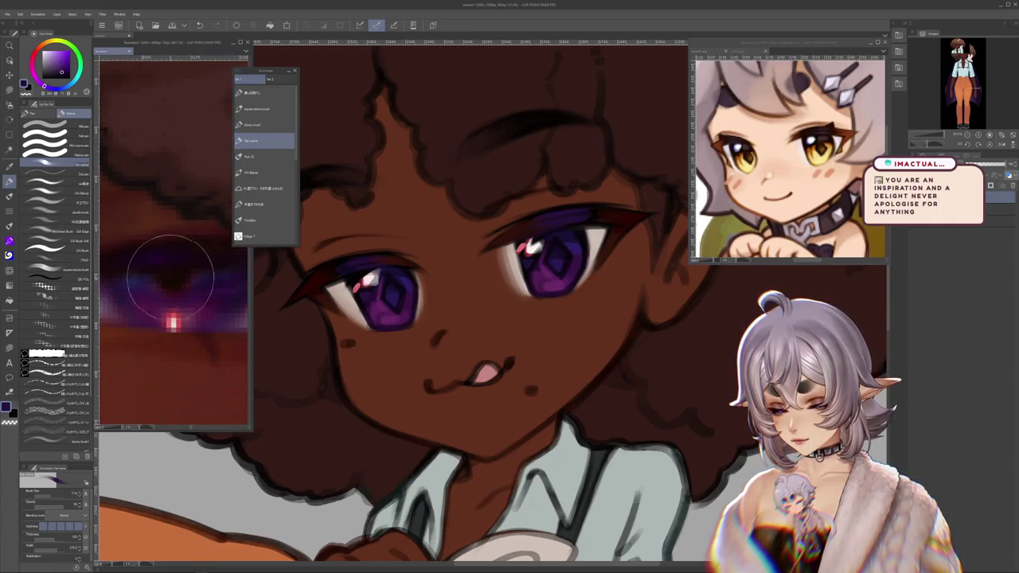
pyautogui.scroll(-1, 170, 278)
pyautogui.scroll(-2, 172, 278)
pyautogui.scroll(-2, 174, 278)
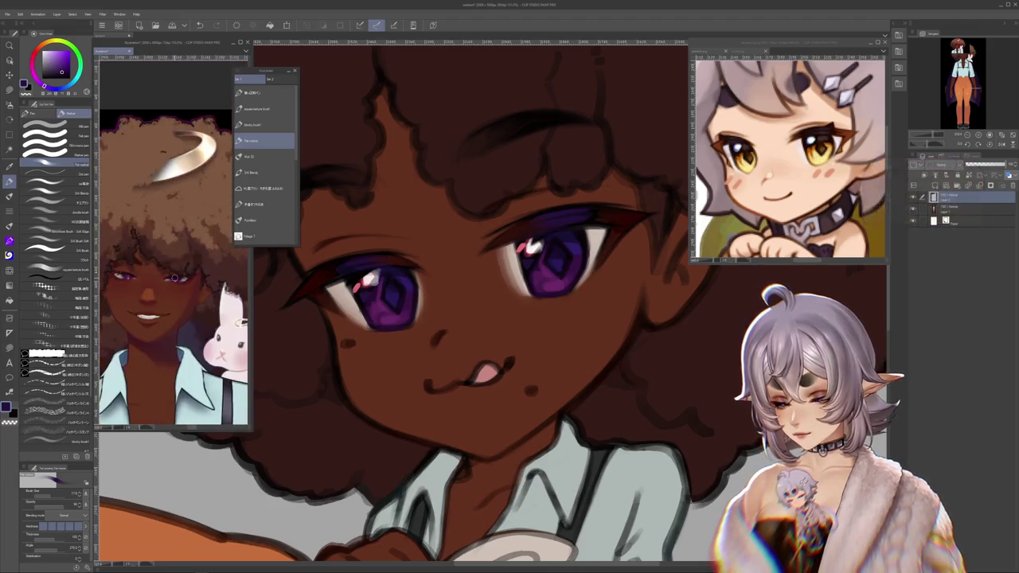
pyautogui.scroll(3, 177, 287)
pyautogui.scroll(2, 181, 296)
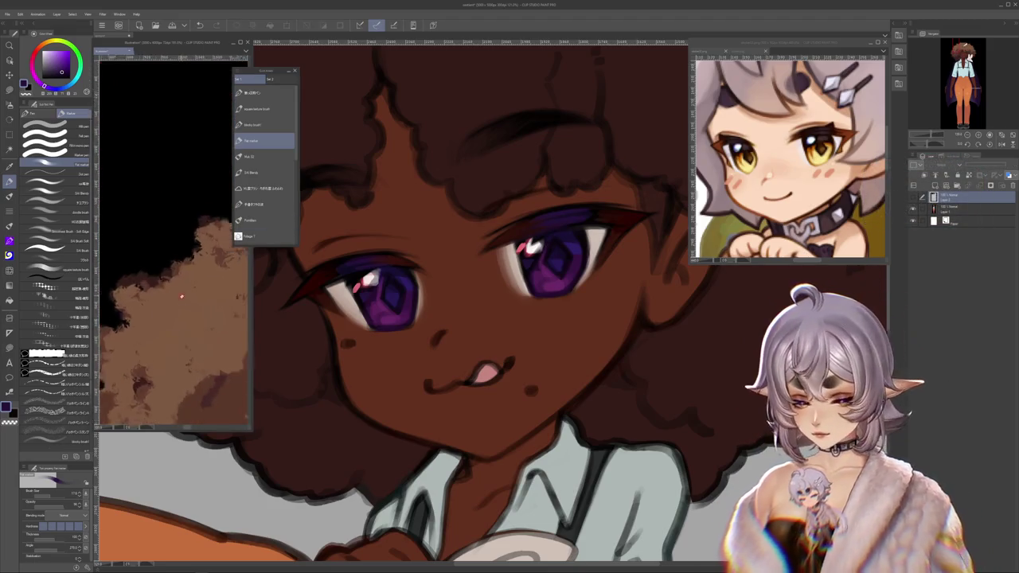
pyautogui.scroll(-2, 181, 296)
pyautogui.scroll(-2, 185, 282)
pyautogui.scroll(2, 195, 255)
pyautogui.scroll(2, 201, 238)
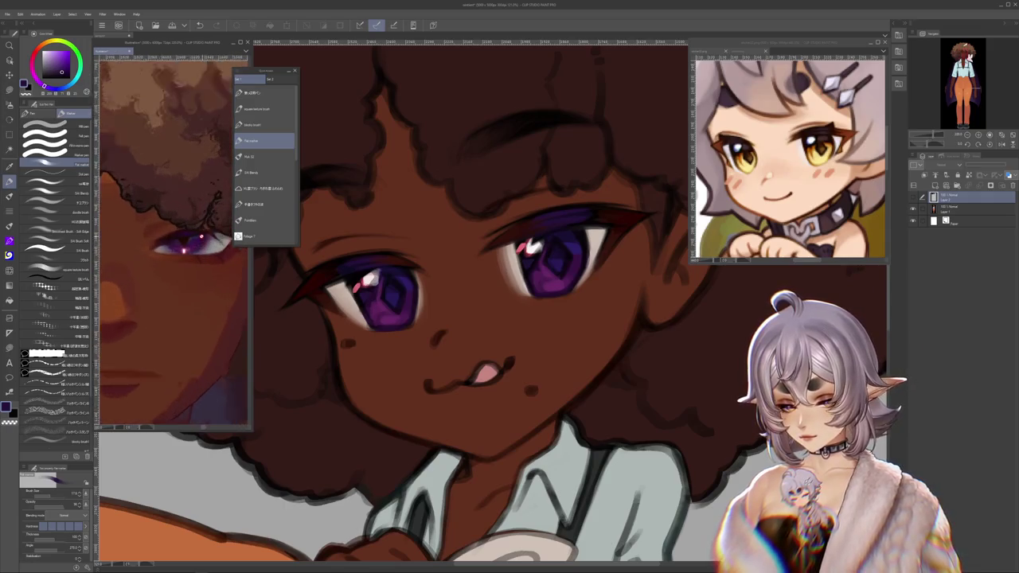
pyautogui.scroll(2, 199, 239)
pyautogui.scroll(2, 195, 243)
pyautogui.scroll(2, 190, 251)
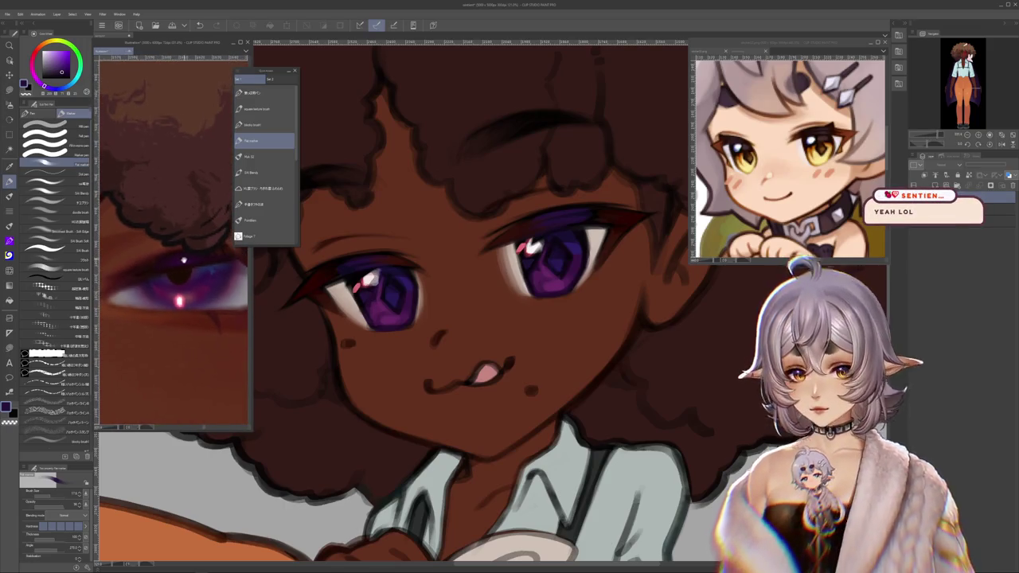
pyautogui.scroll(-2, 185, 263)
pyautogui.scroll(-2, 193, 269)
pyautogui.scroll(-2, 200, 276)
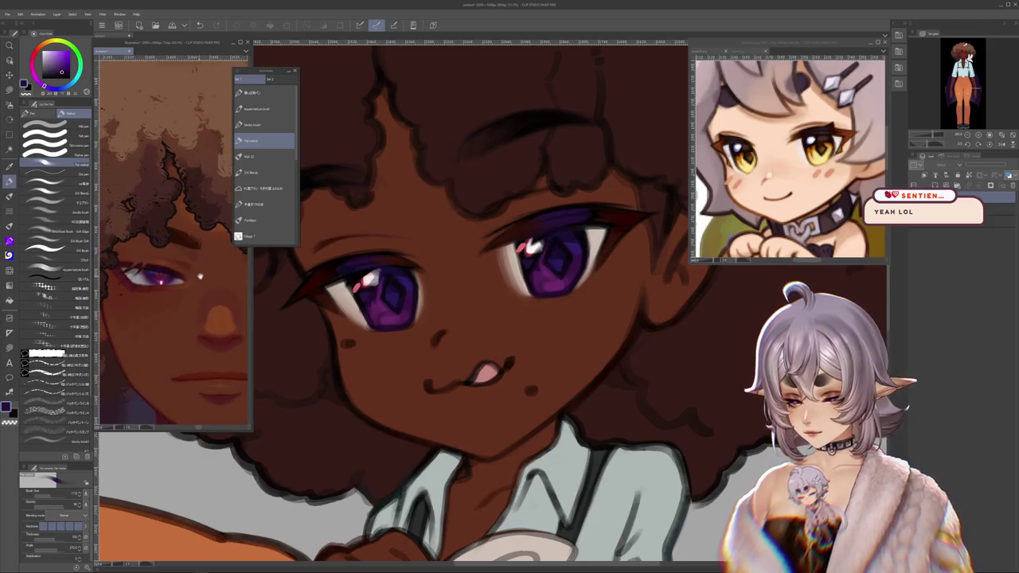
pyautogui.scroll(2, 208, 277)
pyautogui.scroll(-2, 208, 278)
pyautogui.scroll(-2, 209, 278)
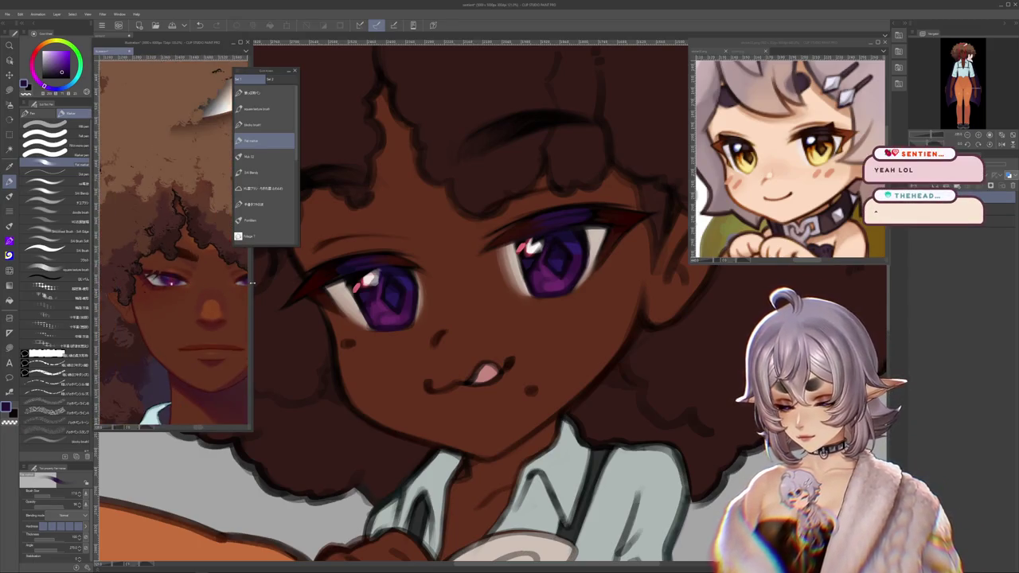
# Step: Widen the reference portrait's window and adjust its zoom
pyautogui.moveTo(249, 283); pyautogui.dragTo(306, 282)
pyautogui.scroll(2, 191, 287)
pyautogui.scroll(2, 186, 289)
pyautogui.scroll(2, 194, 289)
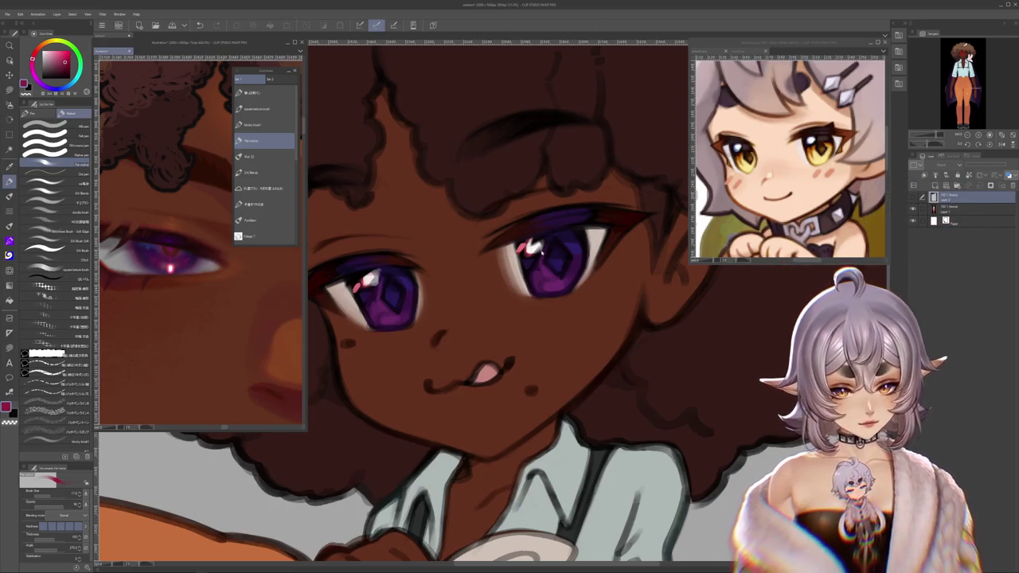
# Step: Back on the chibi, choose the decoration brush group and a reddish-pink for the star sparkle
pyautogui.hotkey('ctrl', 'Tab')
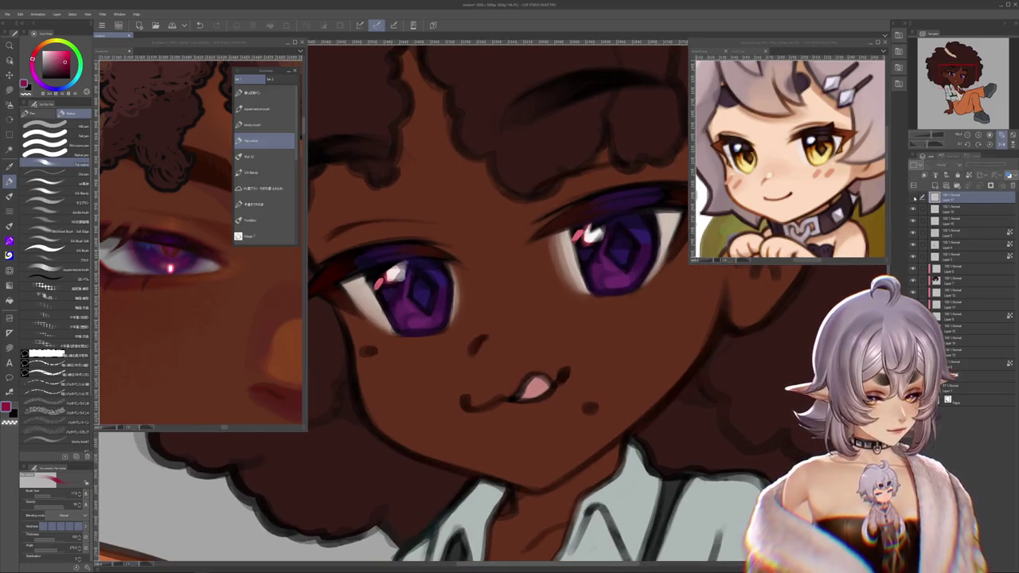
pyautogui.click(10, 195)
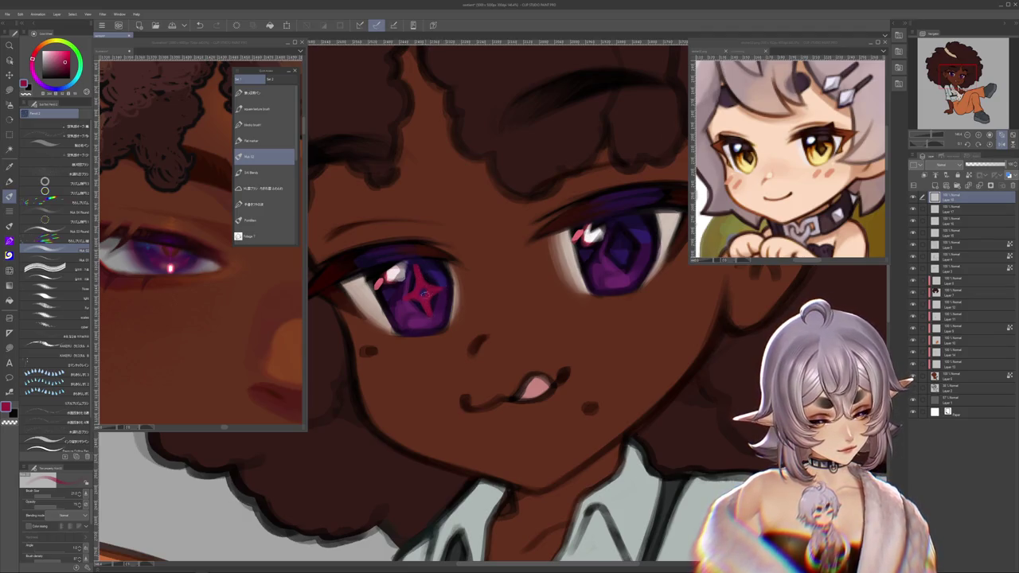
pyautogui.scroll(1, 430, 280)
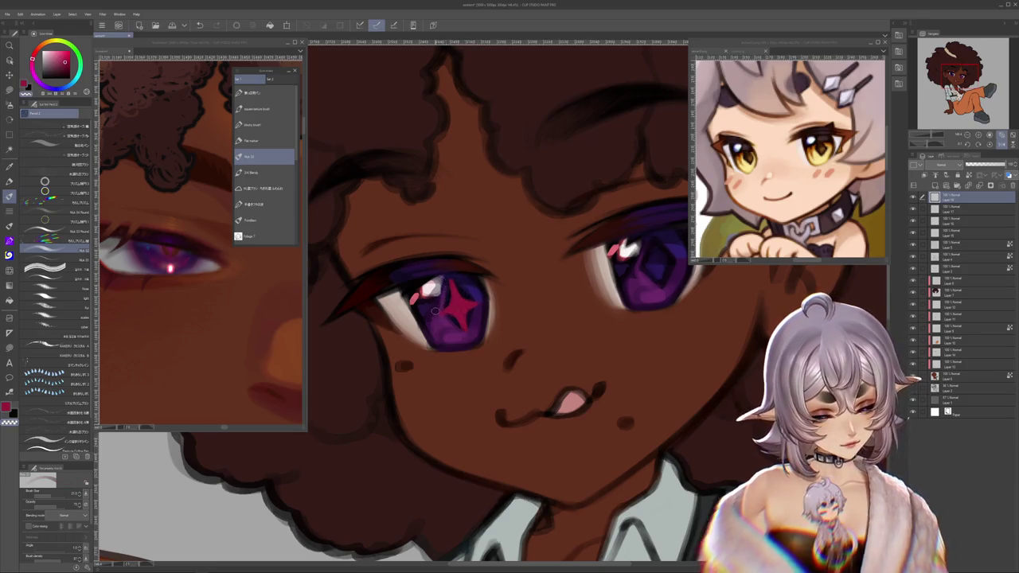
pyautogui.keyDown('alt'); pyautogui.click(443, 311); pyautogui.keyUp('alt')
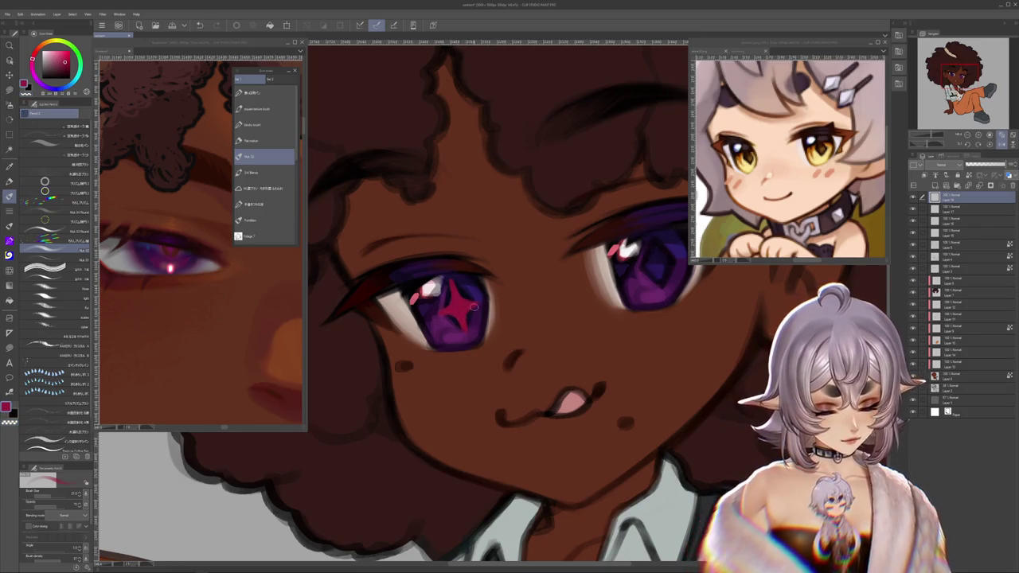
pyautogui.scroll(-1, 440, 316)
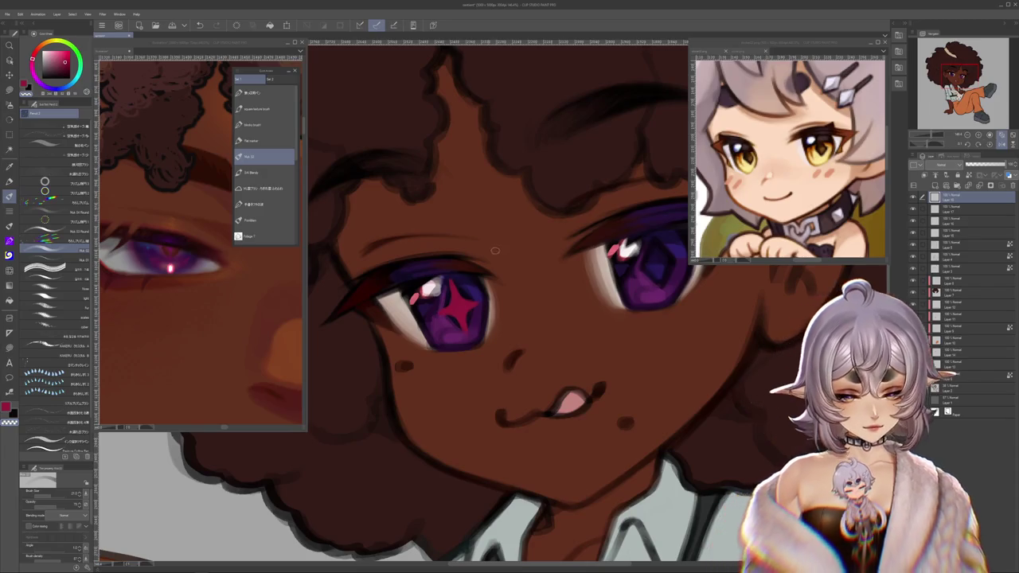
pyautogui.scroll(-2, 440, 316)
pyautogui.scroll(-2, 440, 316)
pyautogui.scroll(-2, 440, 317)
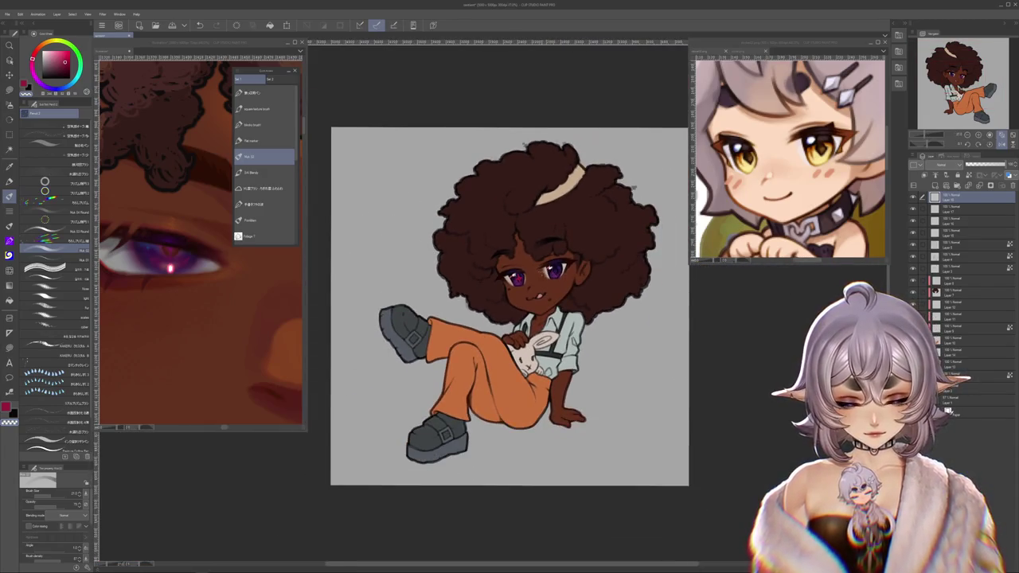
pyautogui.scroll(2, 542, 271)
pyautogui.scroll(2, 542, 271)
pyautogui.scroll(2, 542, 271)
pyautogui.scroll(1, 611, 227)
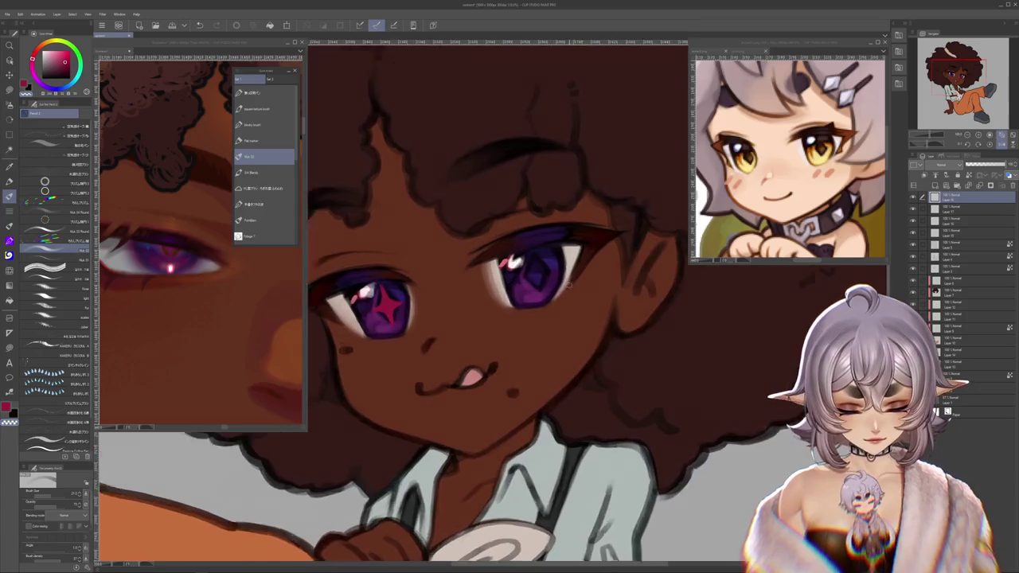
pyautogui.scroll(1, 611, 226)
pyautogui.scroll(1, 611, 227)
pyautogui.moveTo(630, 291); pyautogui.dragTo(502, 283)
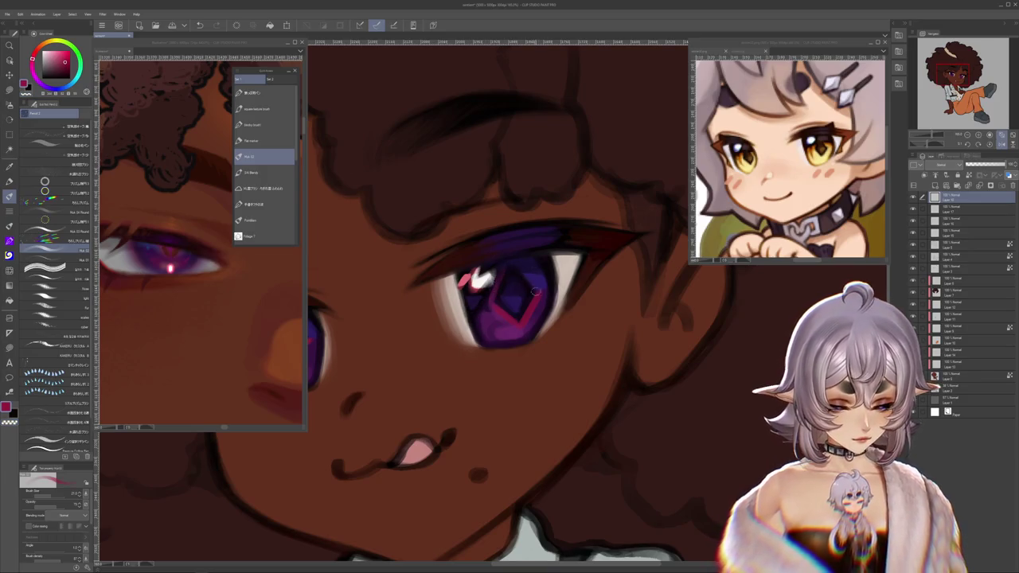
pyautogui.scroll(-3, 567, 295)
pyautogui.scroll(-2, 591, 313)
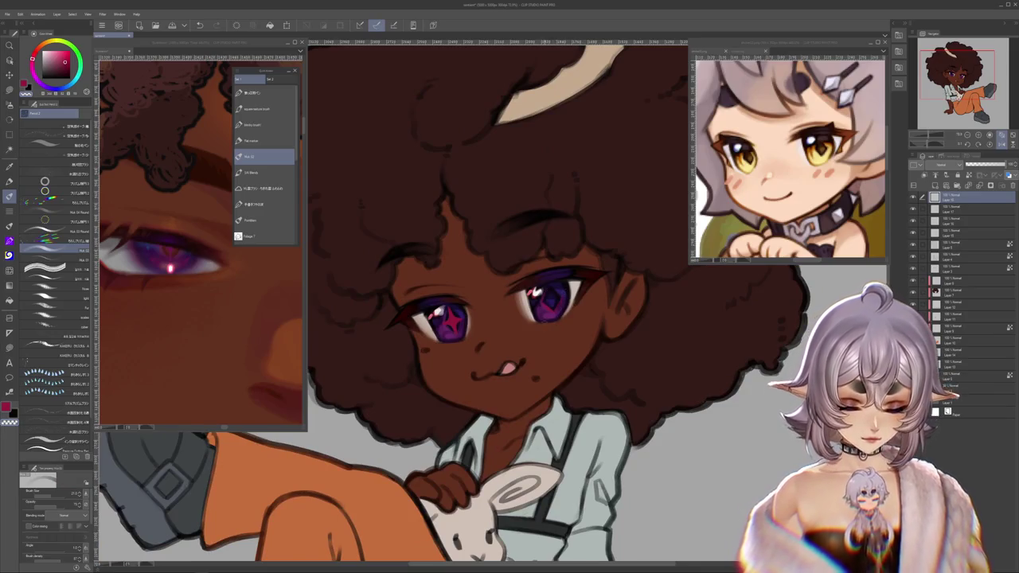
pyautogui.scroll(-2, 530, 355)
pyautogui.scroll(-3, 531, 355)
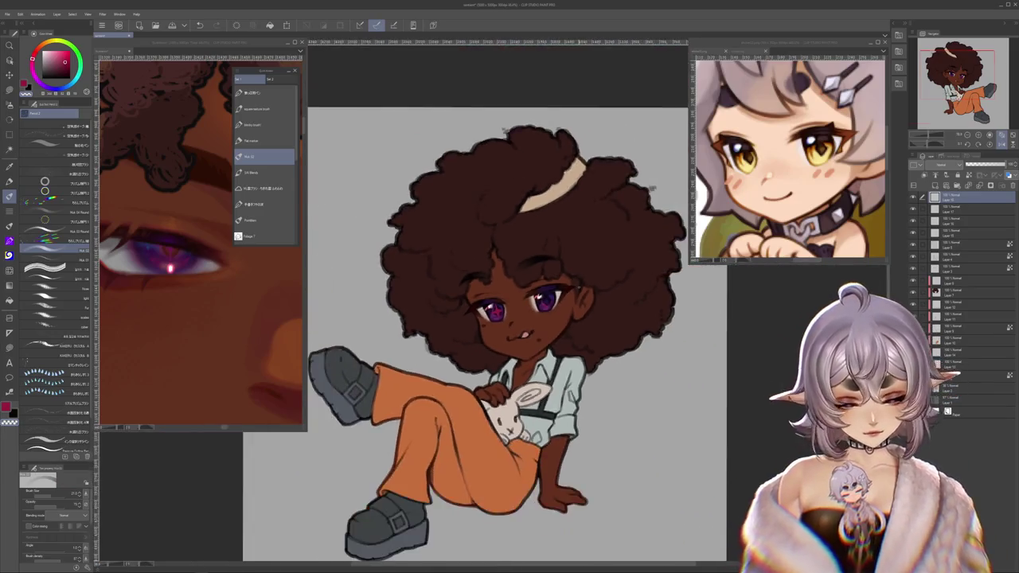
pyautogui.scroll(-2, 530, 355)
pyautogui.scroll(2, 548, 266)
pyautogui.scroll(3, 494, 319)
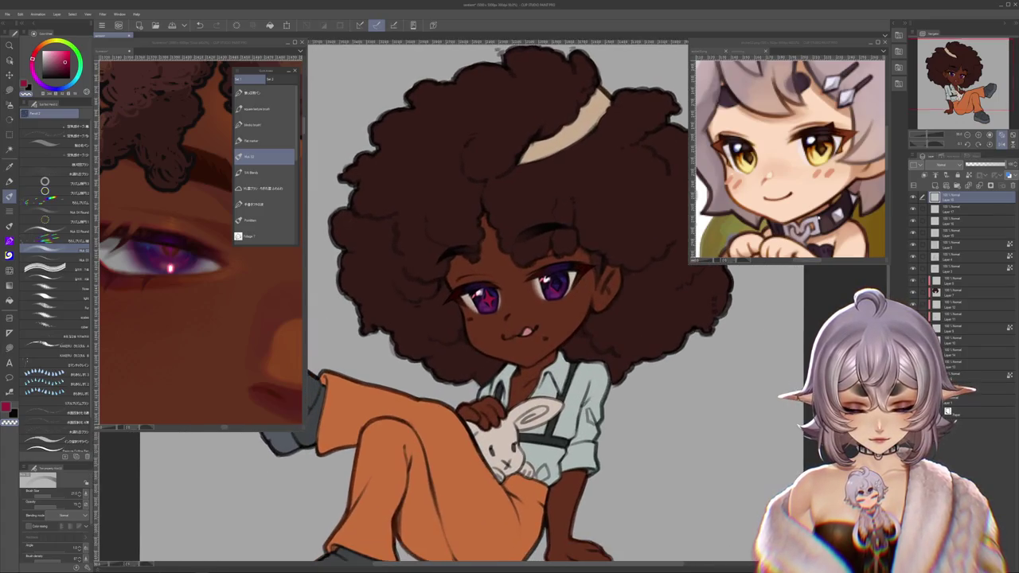
pyautogui.press('h')
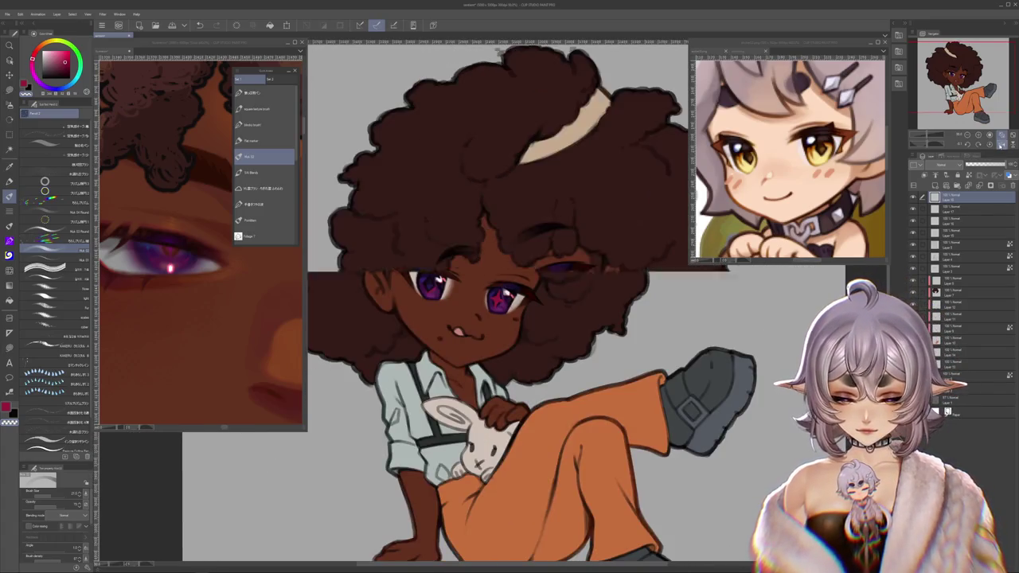
pyautogui.press('h')
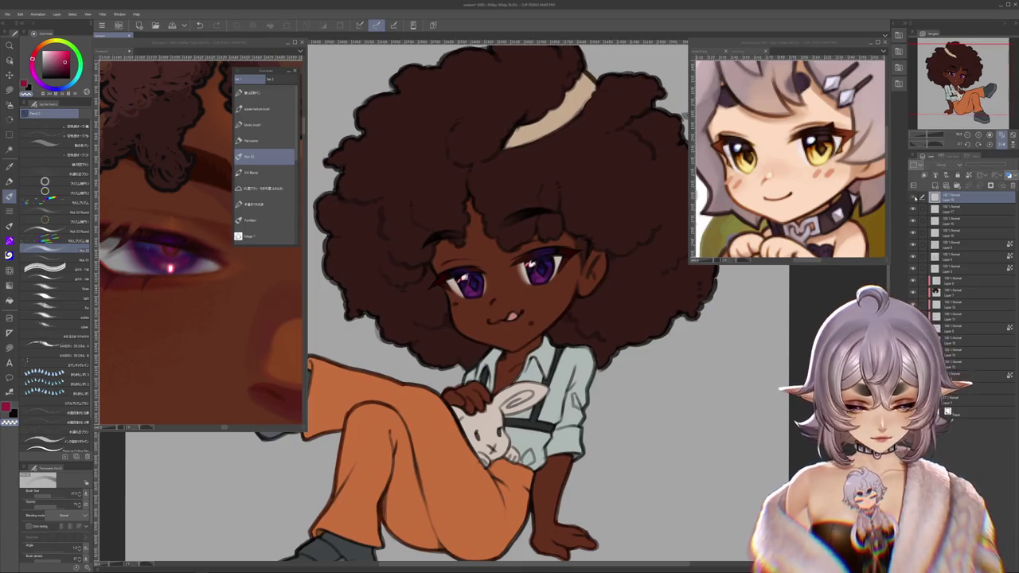
pyautogui.scroll(-1, 528, 311)
pyautogui.scroll(-3, 527, 310)
pyautogui.scroll(3, 568, 279)
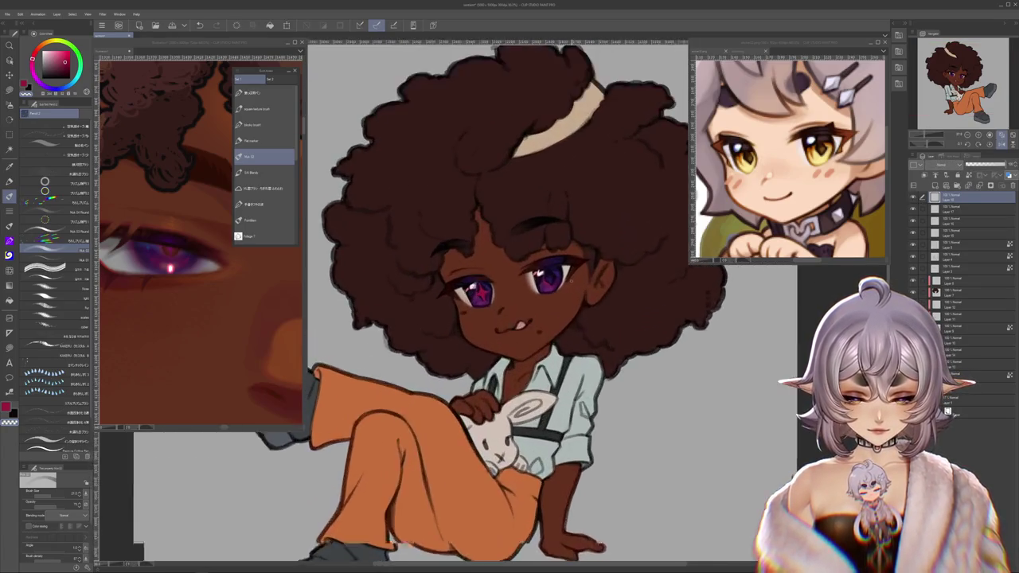
pyautogui.scroll(2, 567, 279)
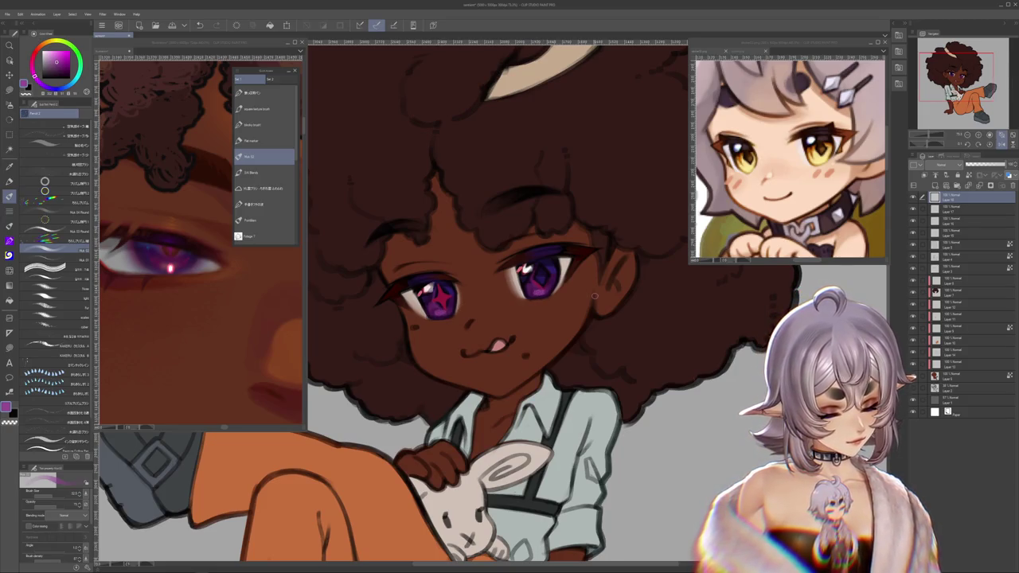
pyautogui.scroll(-3, 594, 295)
pyautogui.scroll(-3, 594, 295)
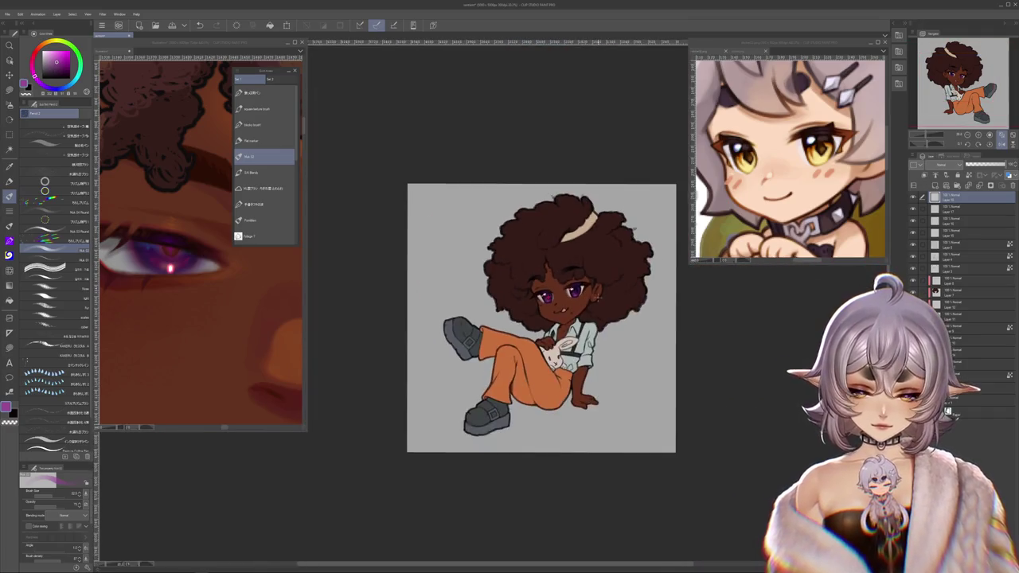
pyautogui.scroll(3, 592, 297)
pyautogui.scroll(2, 592, 297)
pyautogui.scroll(2, 593, 297)
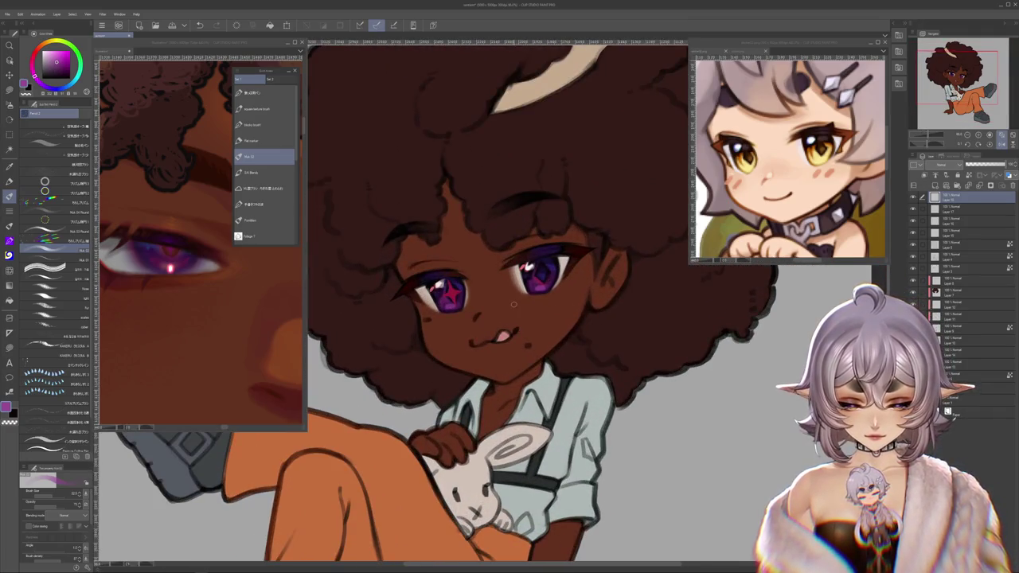
# Step: Select a lower layer, flip the view horizontally, and sample the brown skin tone from the face
pyautogui.keyDown('ctrl'); pyautogui.keyDown('shift'); pyautogui.click(470, 280); pyautogui.keyUp('shift'); pyautogui.keyUp('ctrl')
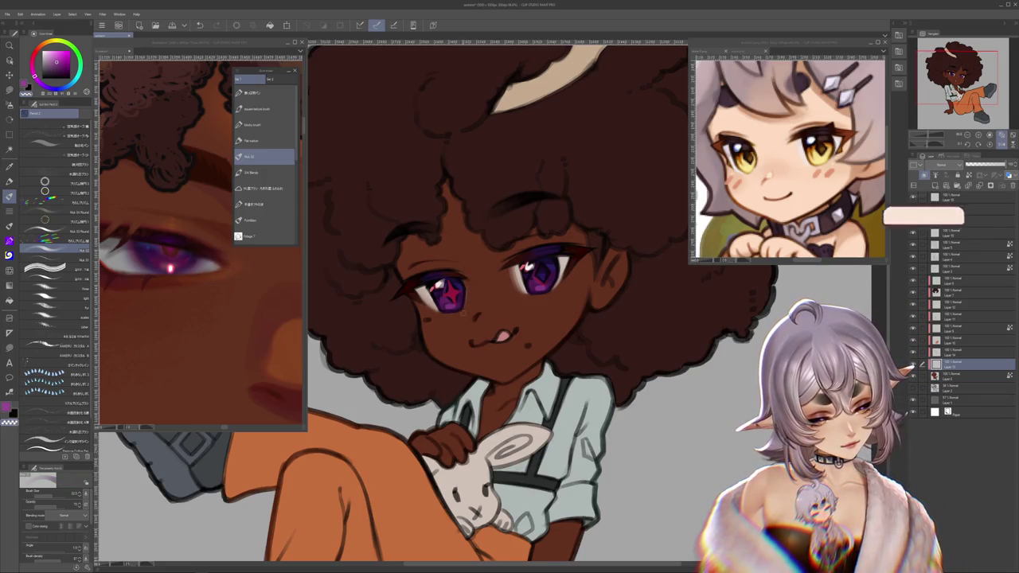
pyautogui.moveTo(460, 325); pyautogui.dragTo(504, 338)
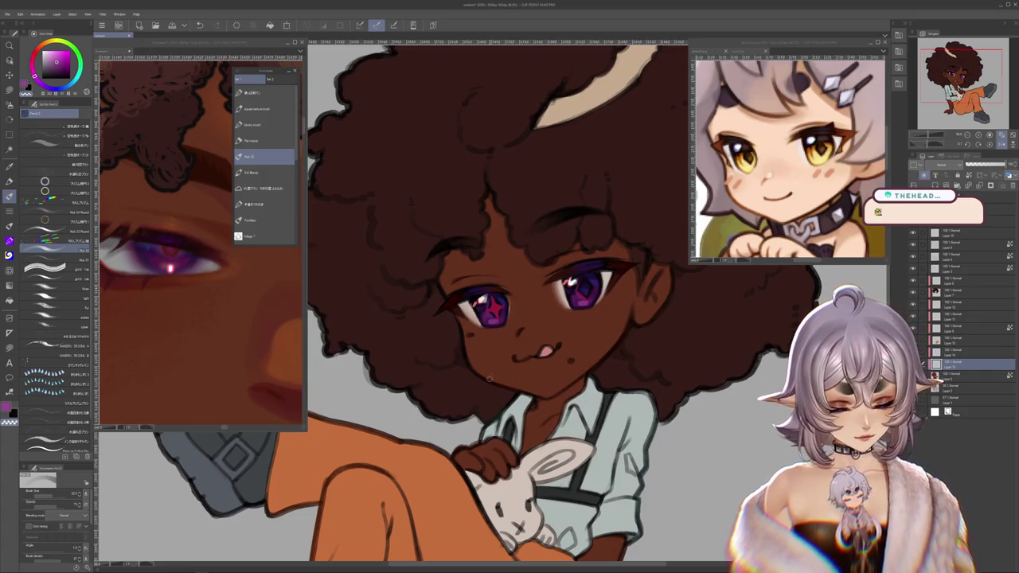
pyautogui.press('h')
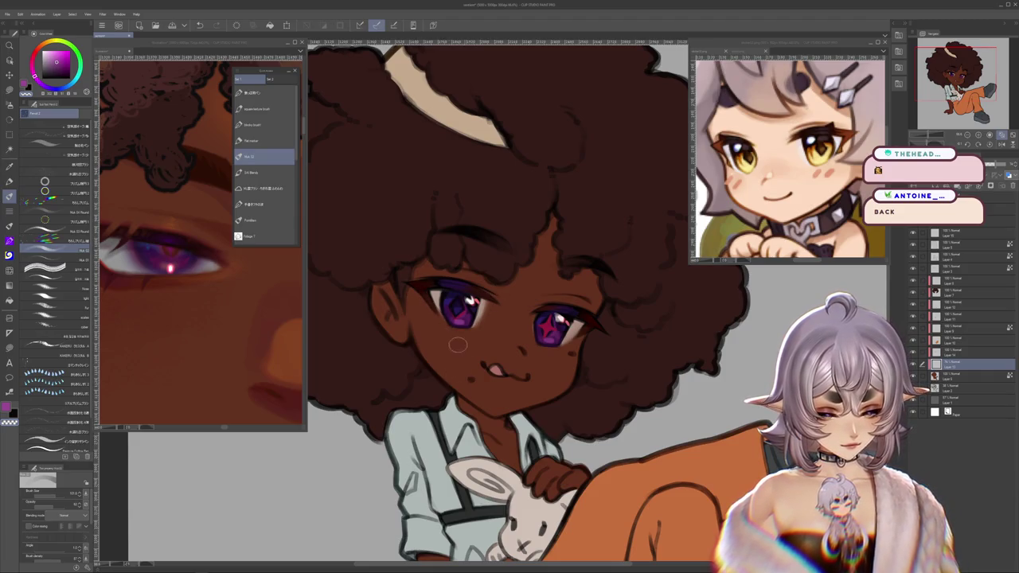
pyautogui.keyDown('alt'); pyautogui.click(434, 294); pyautogui.keyUp('alt')
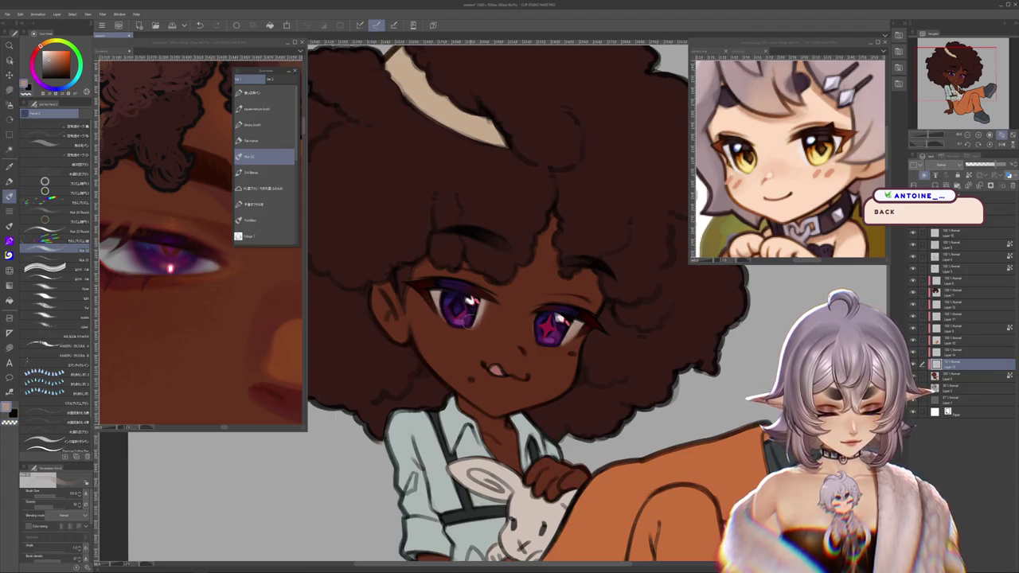
# Step: Zoom in and out around the chibi's face, then bring the reference portrait sub-view into focus
pyautogui.scroll(-1, 682, 364)
pyautogui.scroll(-1, 682, 364)
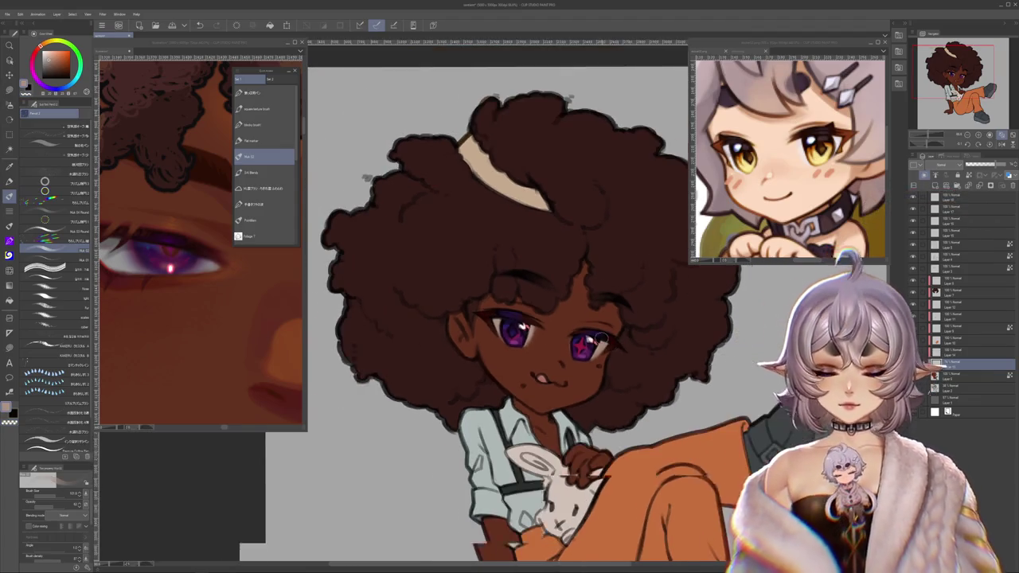
pyautogui.scroll(1, 602, 337)
pyautogui.scroll(1, 621, 318)
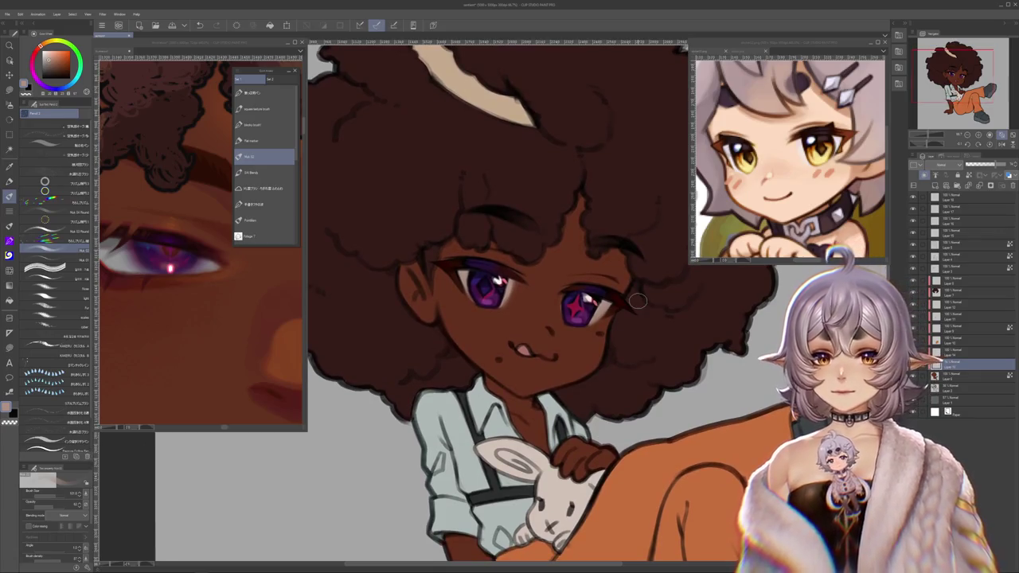
pyautogui.scroll(-1, 638, 301)
pyautogui.scroll(-1, 641, 303)
pyautogui.scroll(1, 648, 305)
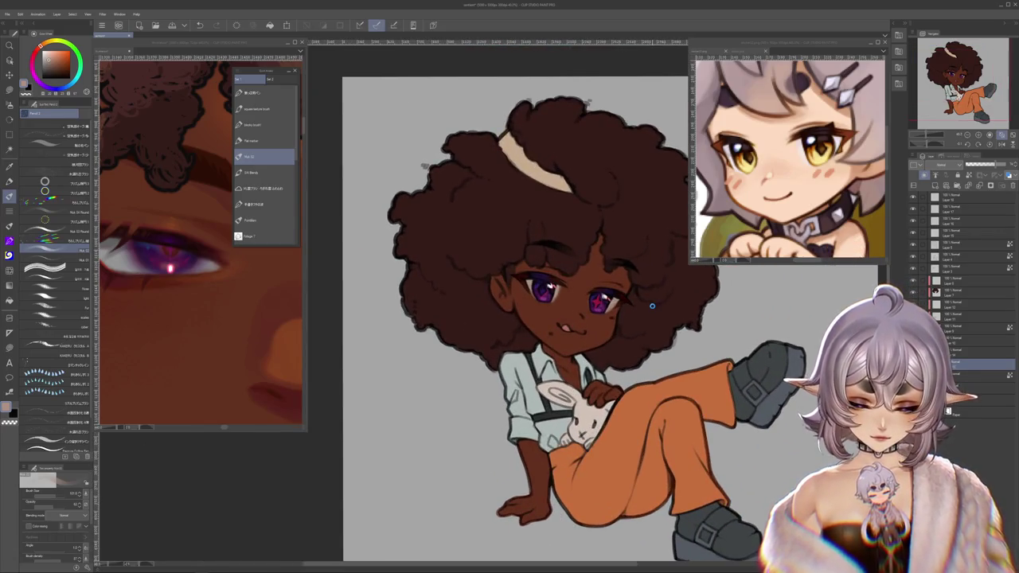
pyautogui.scroll(1, 652, 306)
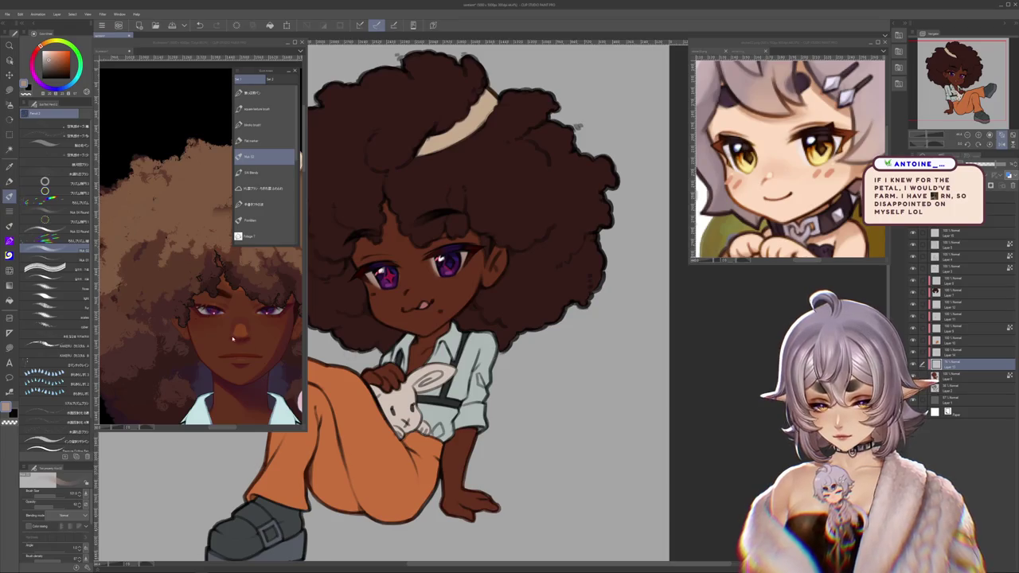
pyautogui.hotkey('ctrl', 'Tab')
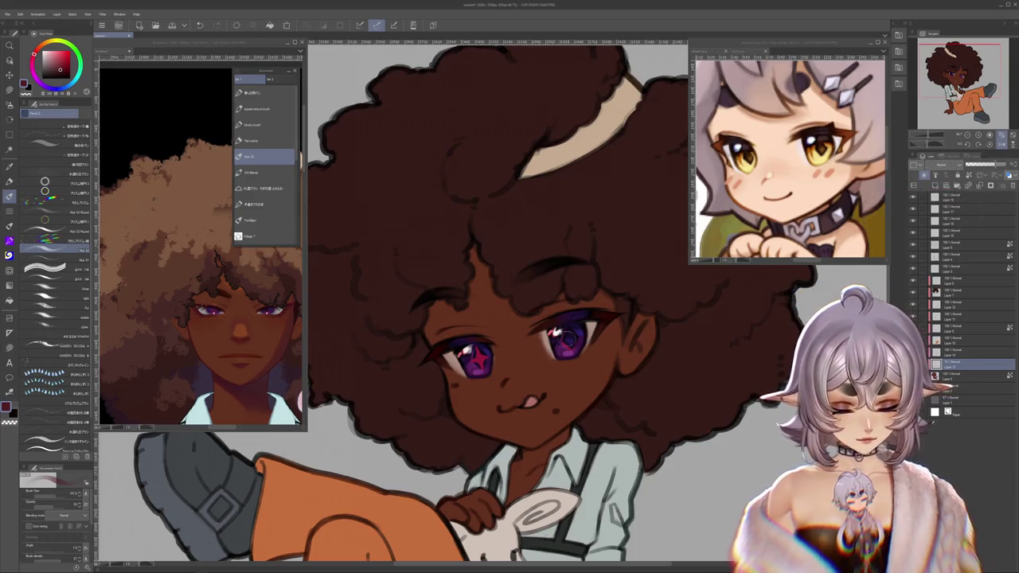
# Step: On the layer below, darken the left eye's upper lash line with a darker colour
pyautogui.hotkey('alt', '[')
pyautogui.scroll(1, 579, 386)
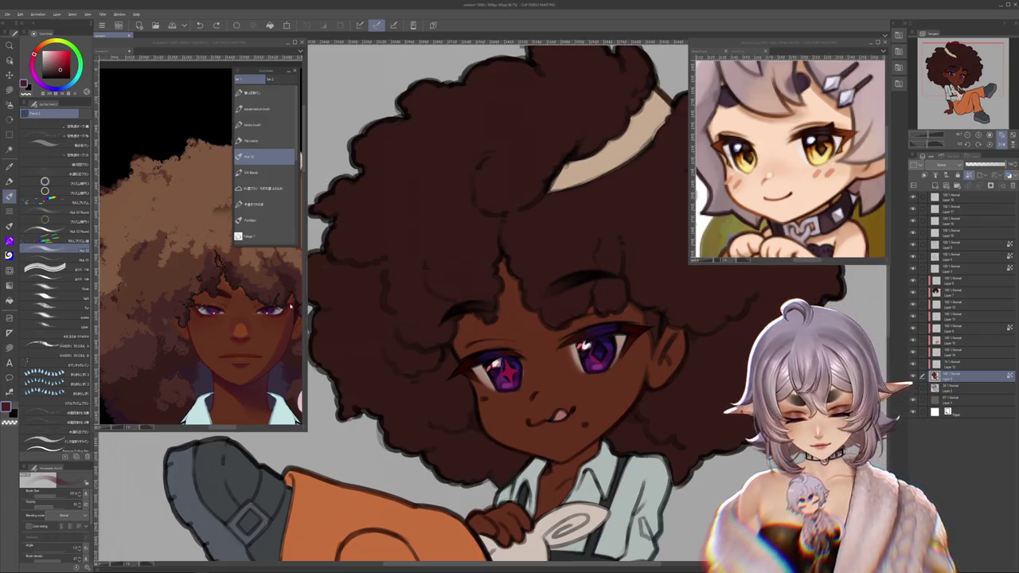
pyautogui.click(281, 318)
pyautogui.moveTo(513, 352); pyautogui.dragTo(465, 350)
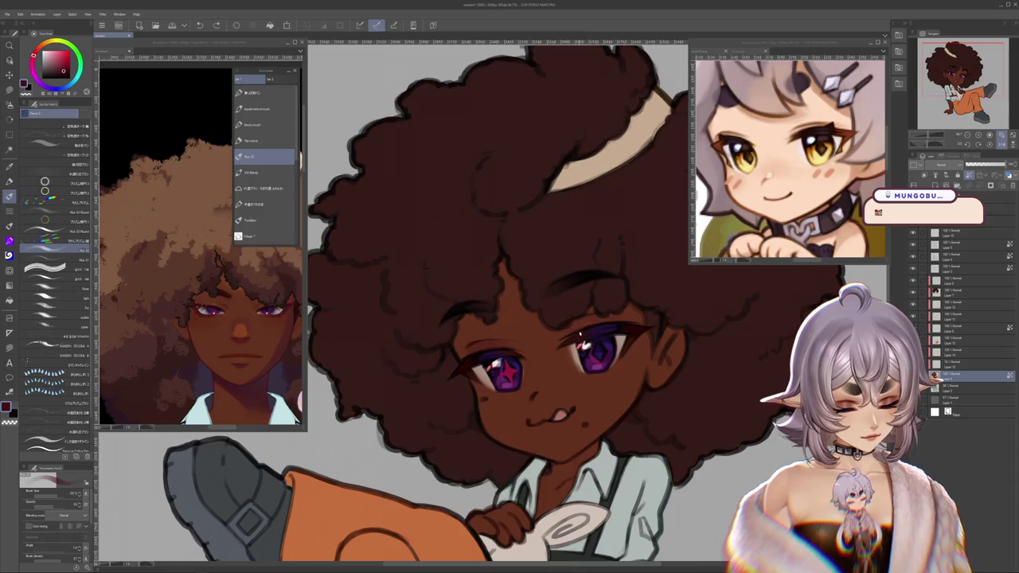
# Step: Tilt the view about 30° clockwise, sample a colour from the eye area, and restore it upright
pyautogui.moveTo(663, 405); pyautogui.dragTo(649, 392)
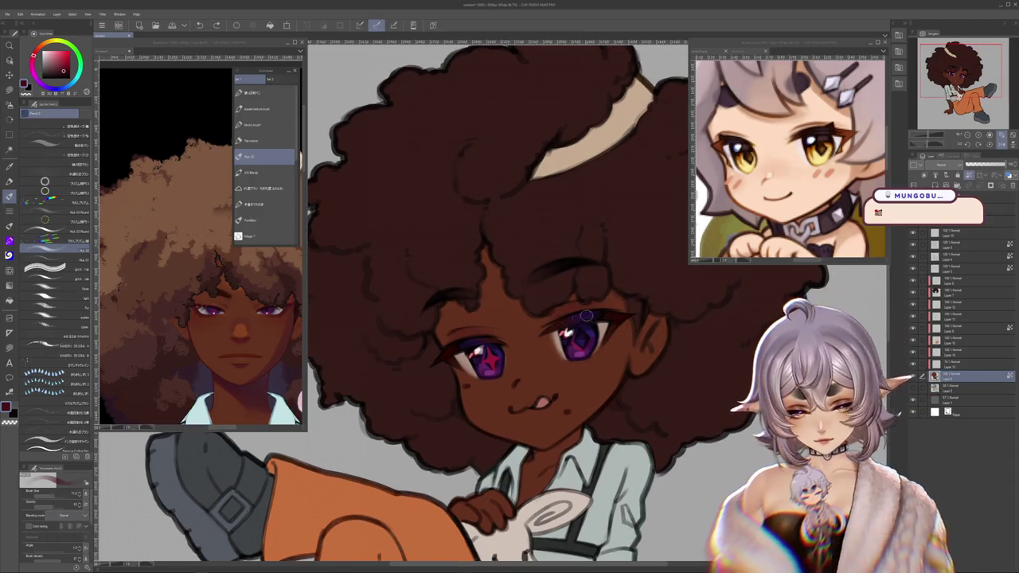
pyautogui.scroll(-2, 620, 324)
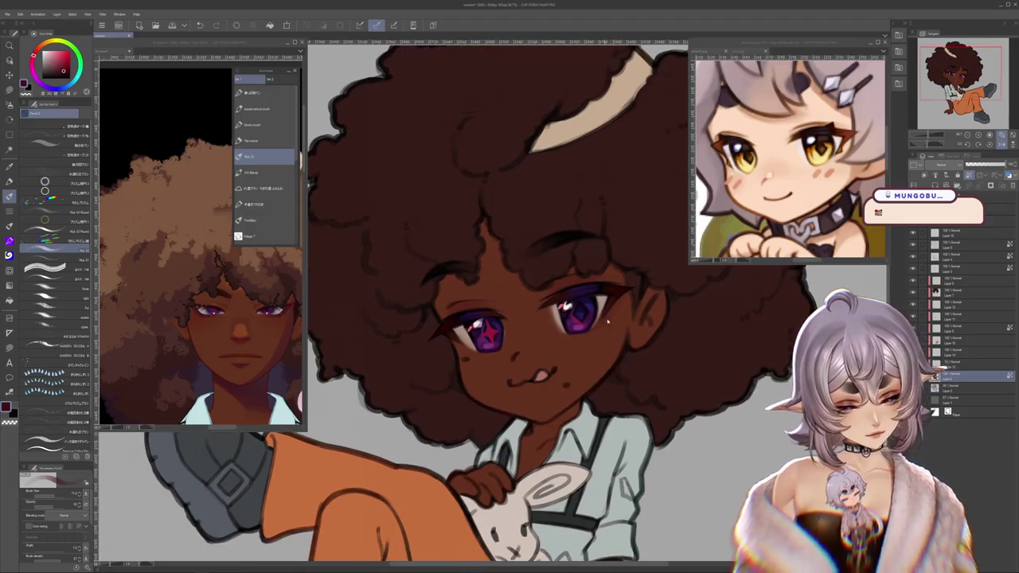
pyautogui.moveTo(587, 374); pyautogui.dragTo(549, 414)
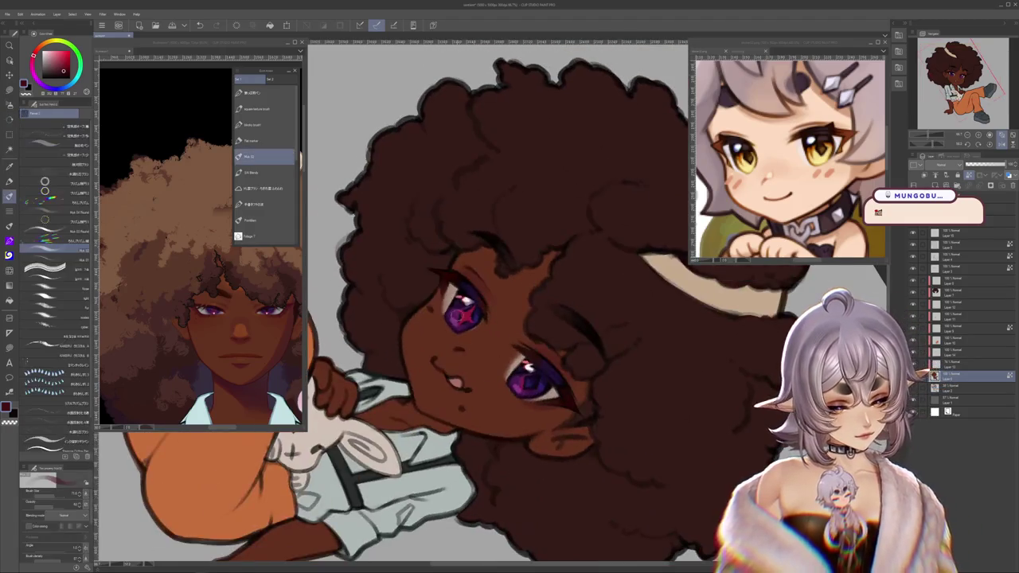
pyautogui.keyDown('alt'); pyautogui.click(430, 275); pyautogui.keyUp('alt')
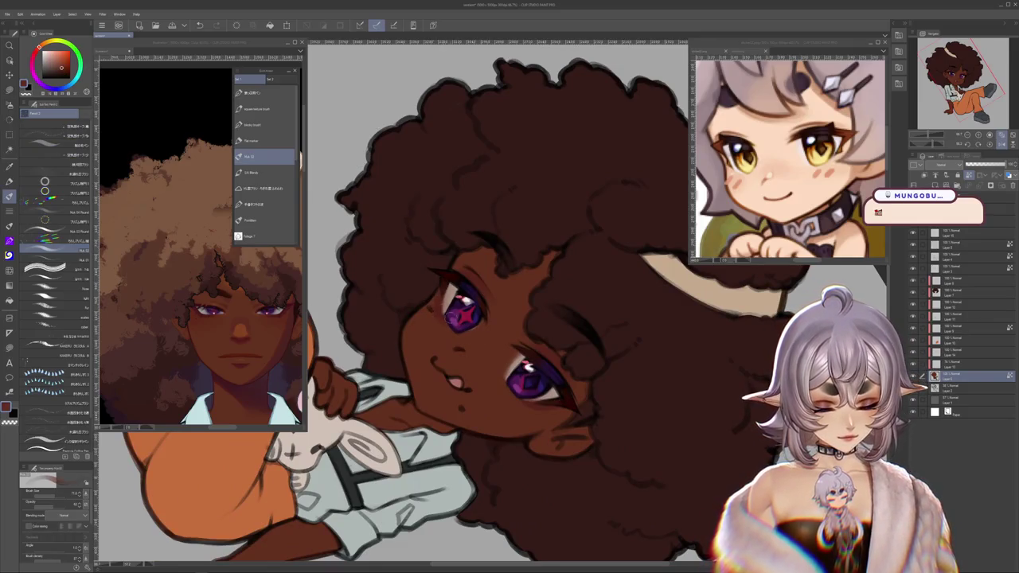
pyautogui.moveTo(430, 307); pyautogui.dragTo(477, 351)
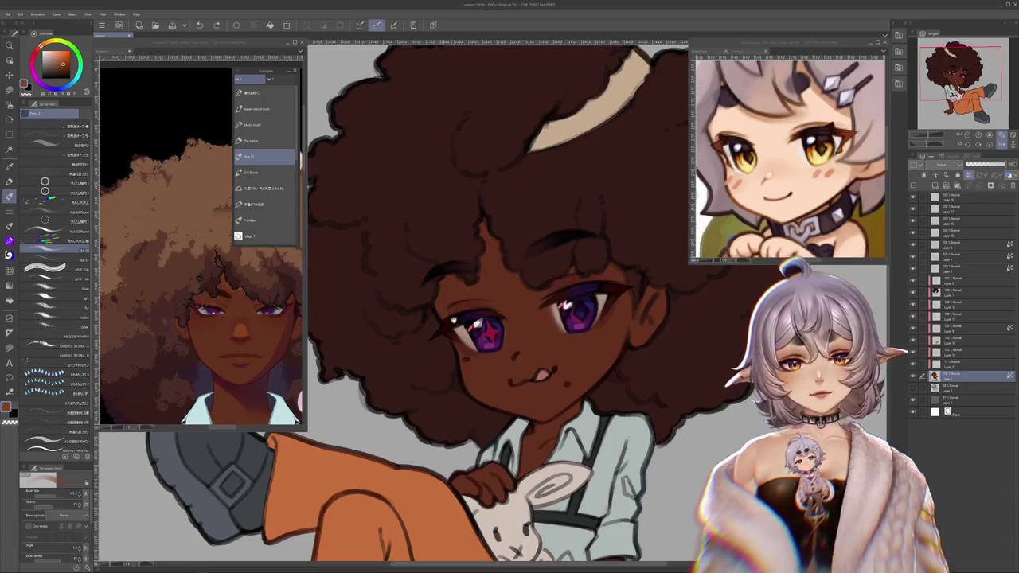
pyautogui.scroll(1, 517, 326)
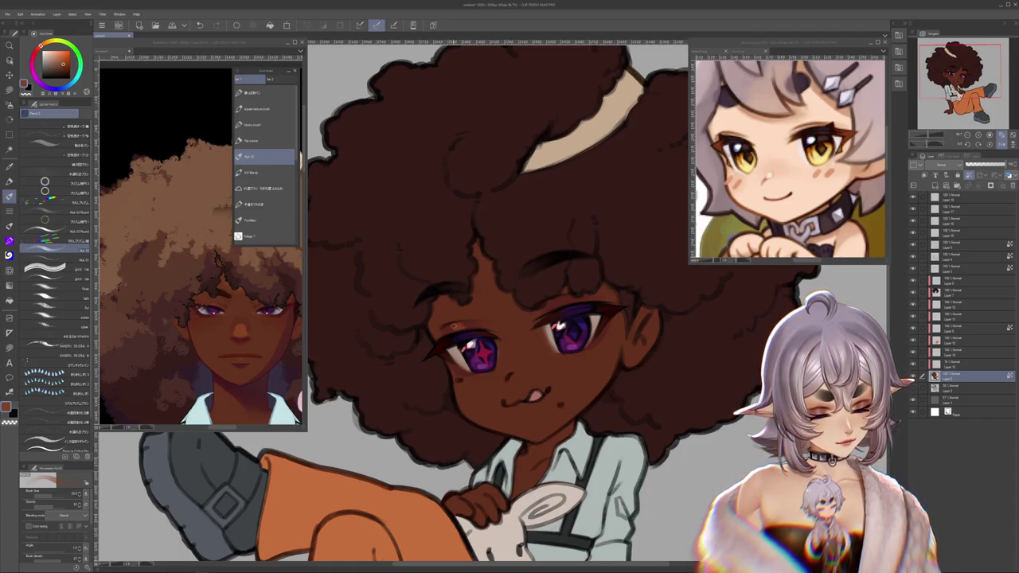
pyautogui.scroll(1, 454, 325)
pyautogui.scroll(1, 554, 324)
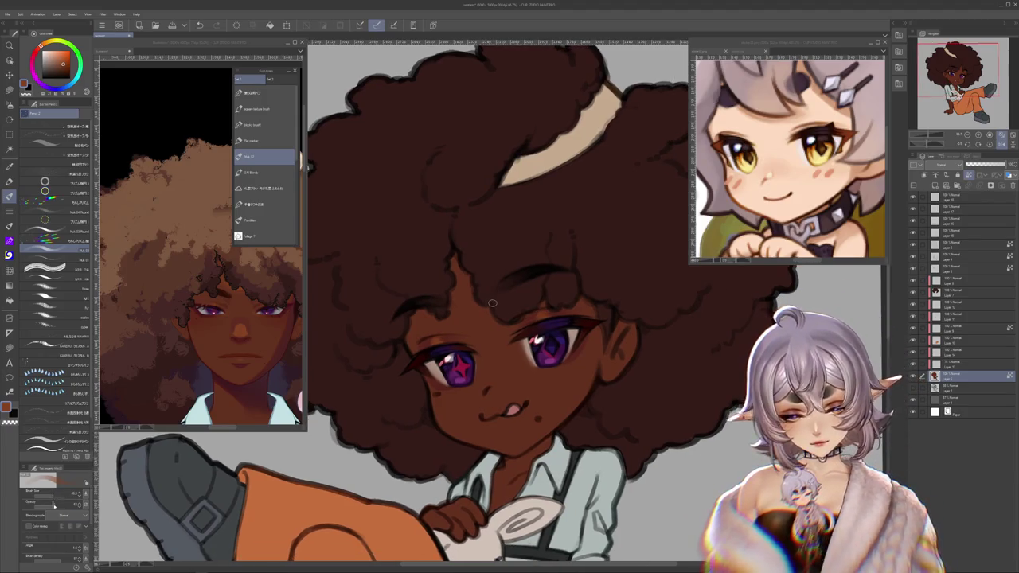
# Step: Glance at the full-body reference, then sample a darker colour from the face viewed nearly upside down
pyautogui.click(308, 164)
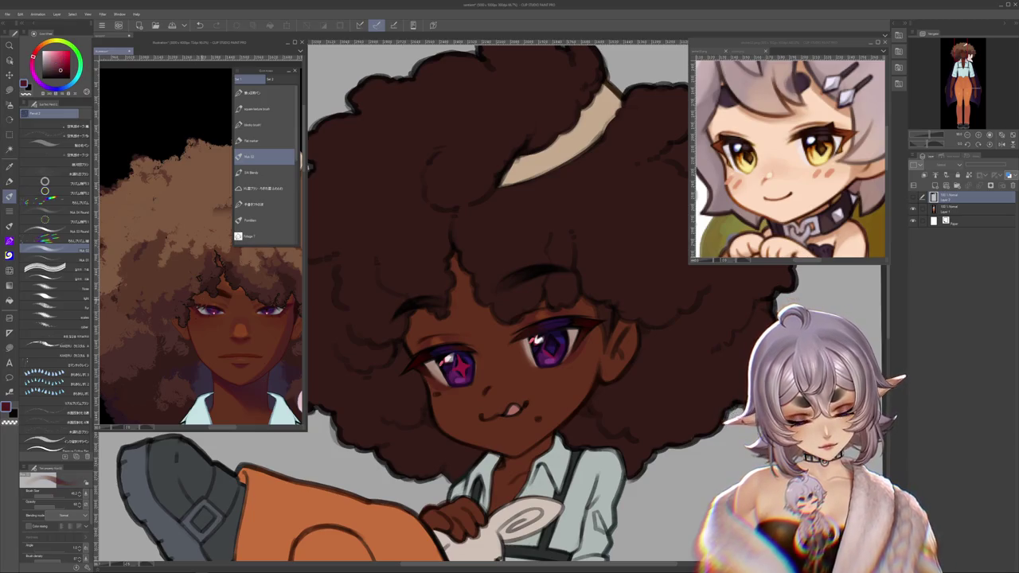
pyautogui.click(426, 341)
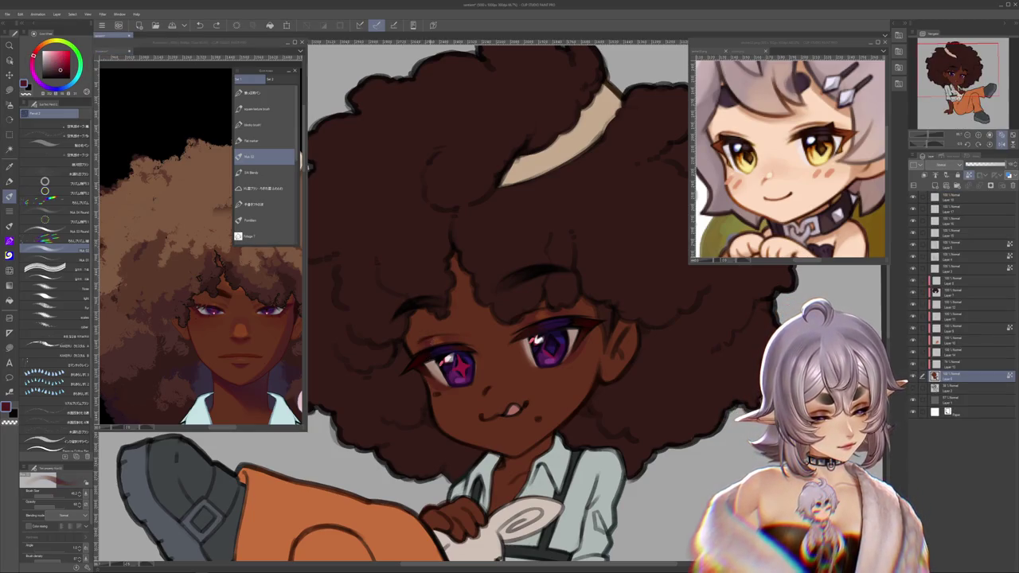
pyautogui.scroll(1, 418, 391)
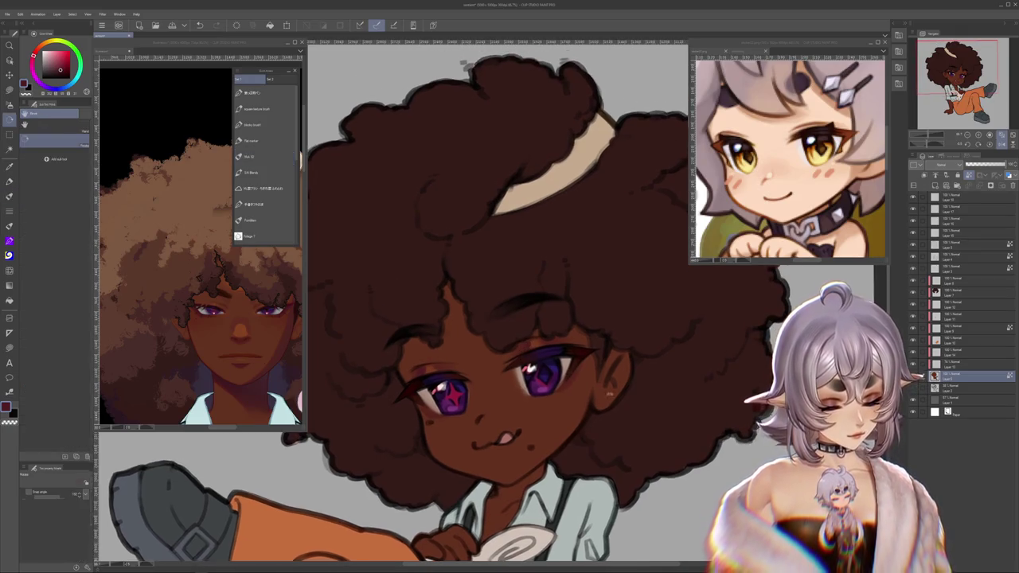
pyautogui.moveTo(493, 335); pyautogui.dragTo(446, 238)
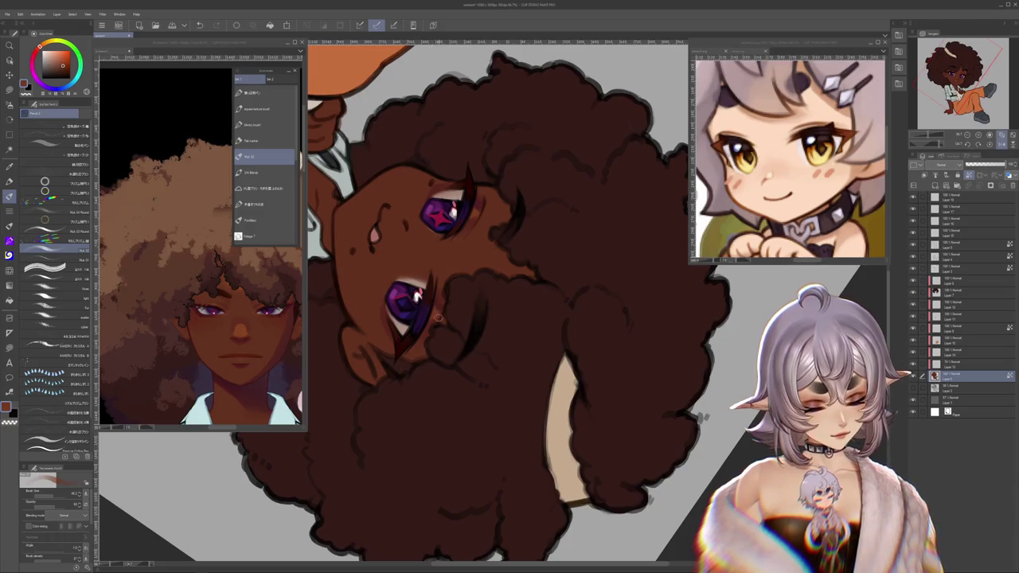
pyautogui.keyDown('alt'); pyautogui.click(430, 323); pyautogui.keyUp('alt')
pyautogui.moveTo(420, 355); pyautogui.dragTo(442, 367)
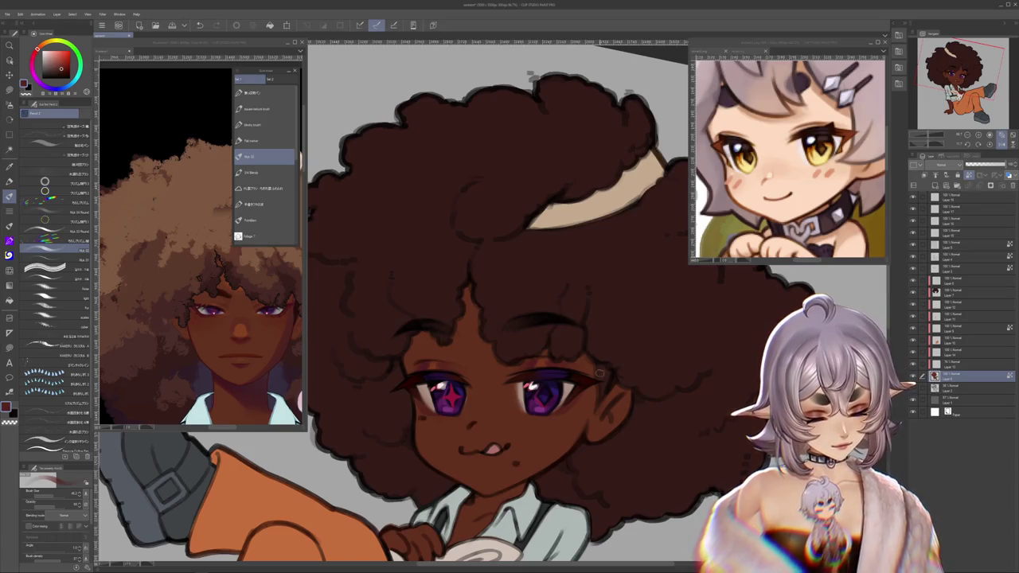
# Step: Level and recentre the view of the face, then pick a new colour for the blush
pyautogui.moveTo(600, 373)
pyautogui.mouseDown()
pyautogui.moveTo(518, 358)
pyautogui.moveTo(584, 366)
pyautogui.mouseUp()
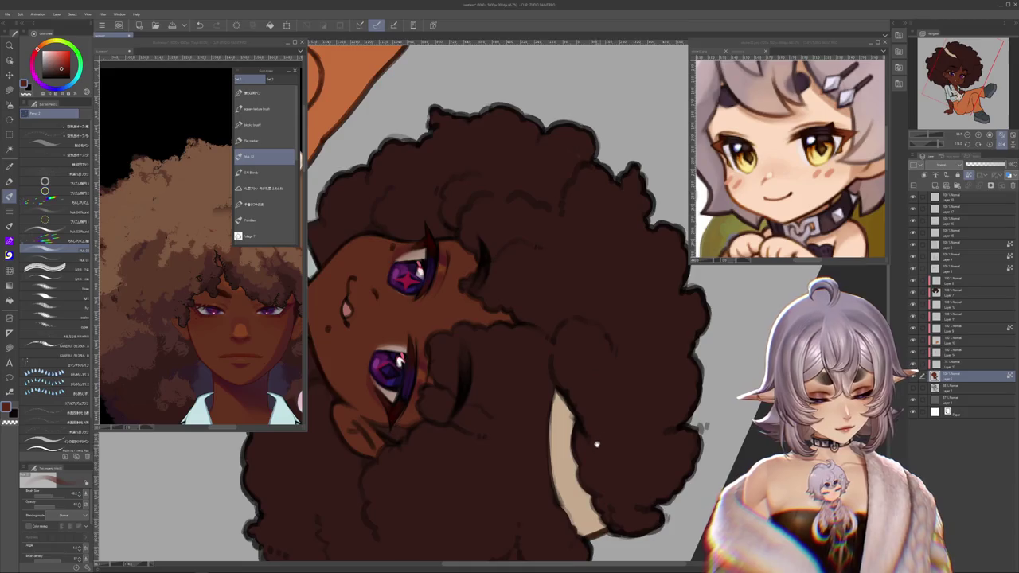
pyautogui.moveTo(597, 445); pyautogui.dragTo(609, 434)
pyautogui.moveTo(427, 347)
pyautogui.mouseDown()
pyautogui.moveTo(605, 417)
pyautogui.moveTo(568, 402)
pyautogui.mouseUp()
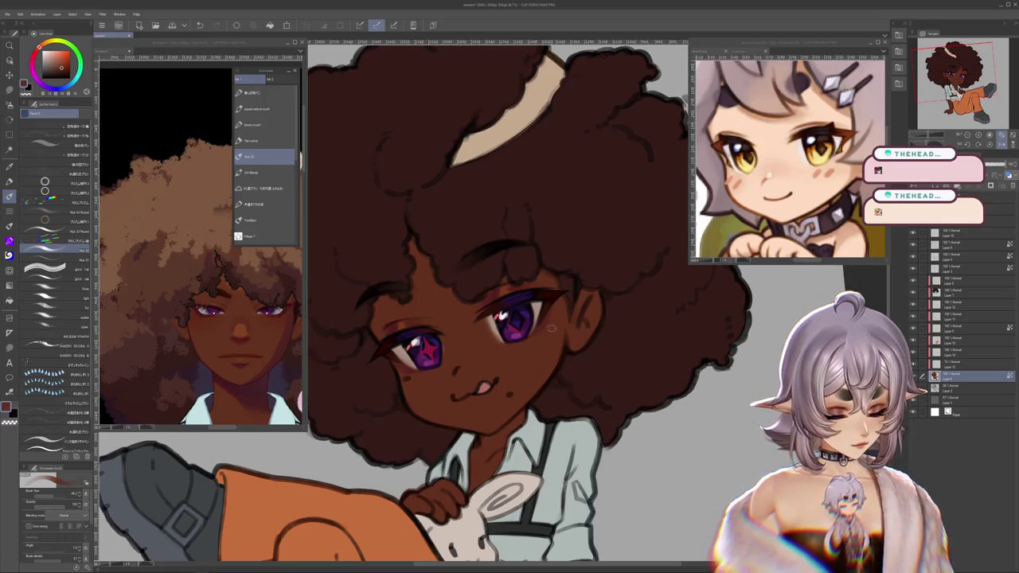
pyautogui.moveTo(683, 100); pyautogui.dragTo(660, 95)
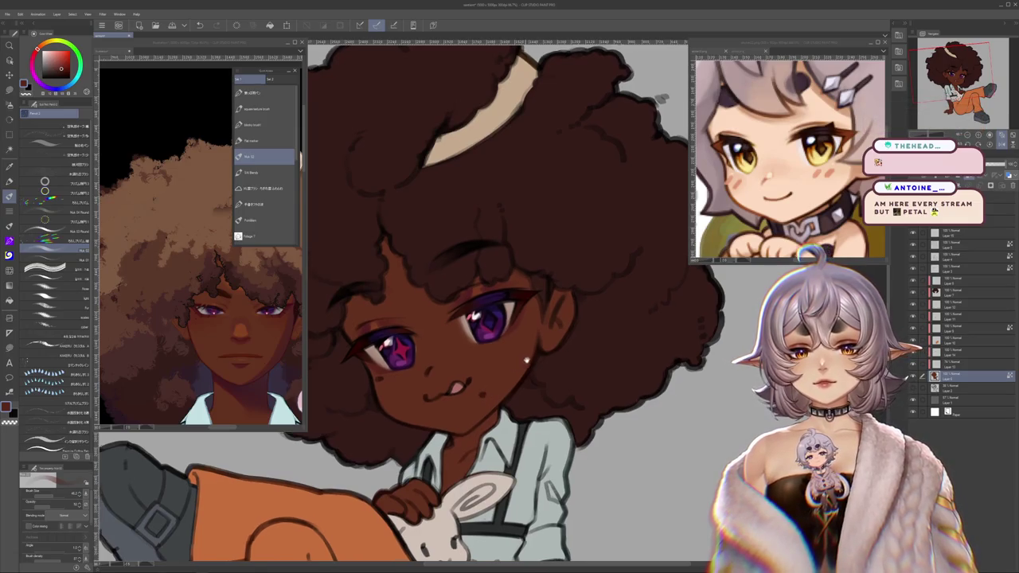
pyautogui.scroll(2, 511, 363)
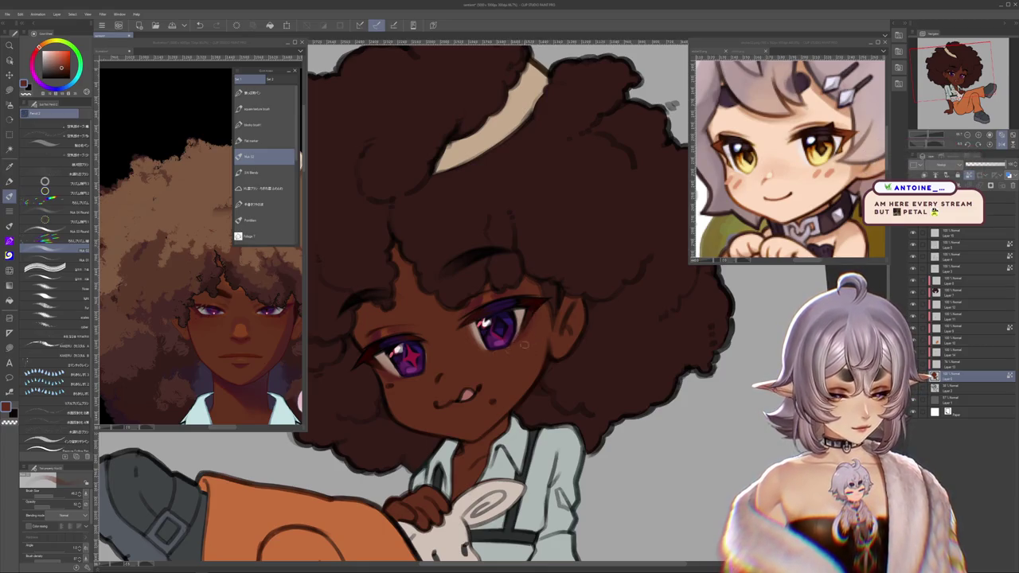
pyautogui.moveTo(513, 374); pyautogui.dragTo(542, 434)
pyautogui.keyDown('alt'); pyautogui.click(484, 369); pyautogui.keyUp('alt')
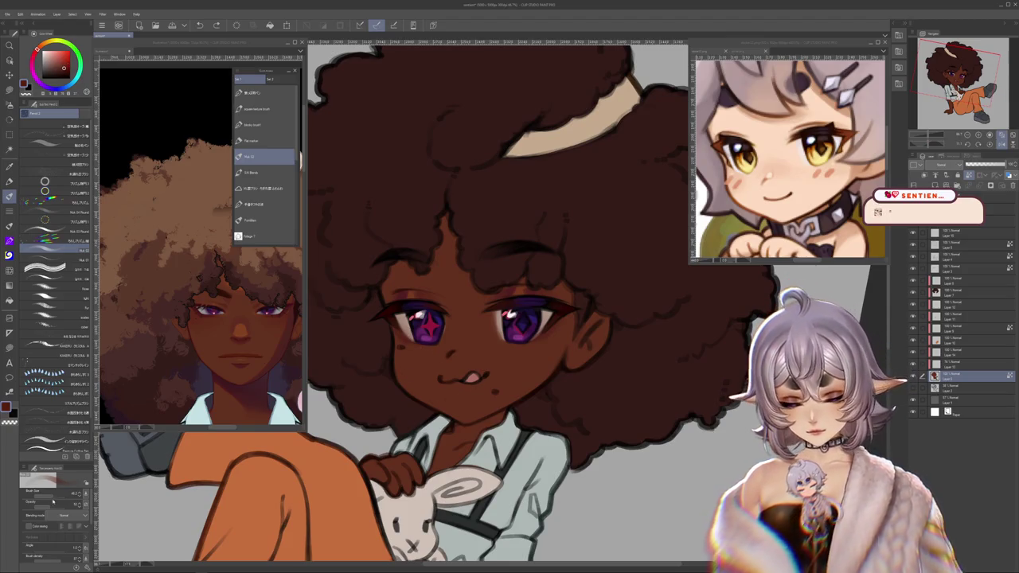
# Step: Paint a reddish blush across both cheeks and dab a warm tone onto the nose
pyautogui.moveTo(476, 350); pyautogui.dragTo(538, 354)
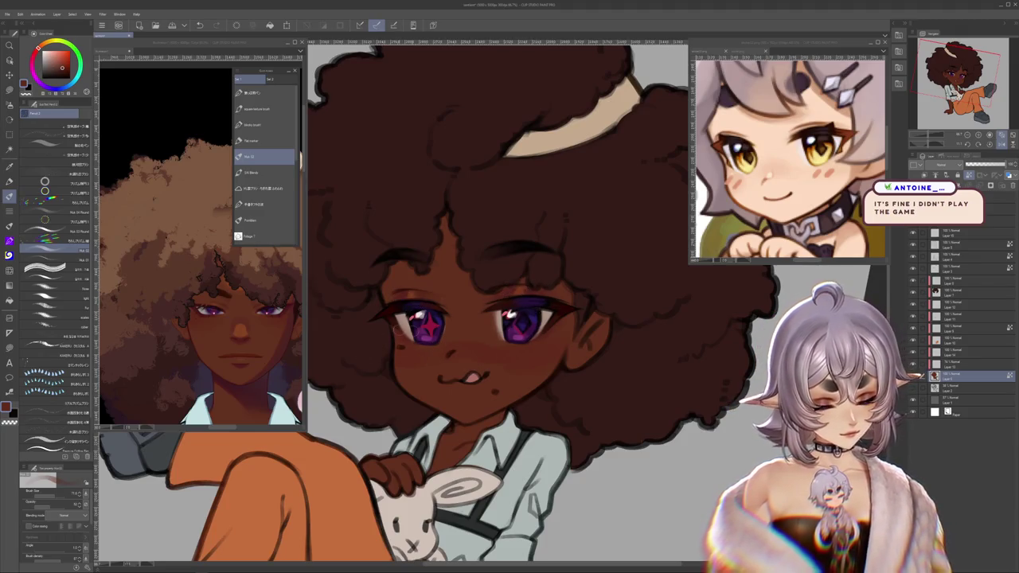
pyautogui.click(263, 410)
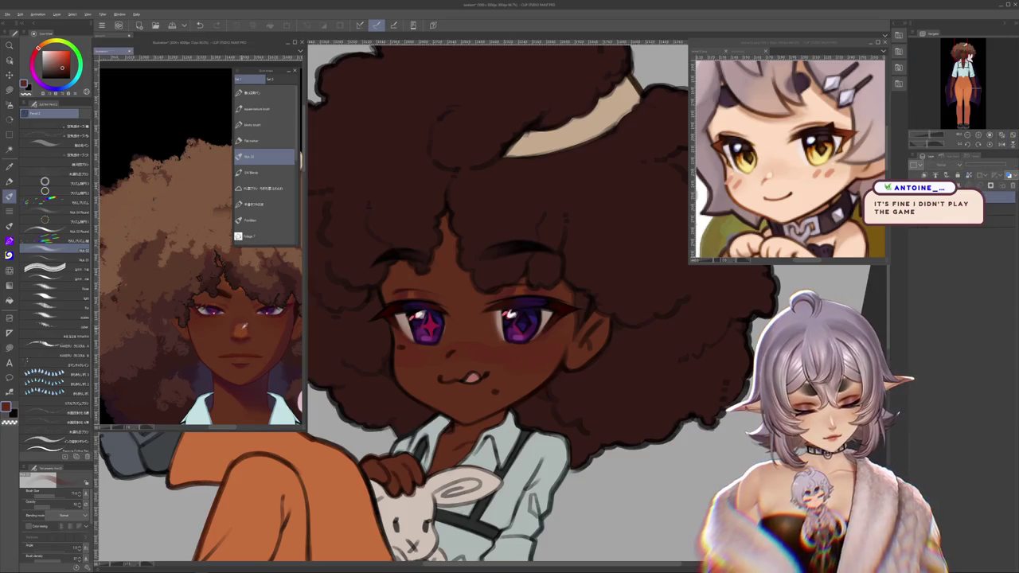
pyautogui.click(452, 348)
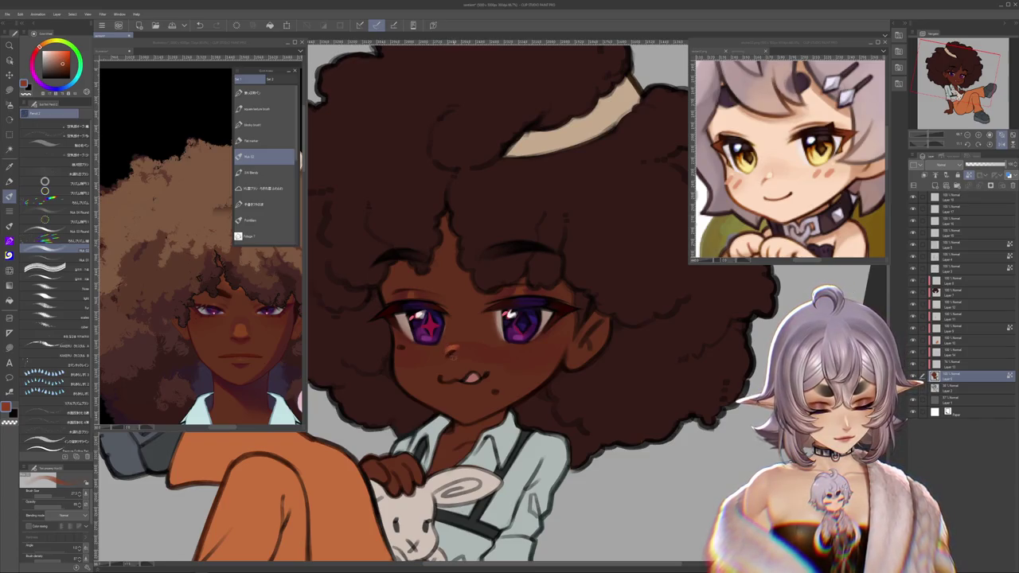
pyautogui.keyDown('alt'); pyautogui.click(451, 350); pyautogui.keyUp('alt')
pyautogui.click(454, 347)
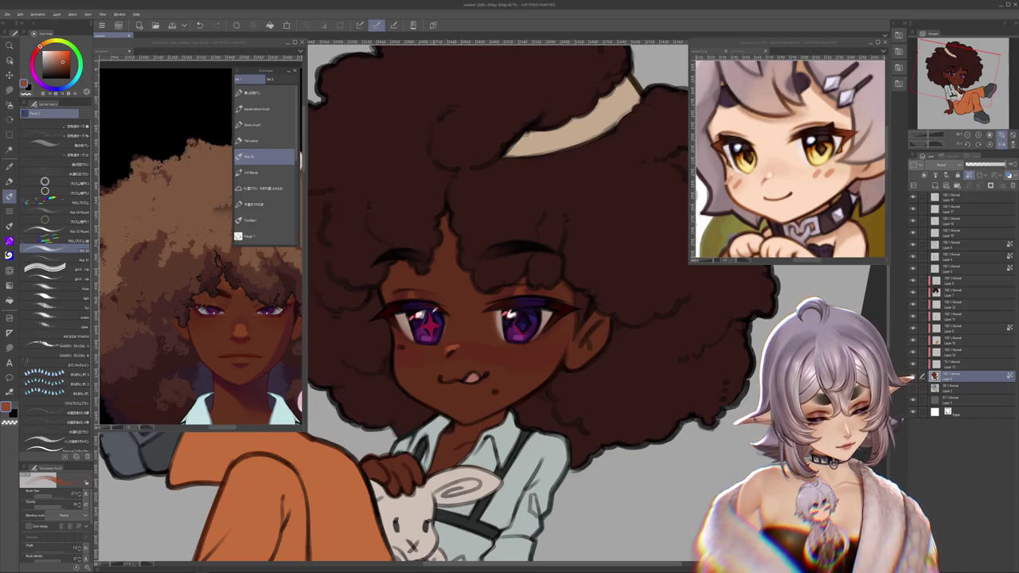
# Step: Sample hair, skin and eye-area tones, settling on a saturated pink-red drawing colour
pyautogui.keyDown('alt'); pyautogui.click(451, 344); pyautogui.keyUp('alt')
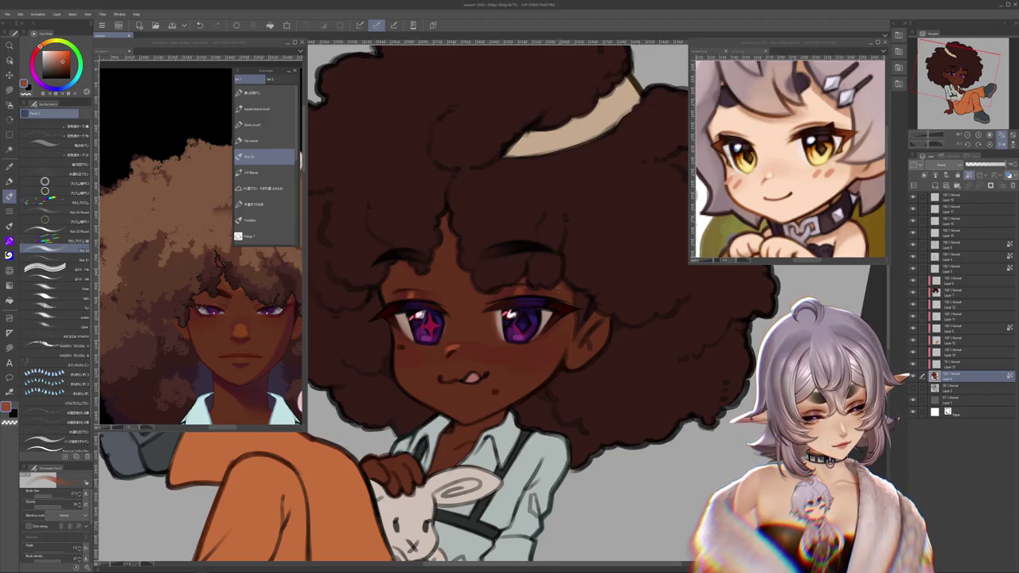
pyautogui.scroll(2, 592, 406)
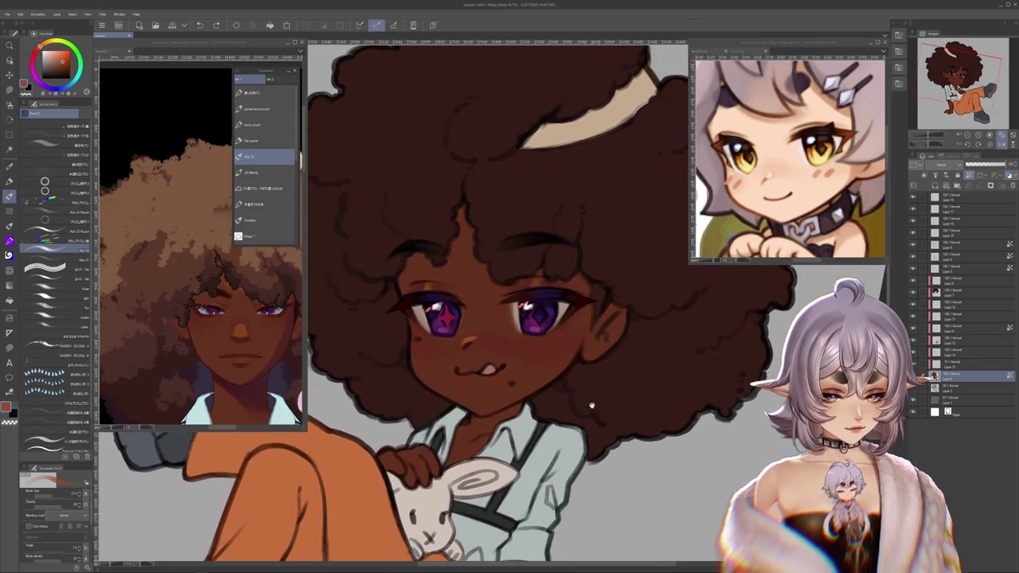
pyautogui.keyDown('alt'); pyautogui.click(546, 278); pyautogui.keyUp('alt')
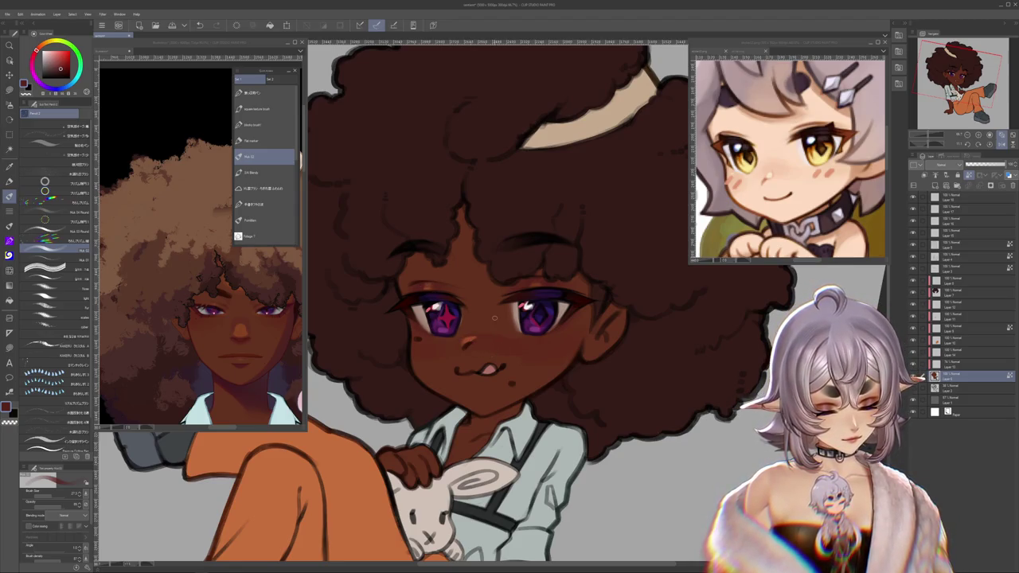
pyautogui.keyDown('alt'); pyautogui.click(470, 341); pyautogui.keyUp('alt')
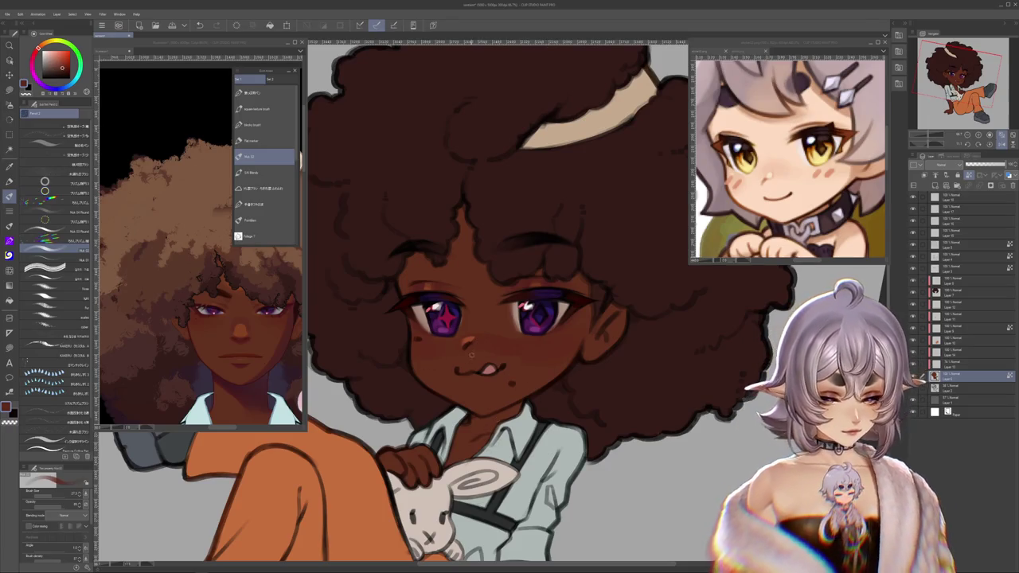
pyautogui.keyDown('alt'); pyautogui.click(468, 335); pyautogui.keyUp('alt')
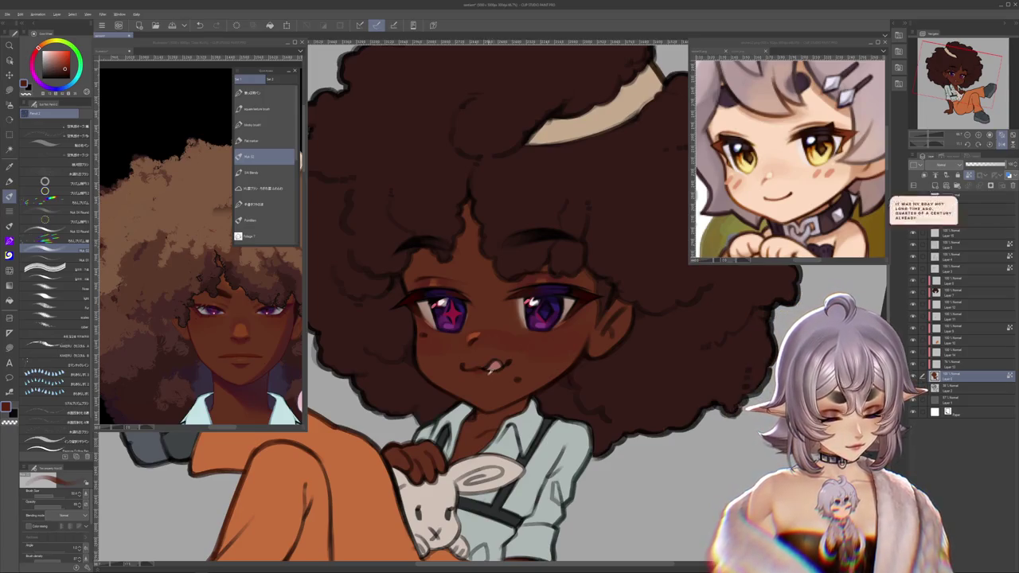
pyautogui.keyDown('alt'); pyautogui.click(475, 341); pyautogui.keyUp('alt')
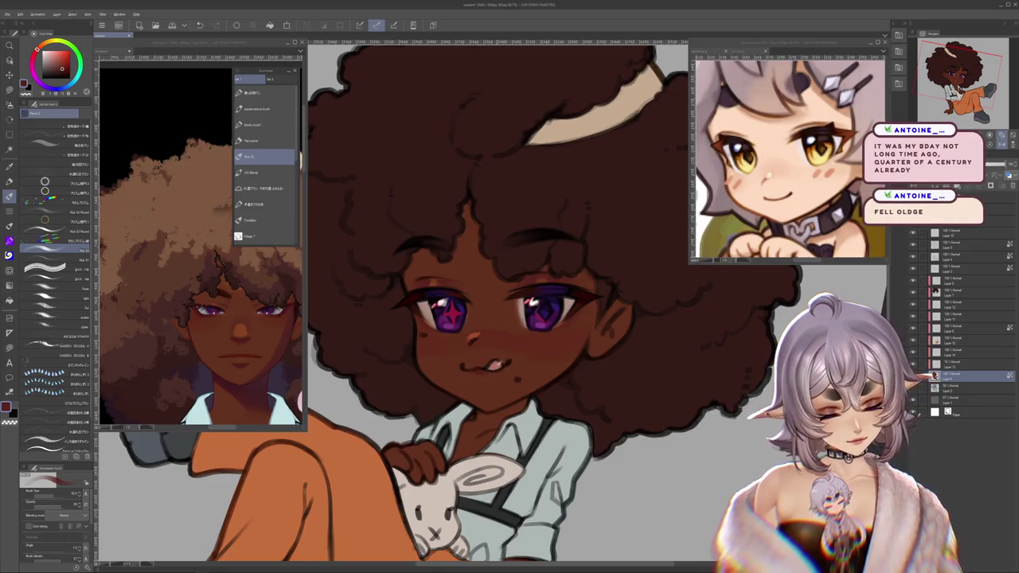
pyautogui.keyDown('alt'); pyautogui.click(502, 363); pyautogui.keyUp('alt')
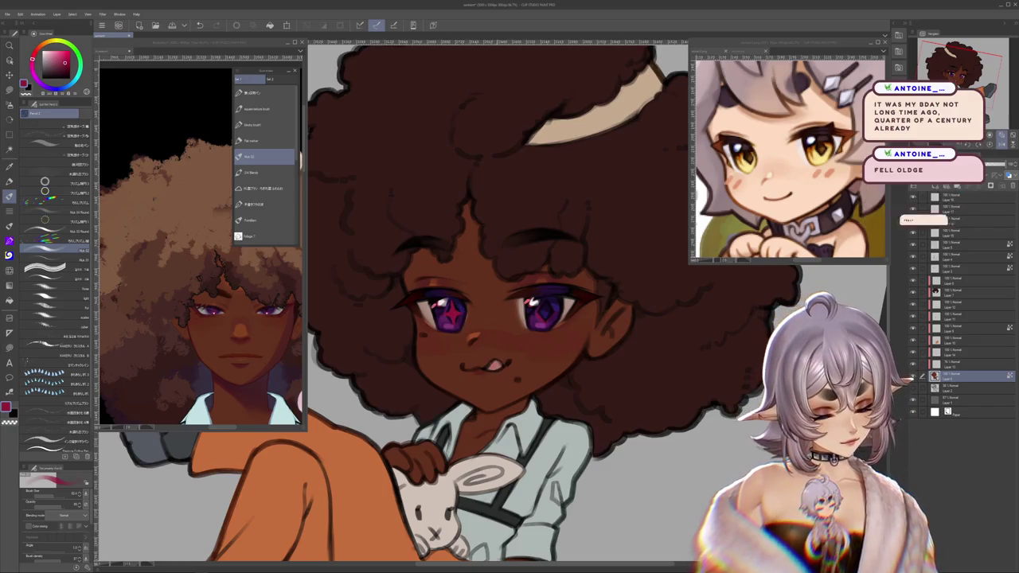
# Step: Create a new raster layer with Ctrl+Shift+N, then rotate the view upside down and nearly upright again
pyautogui.hotkey('ctrl', 'shift', 'n')
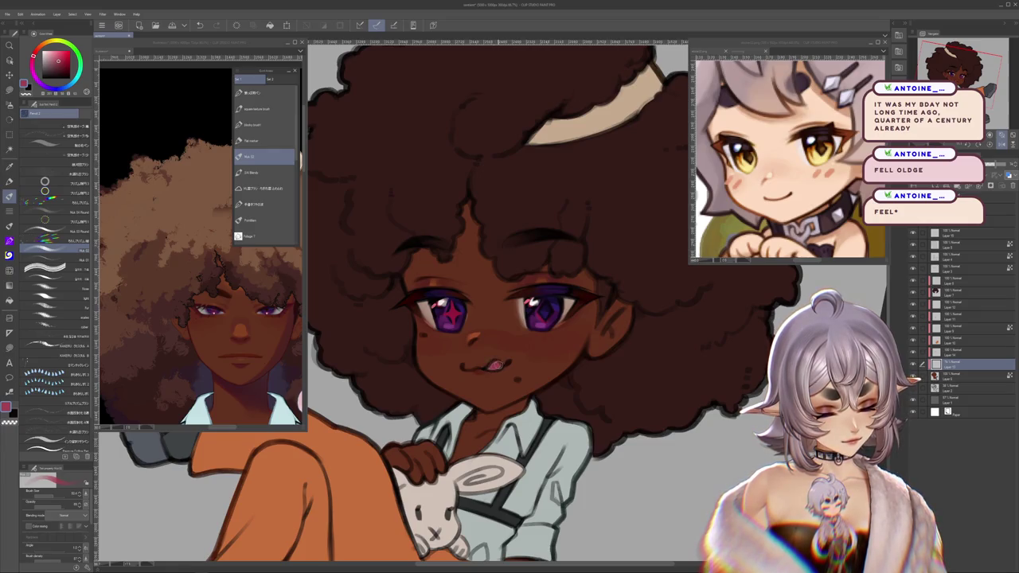
pyautogui.moveTo(495, 363)
pyautogui.mouseDown()
pyautogui.moveTo(430, 451)
pyautogui.moveTo(414, 497)
pyautogui.mouseUp()
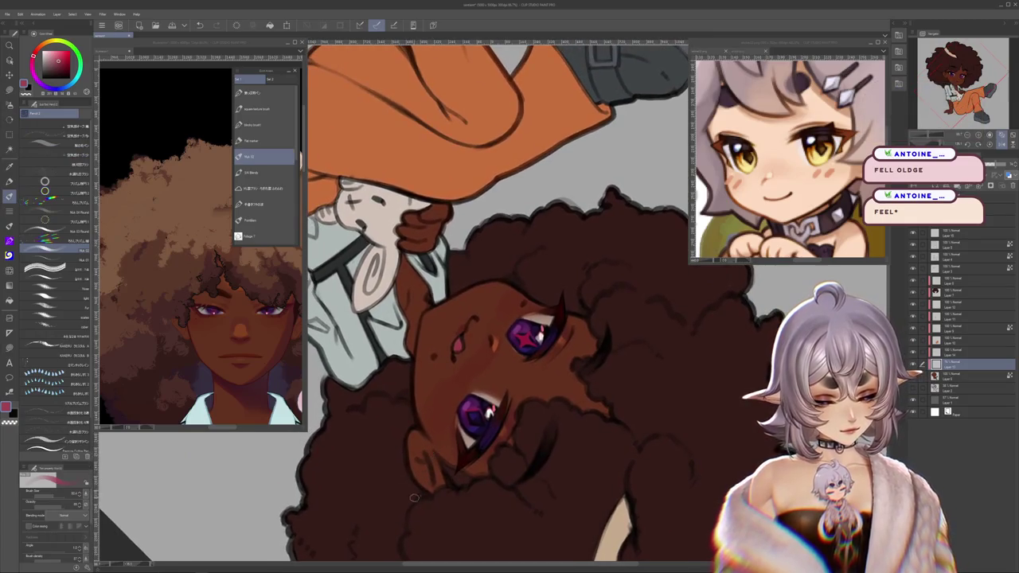
pyautogui.moveTo(478, 374)
pyautogui.mouseDown()
pyautogui.moveTo(627, 276)
pyautogui.moveTo(637, 239)
pyautogui.mouseUp()
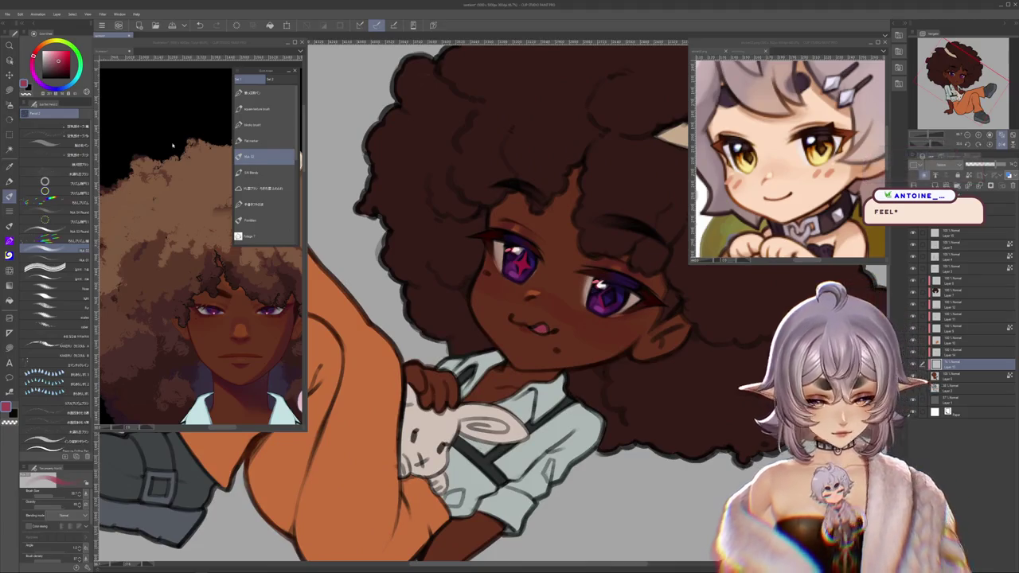